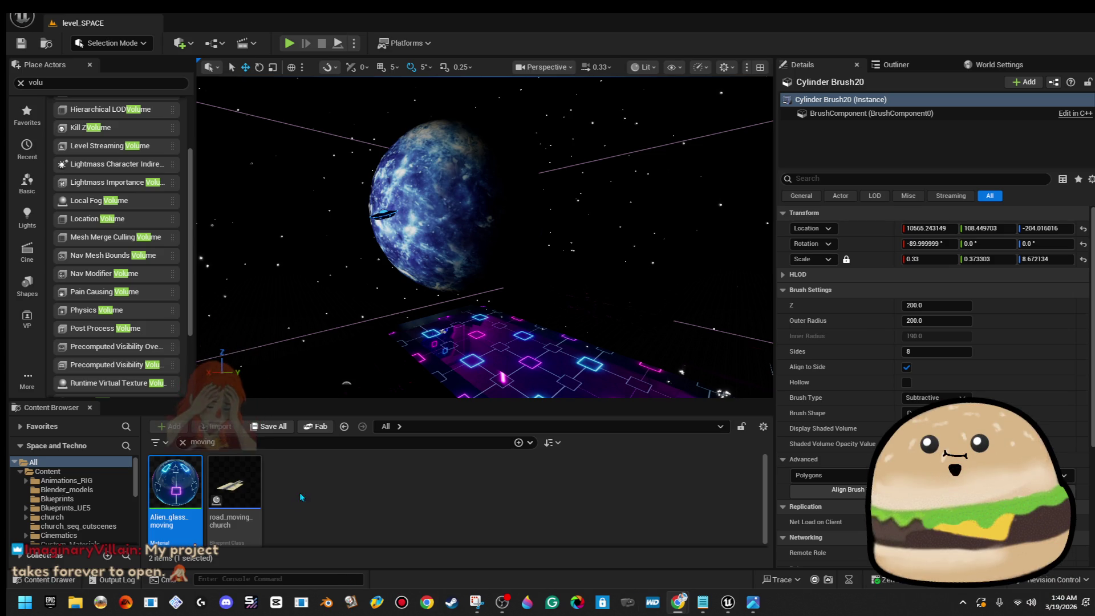
Search the Content Browser for 'ufo', open UFO_space_ship_actor_green and pan its Event Graph.
click(183, 442)
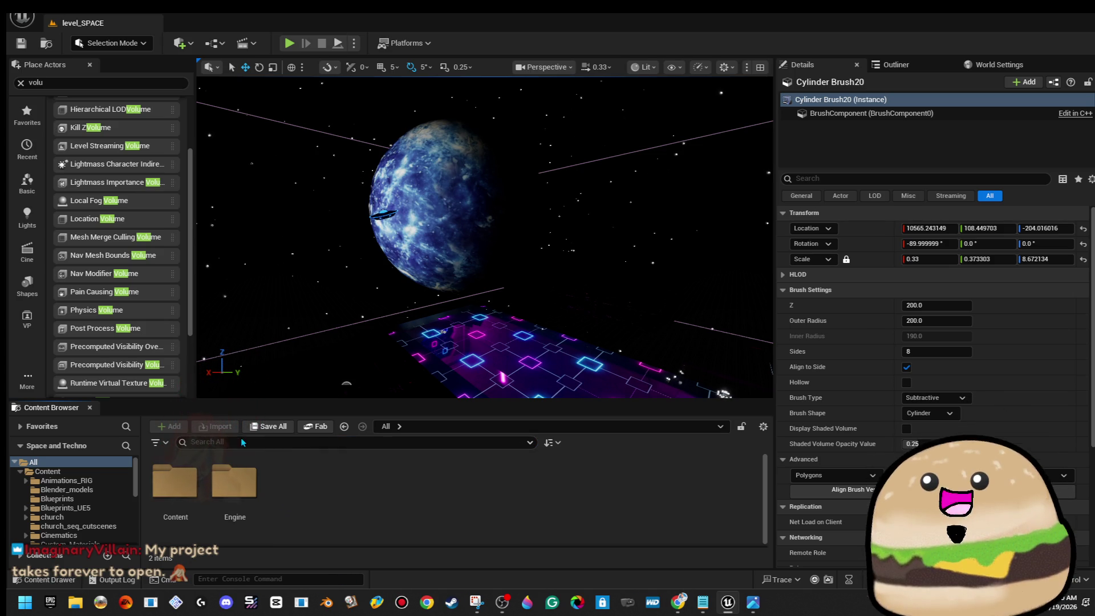
text(uf)
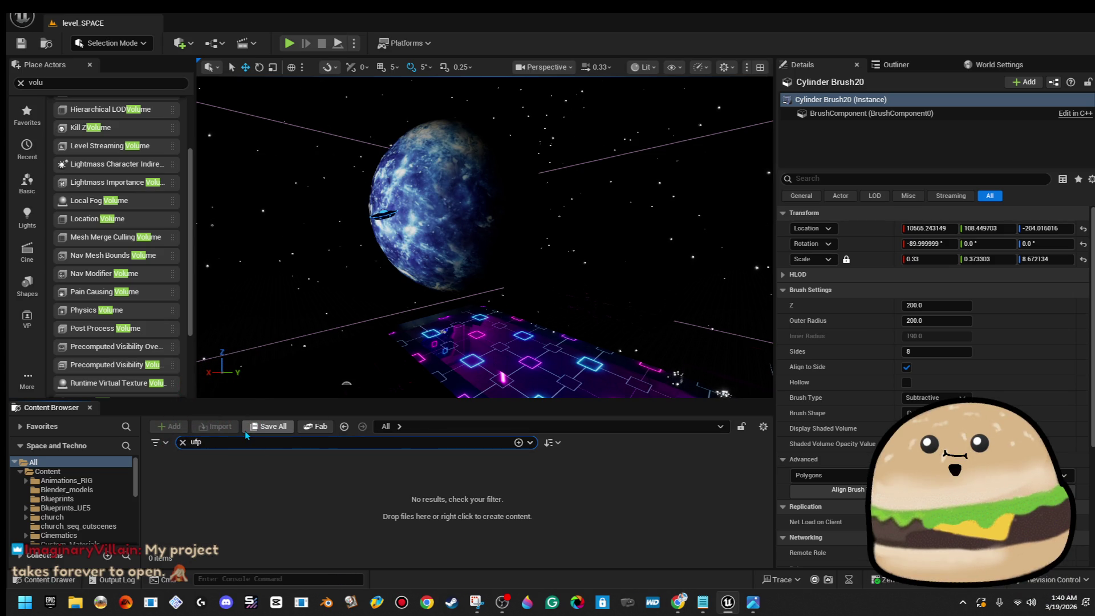
text(o)
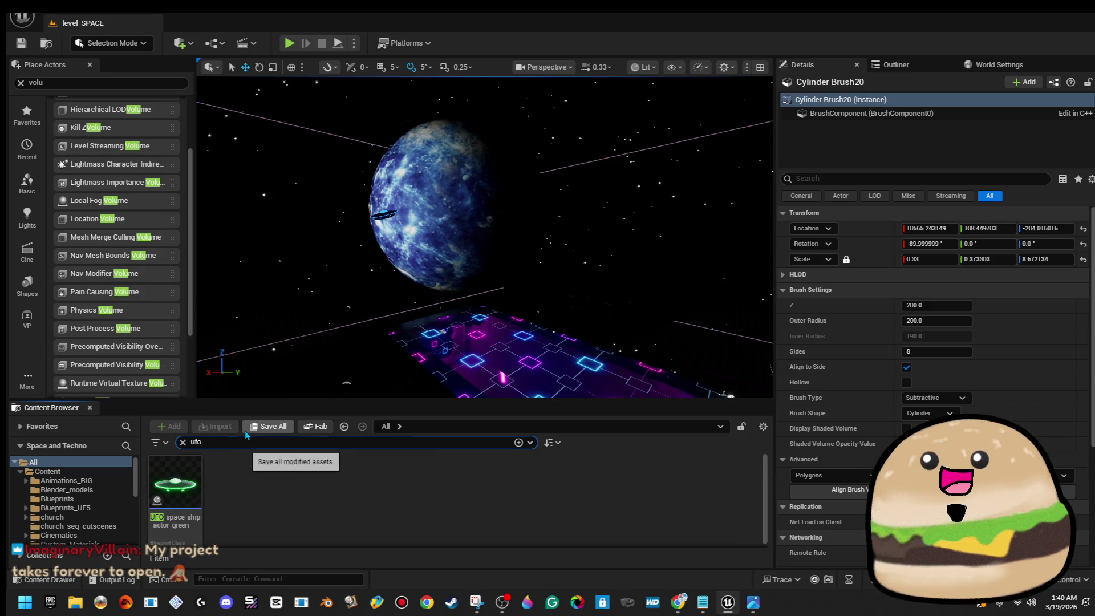
double_click(177, 485)
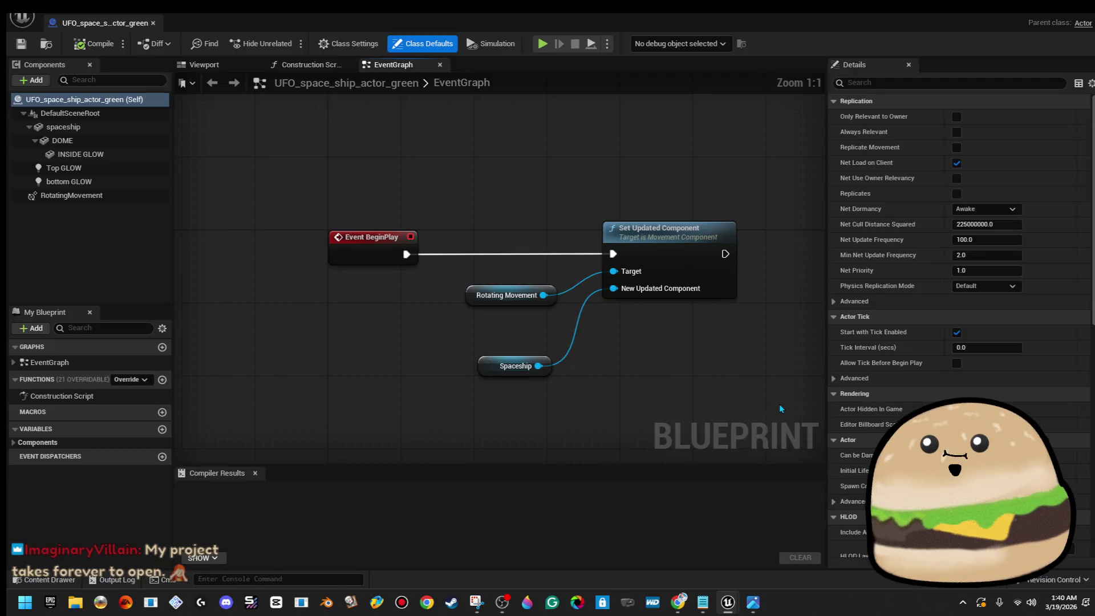
drag(710, 394, 625, 276)
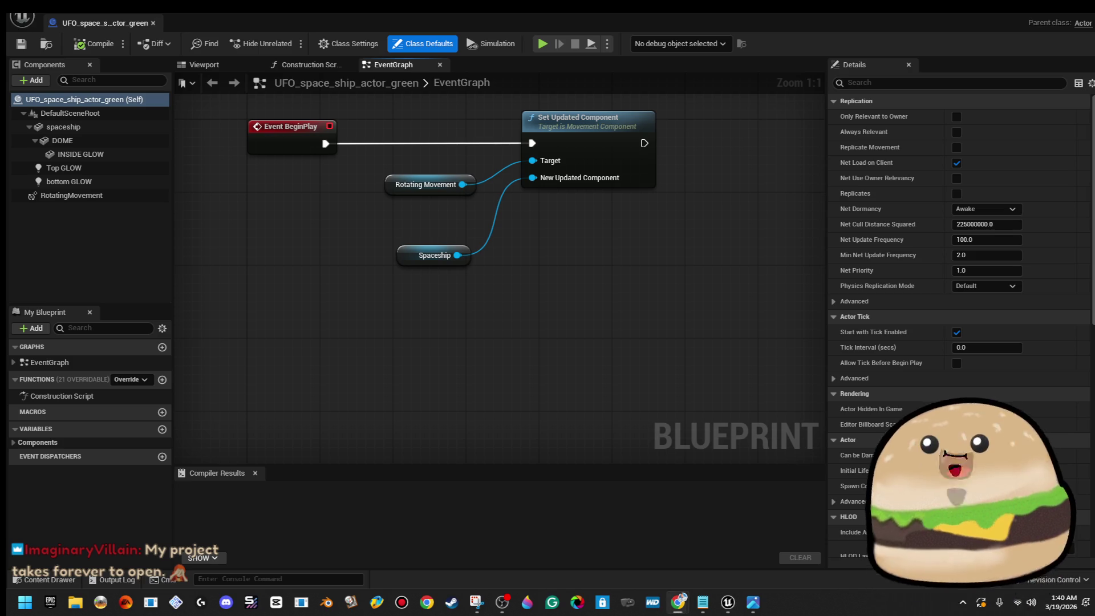
Add a Spline component to the UFO actor and place an Event Tick node in the graph.
click(26, 81)
text(spline)
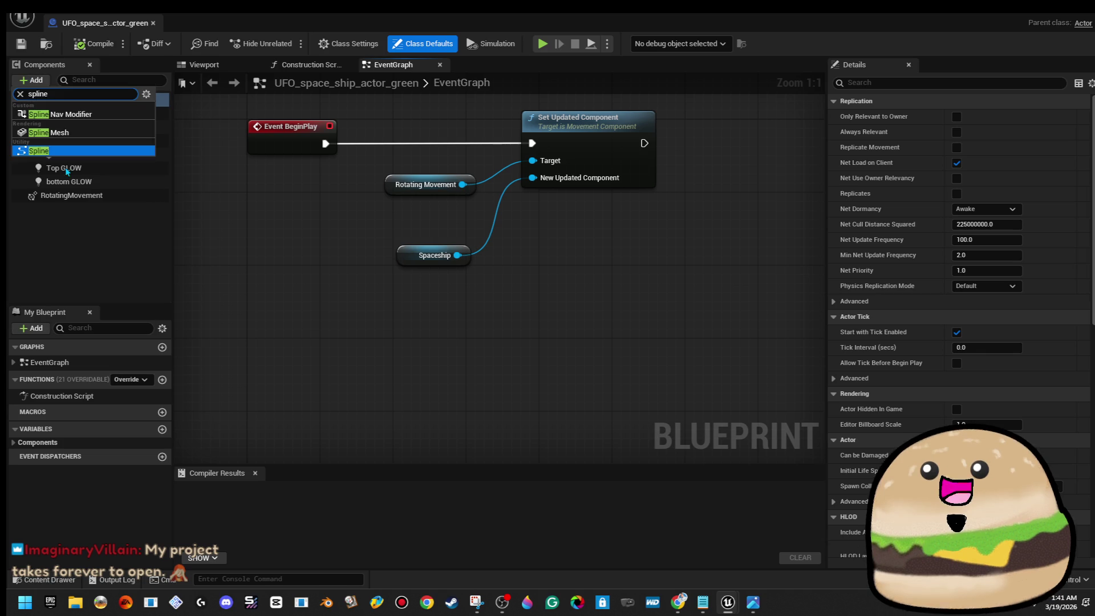
click(88, 151)
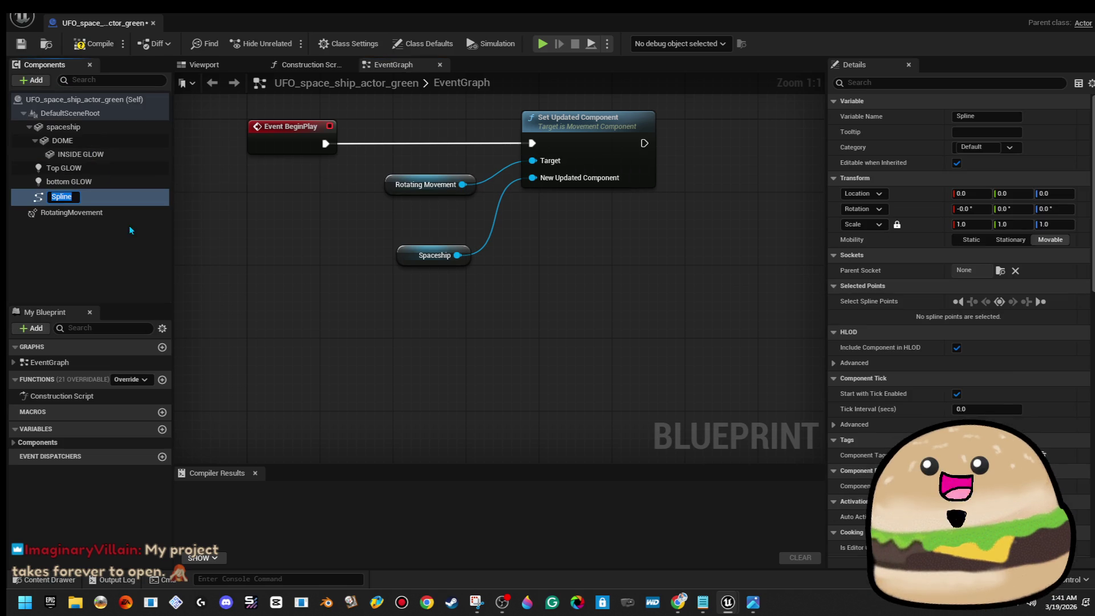
click(131, 240)
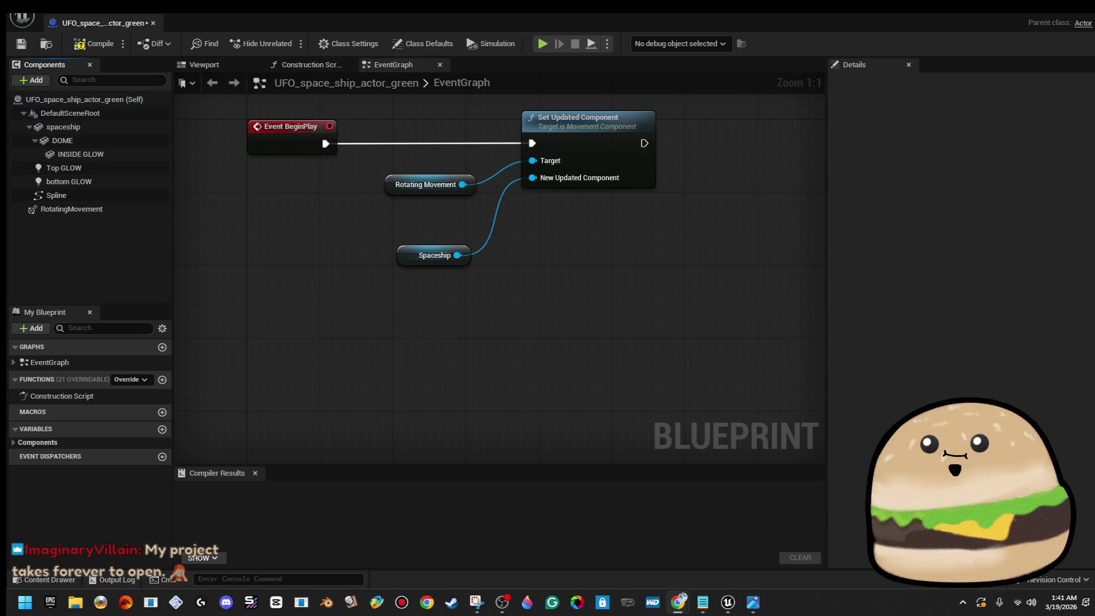
right_click(320, 366)
text(event)
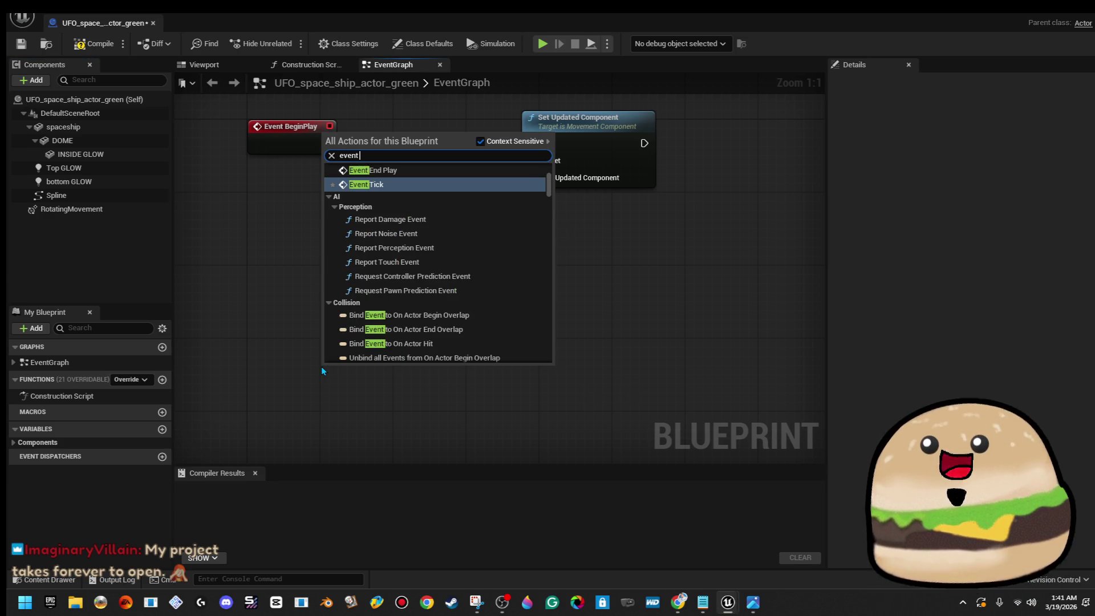
key(Return)
drag(334, 375, 261, 366)
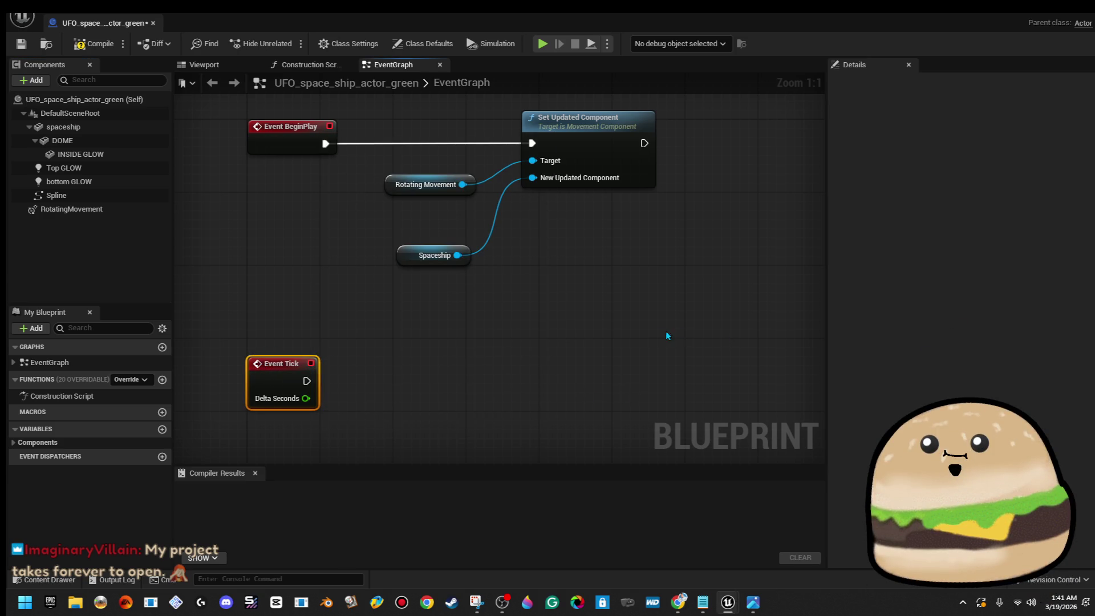
Create an Instance Editable Float variable named speed_on_spline.
click(161, 429)
text(speed_o)
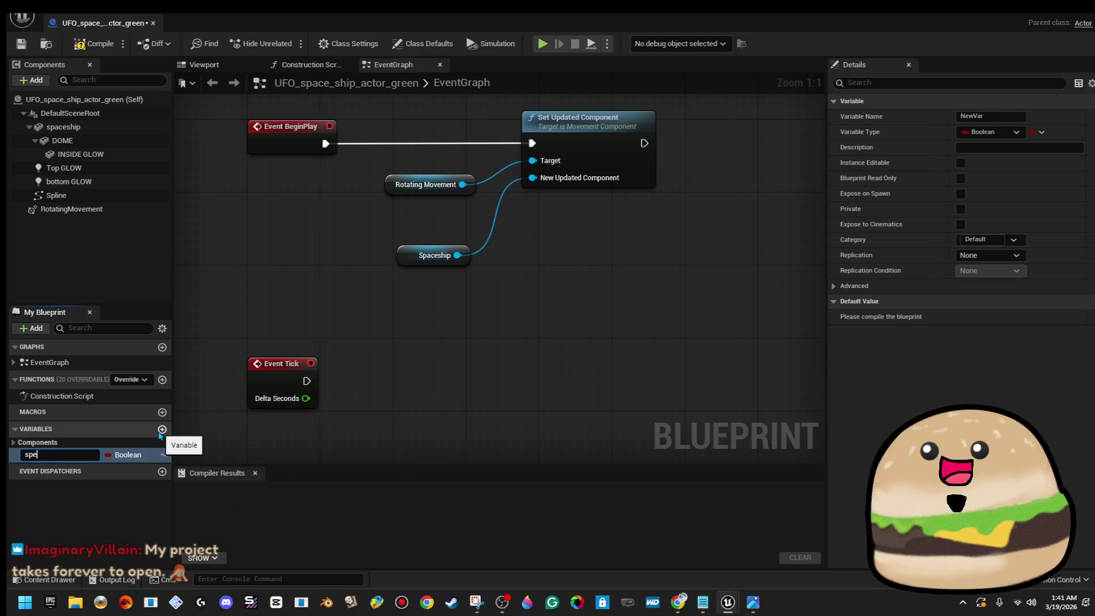
text(n_sp)
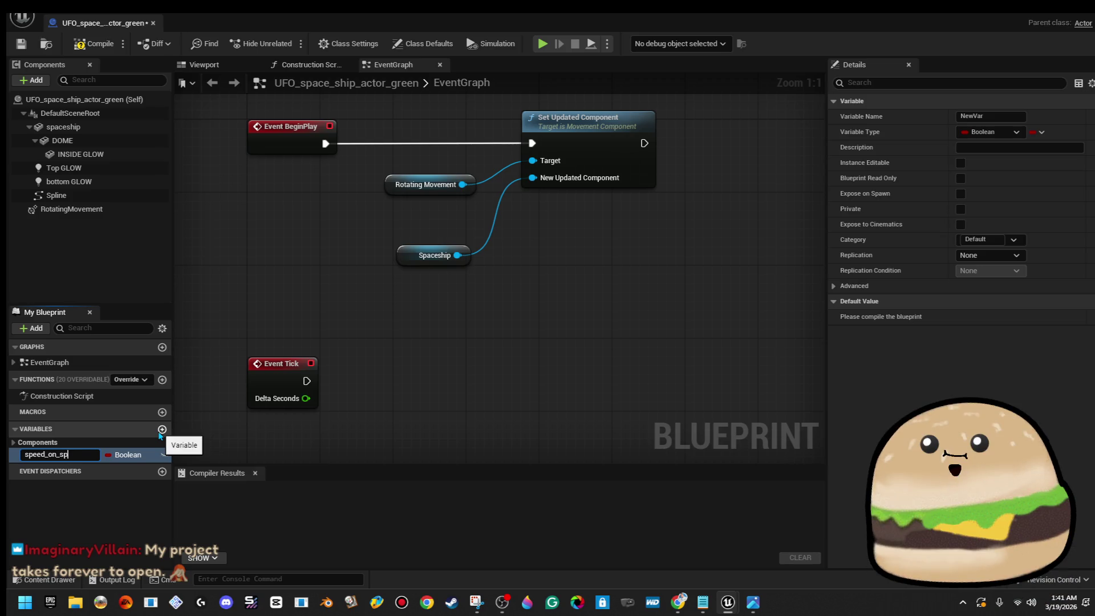
text(line)
key(Return)
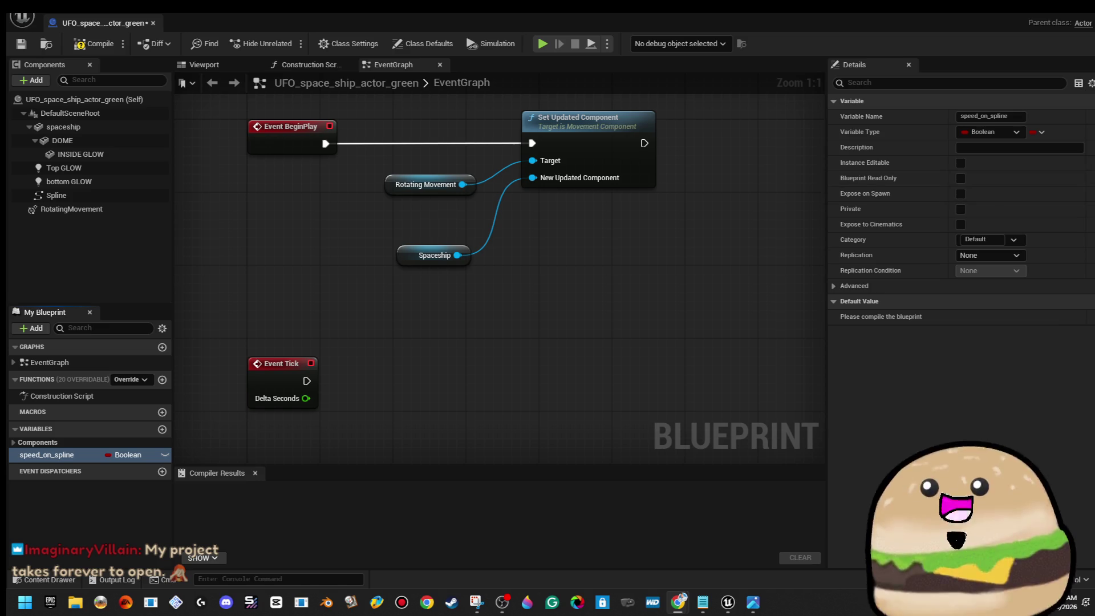
click(960, 163)
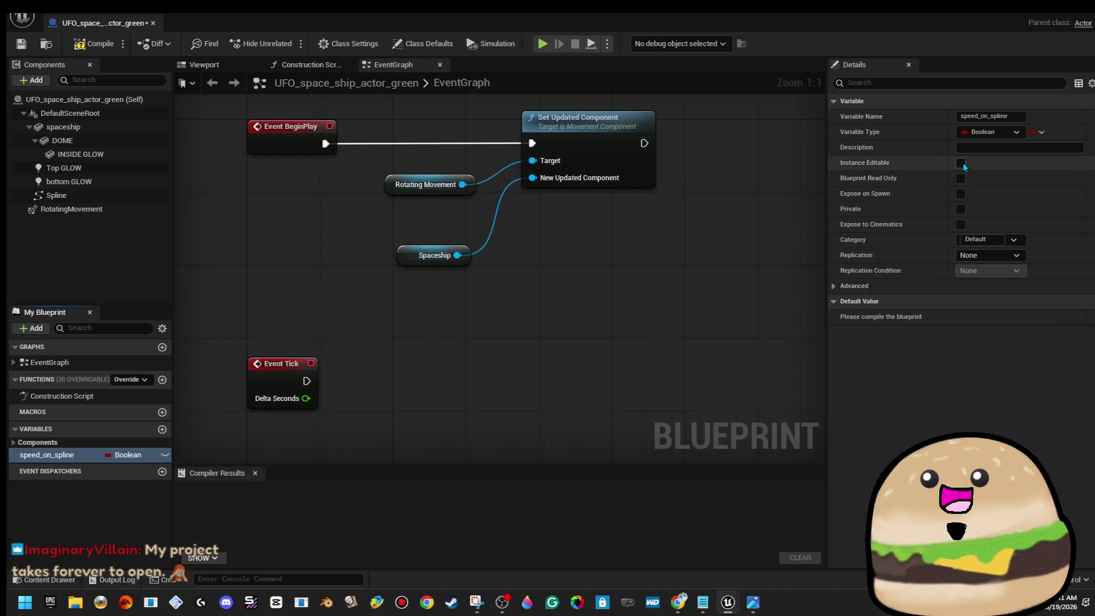
click(991, 132)
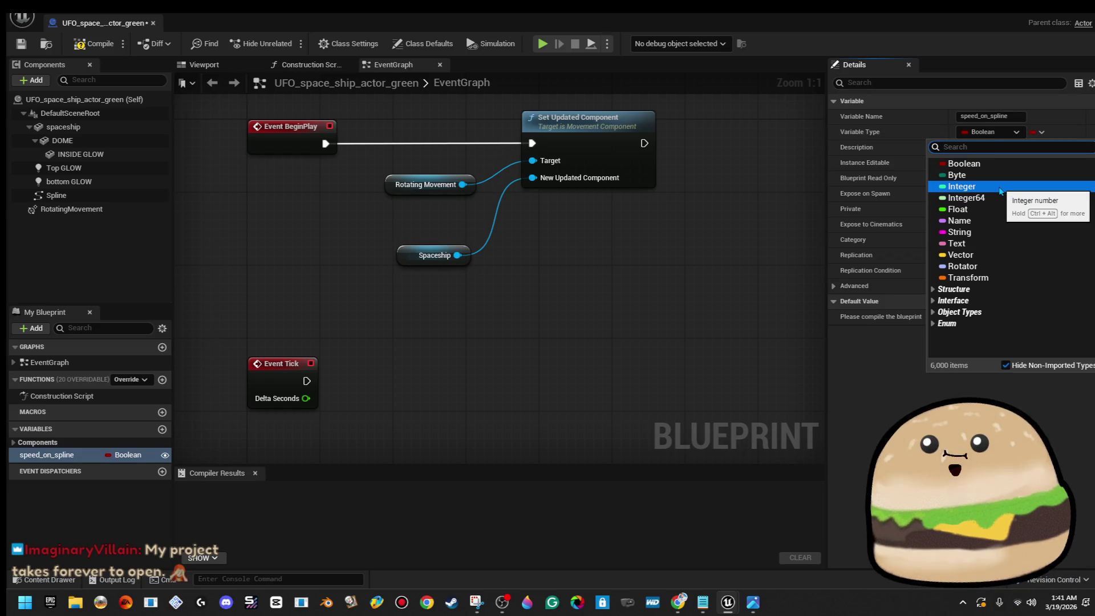
click(995, 210)
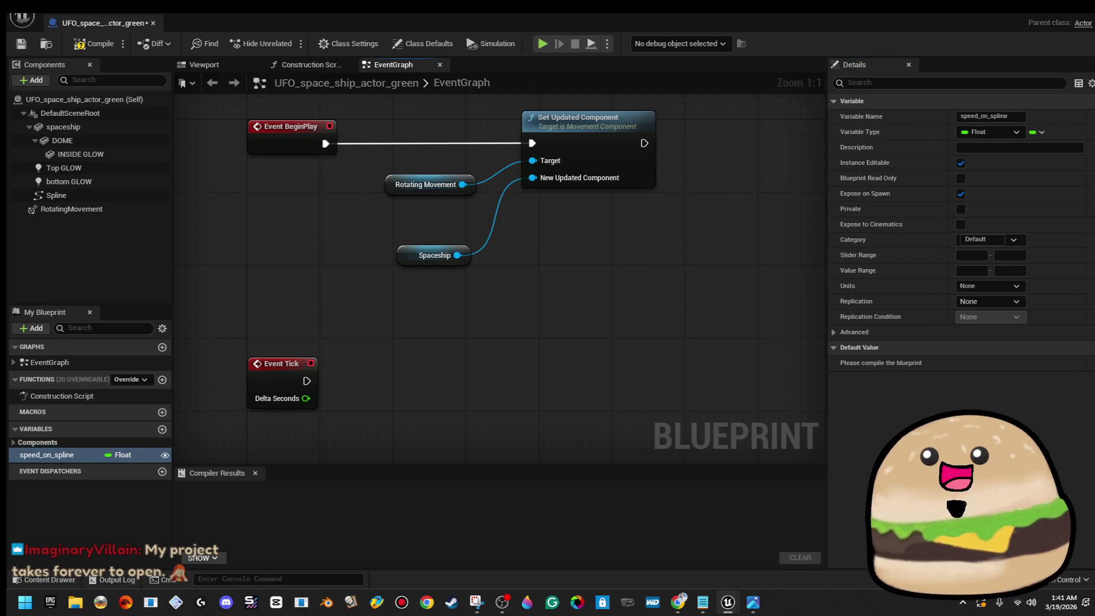
key(alt+Tab)
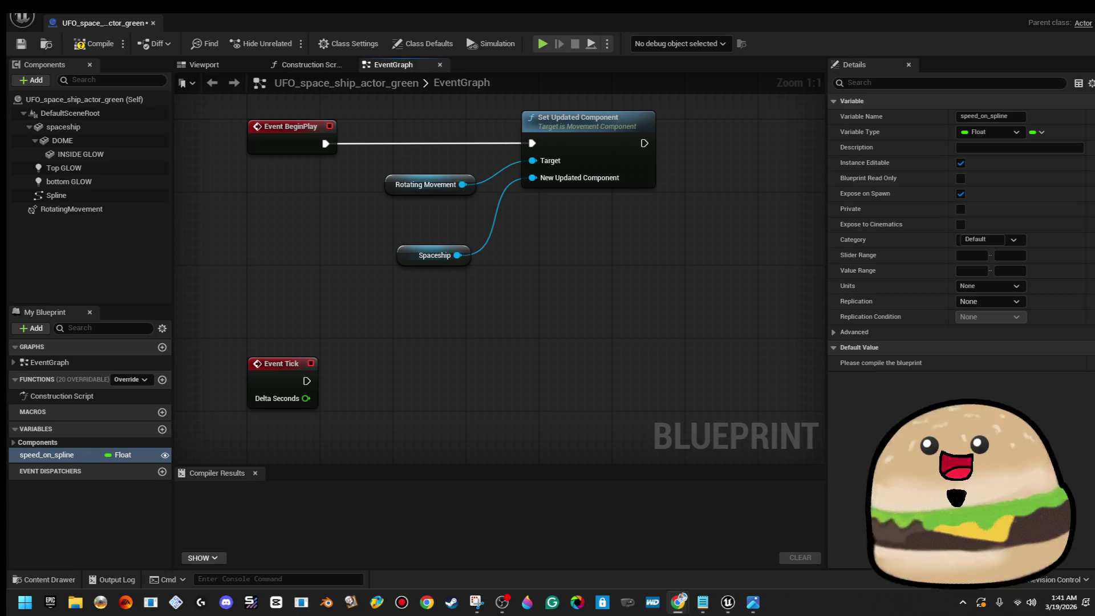
Add a second Blueprint variable named position_on_spline.
click(162, 429)
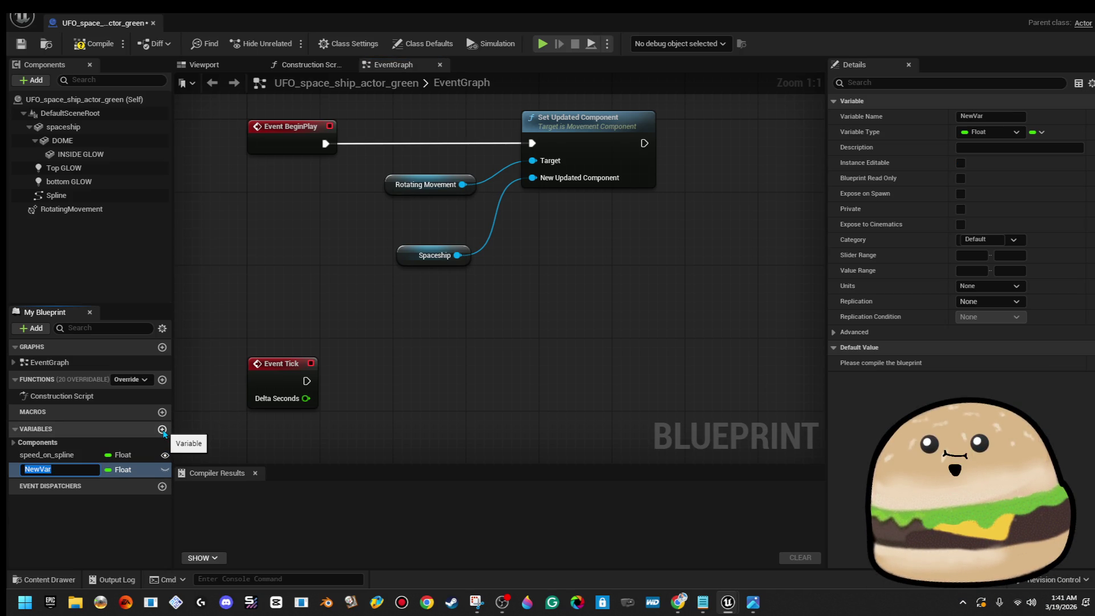
text(posi)
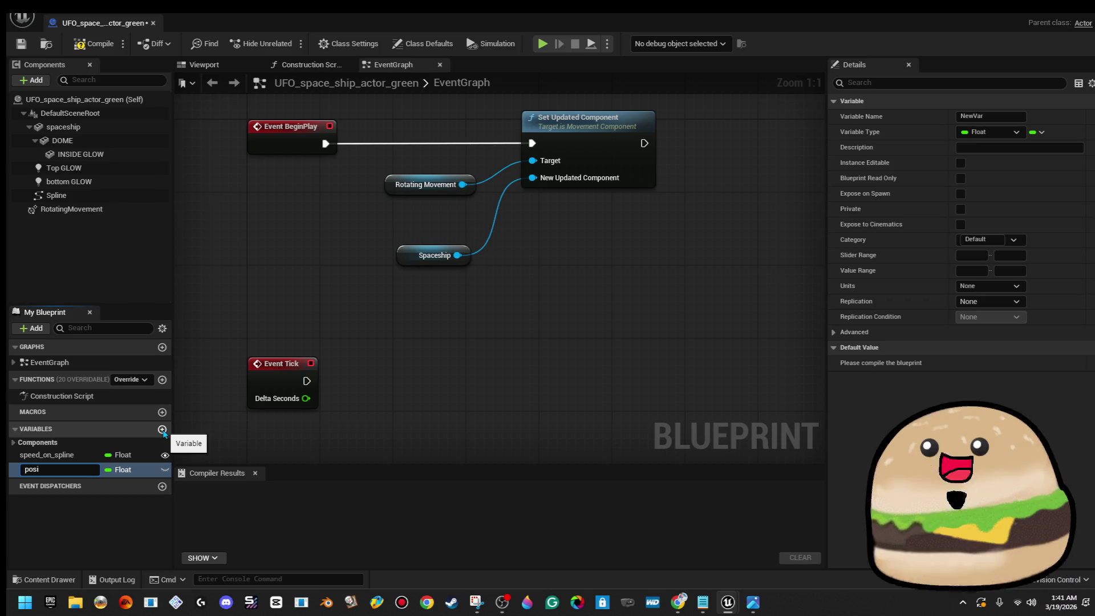
text(tion_)
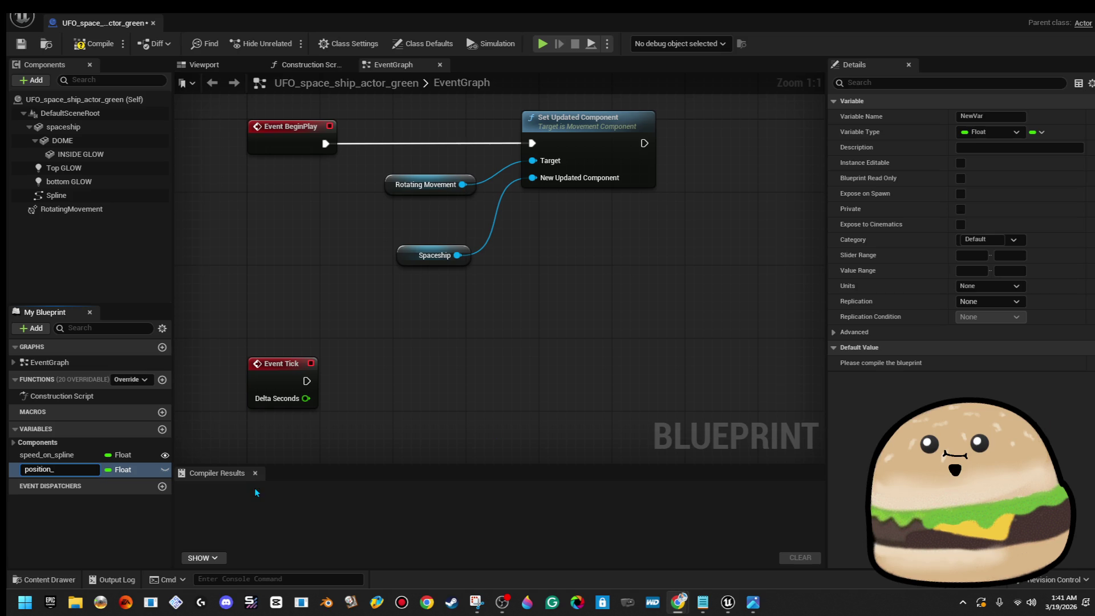
text(on)
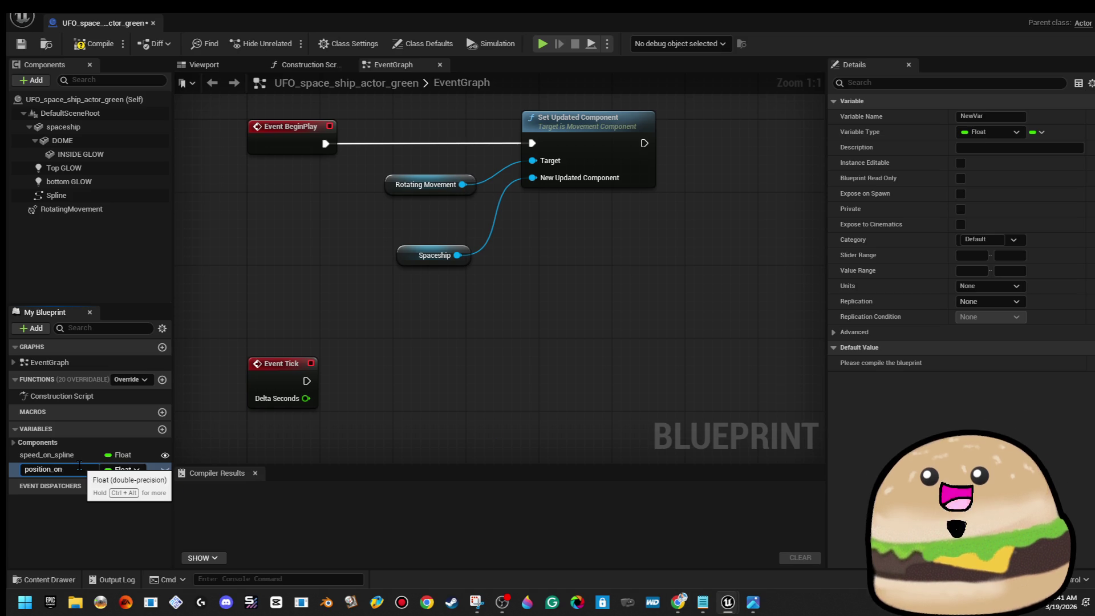
text(_spline)
key(Return)
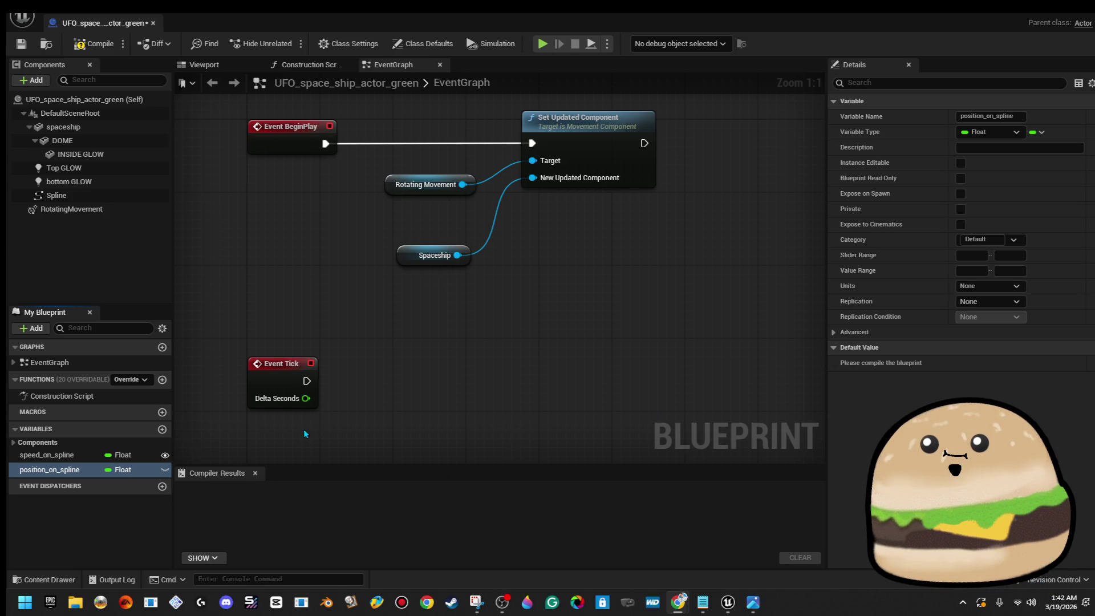
drag(306, 399, 423, 429)
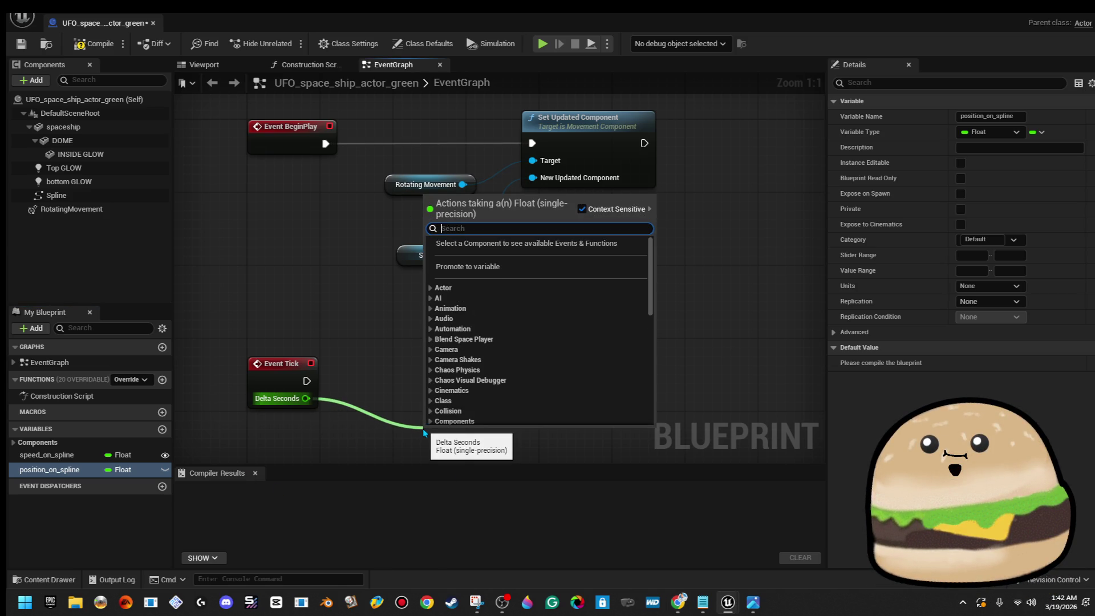
Multiply Event Tick's Delta Seconds by speed_on_spline with a Multiply node.
text(*)
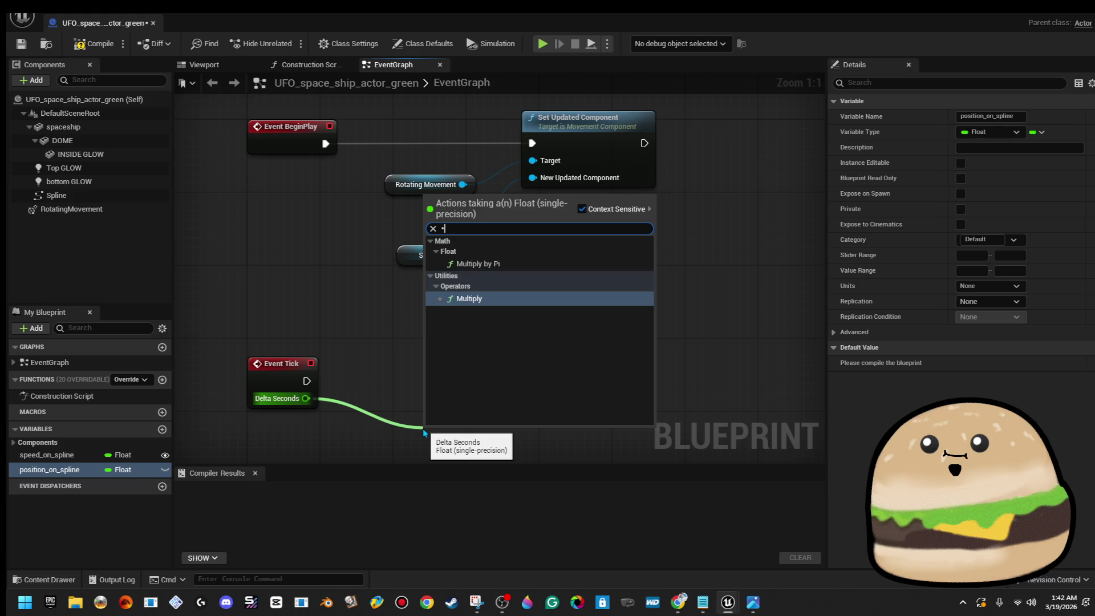
key(Return)
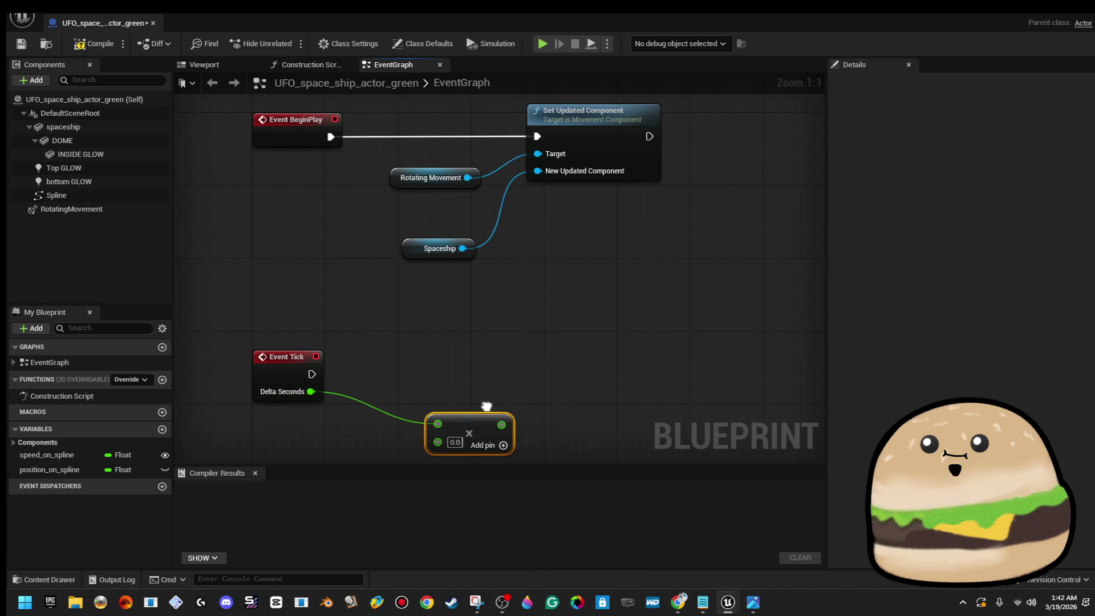
drag(463, 438, 562, 338)
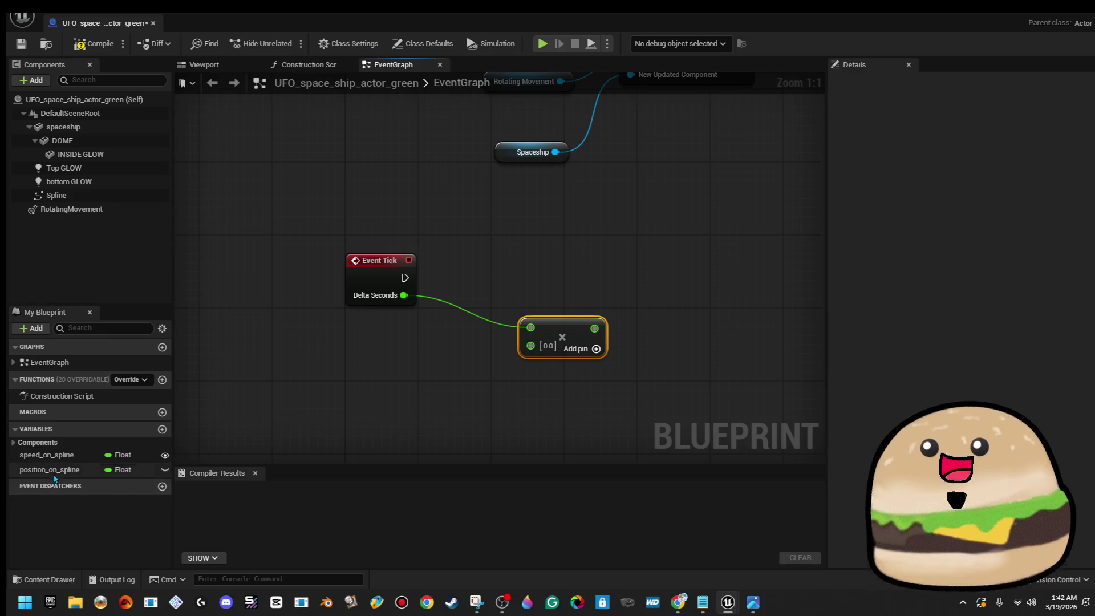
drag(55, 459, 530, 345)
drag(556, 386, 354, 387)
Feed the Multiply result into a new Add node and drag position_on_spline into the graph.
drag(388, 328, 485, 323)
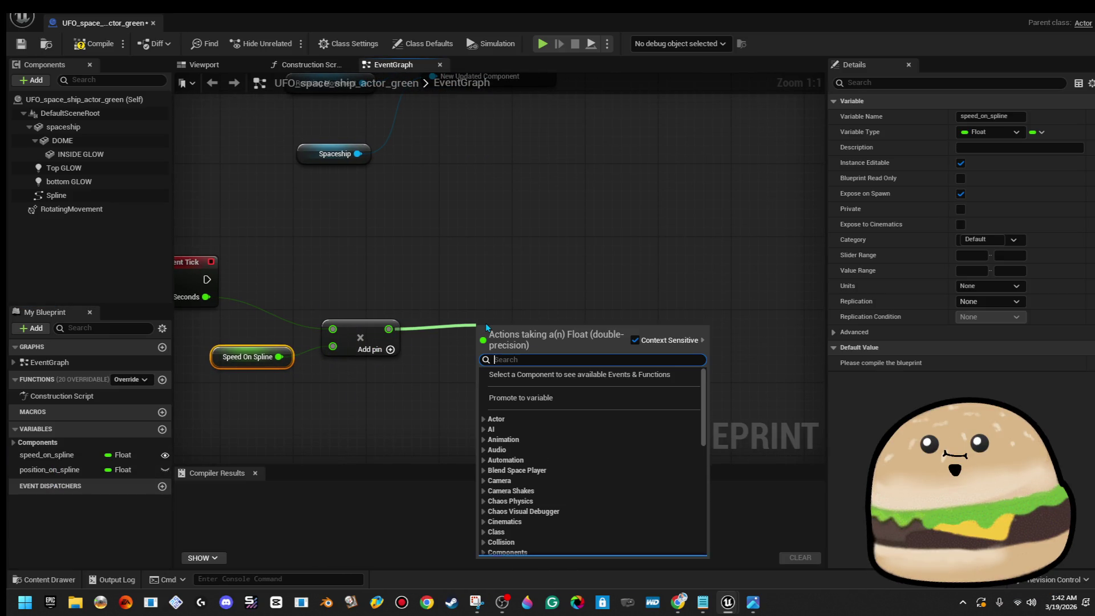
text(+)
key(Return)
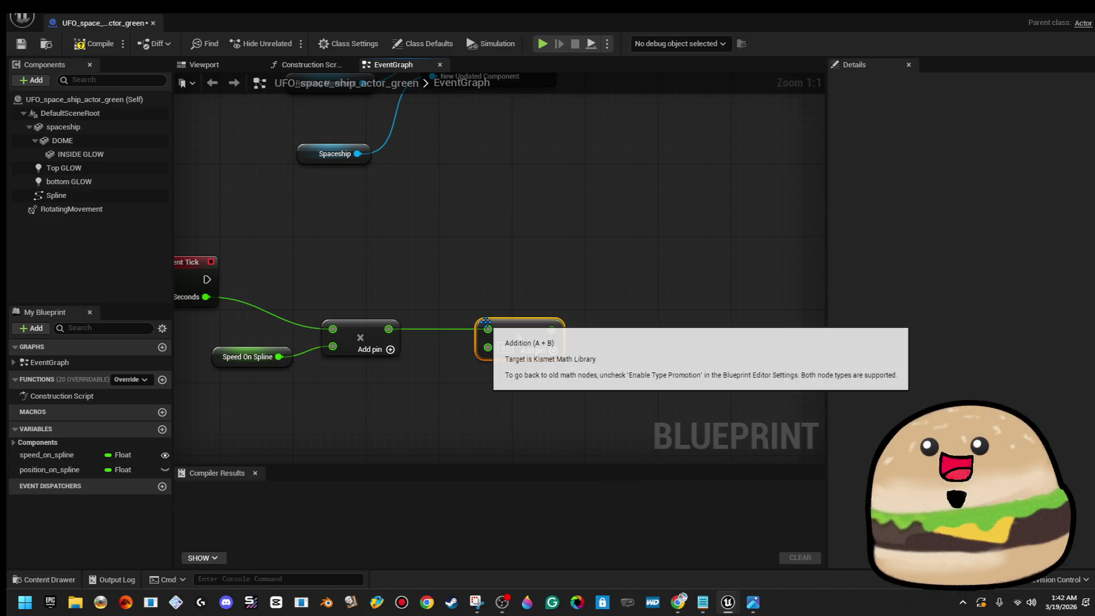
mouse_move(649, 287)
mouse_down()
mouse_move(568, 278)
mouse_move(564, 325)
mouse_up()
drag(329, 391, 416, 347)
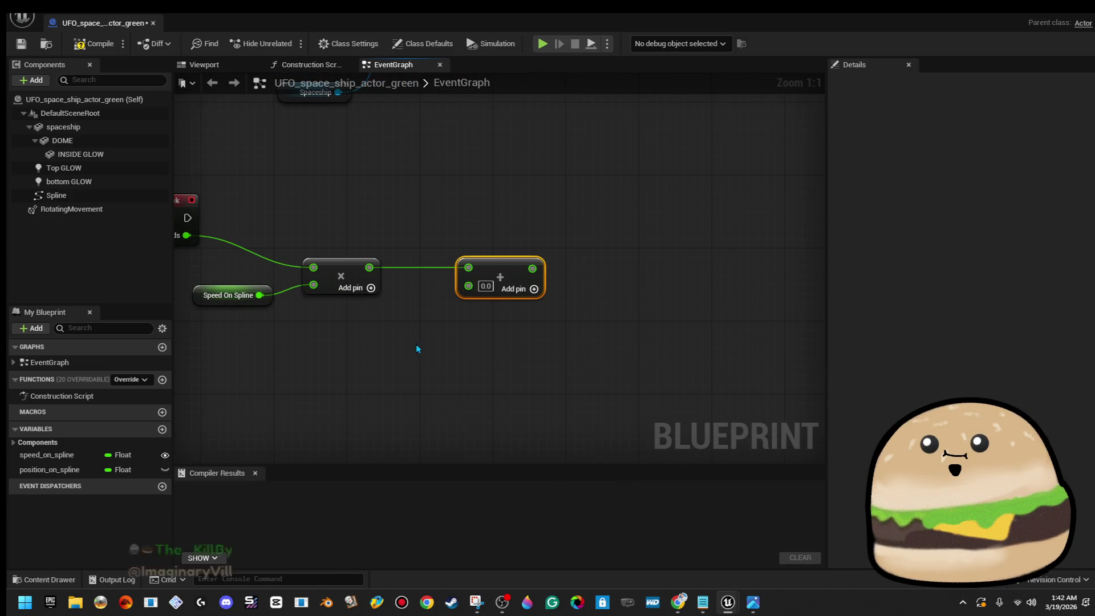
drag(552, 273, 616, 282)
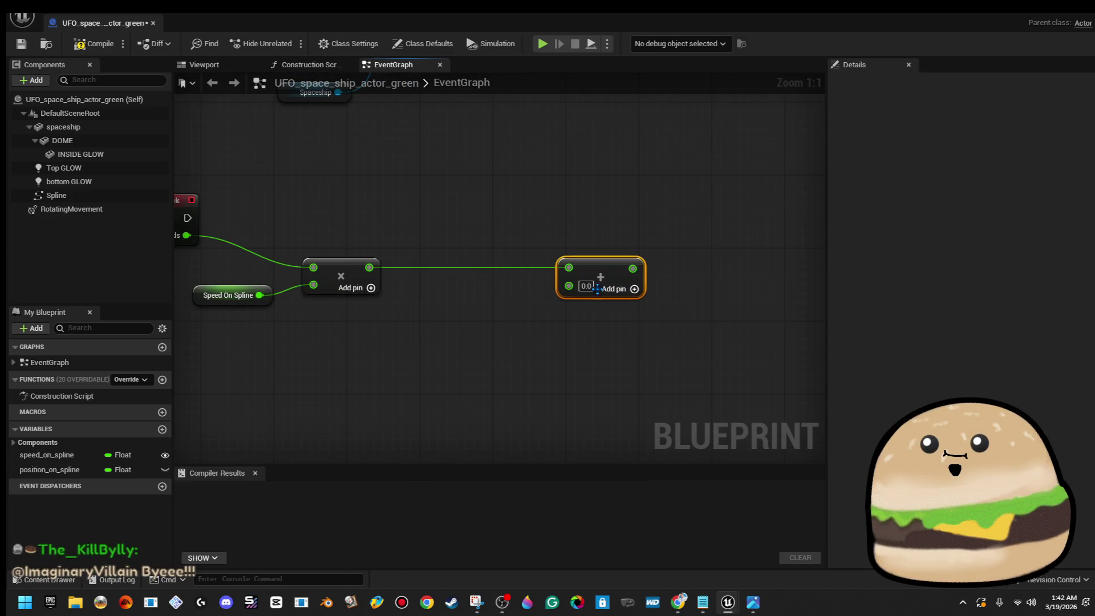
right_click(407, 355)
mouse_move(49, 470)
mouse_down()
mouse_move(447, 383)
mouse_move(446, 371)
mouse_up()
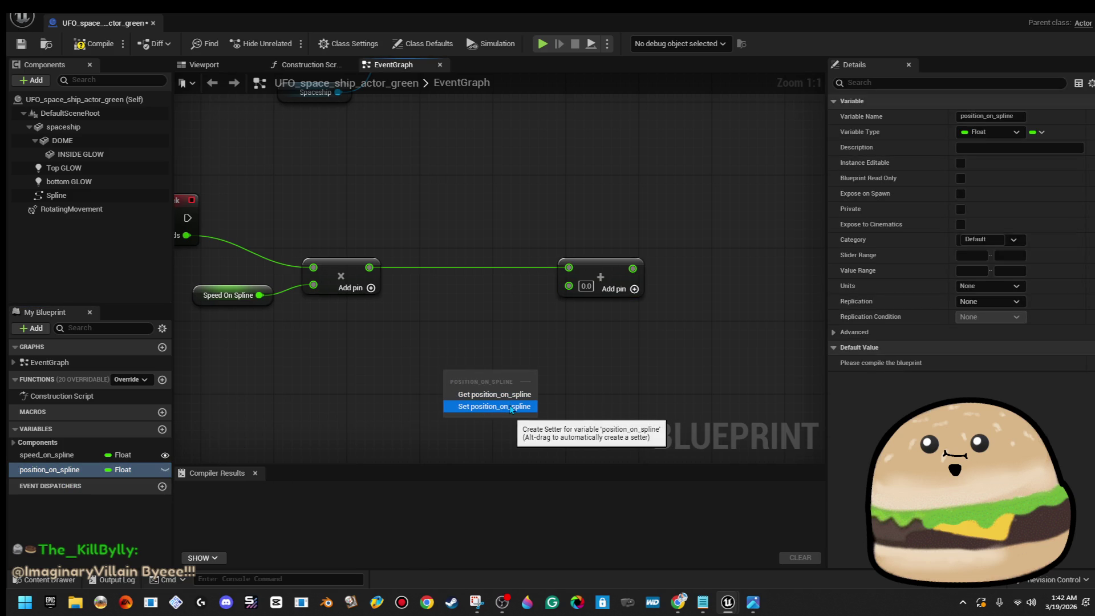
Wire a Position On Spline getter into the Add node.
click(509, 394)
mouse_move(513, 377)
mouse_down()
mouse_move(569, 286)
mouse_move(557, 357)
mouse_move(509, 341)
mouse_up()
click(406, 410)
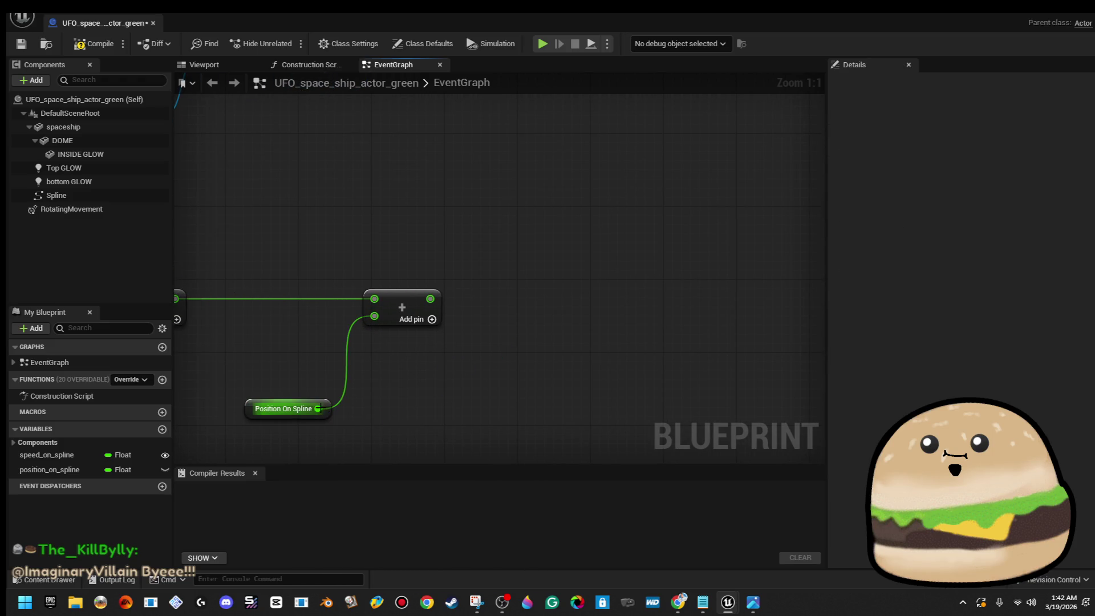
drag(328, 410, 328, 373)
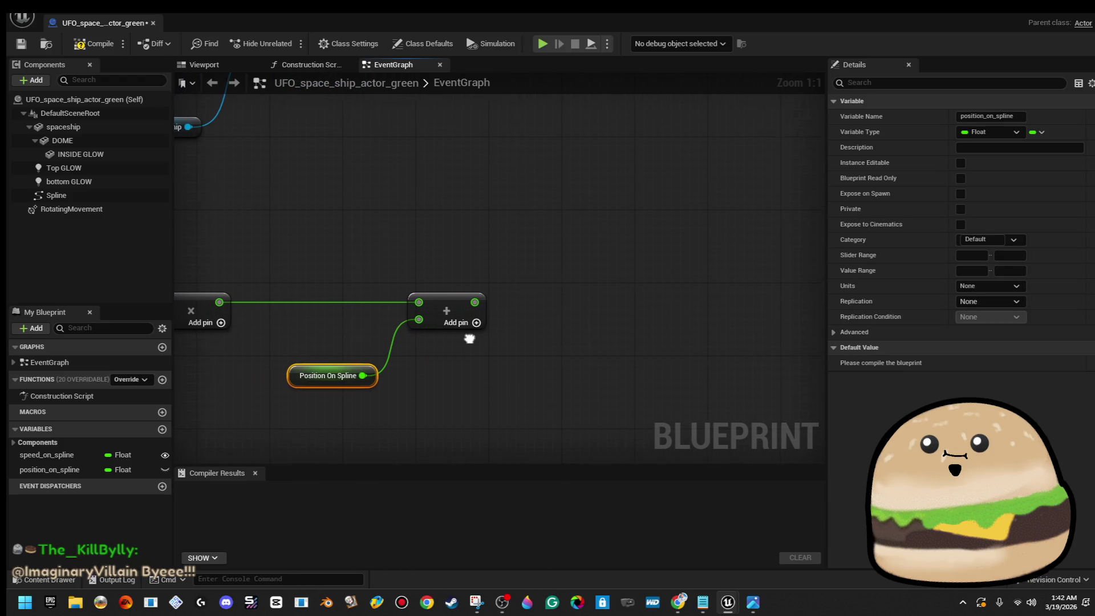
drag(277, 475, 191, 460)
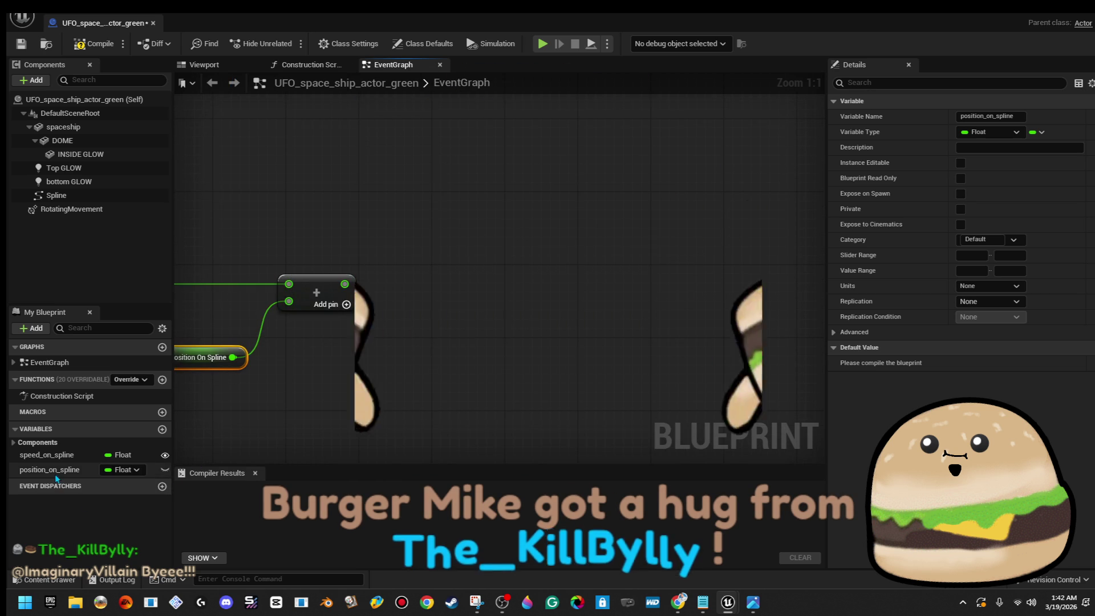
Place a SET node for position_on_spline beside the Add node.
click(55, 470)
drag(55, 470, 458, 212)
click(488, 240)
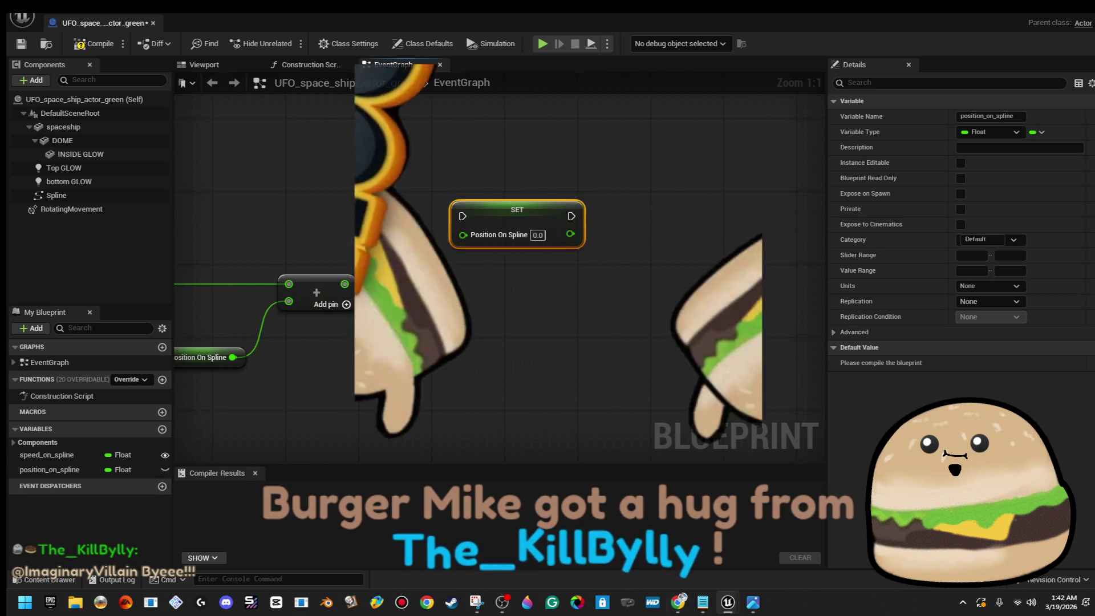
drag(552, 315, 914, 353)
mouse_move(479, 272)
mouse_down()
mouse_move(238, 291)
mouse_move(696, 275)
mouse_move(743, 275)
mouse_move(769, 291)
mouse_up()
drag(759, 225, 633, 239)
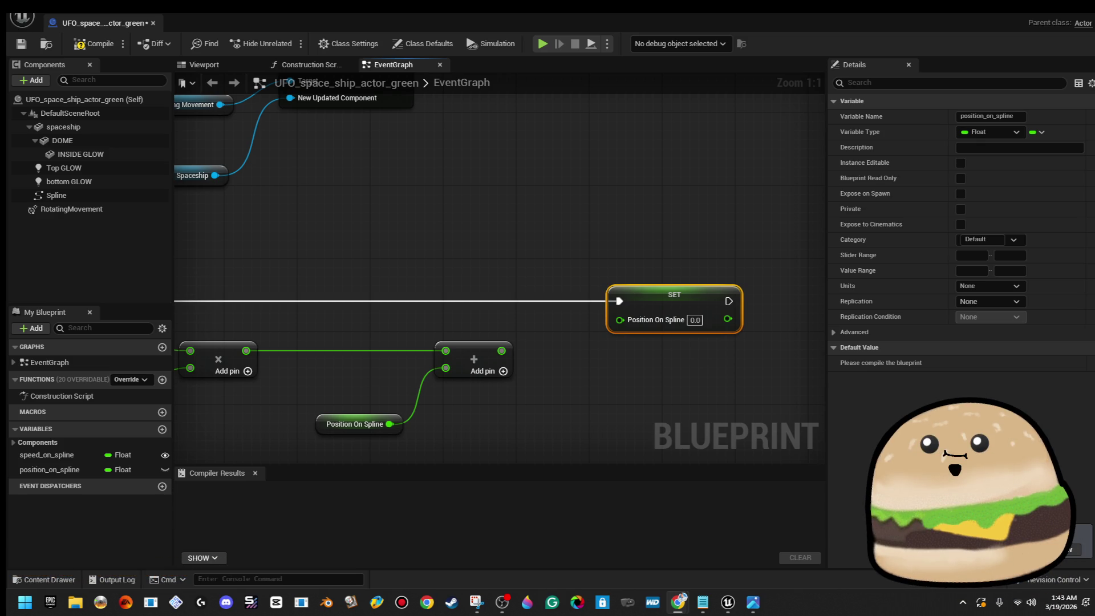
Connect the Add sum to the SET value and drag a Spaceship reference into the graph.
drag(501, 350, 616, 324)
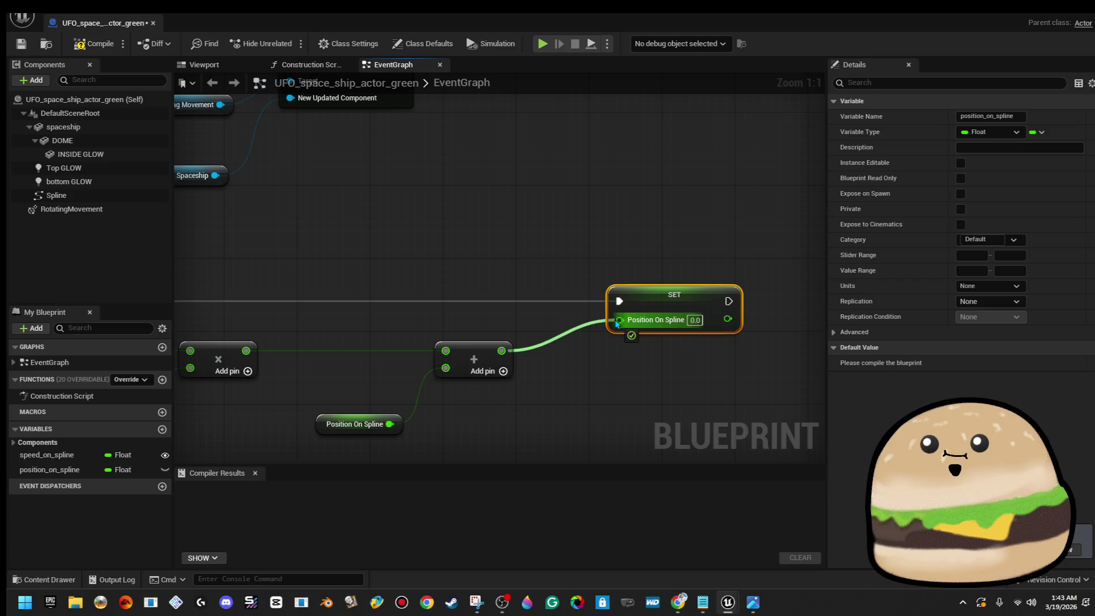
drag(694, 394, 414, 365)
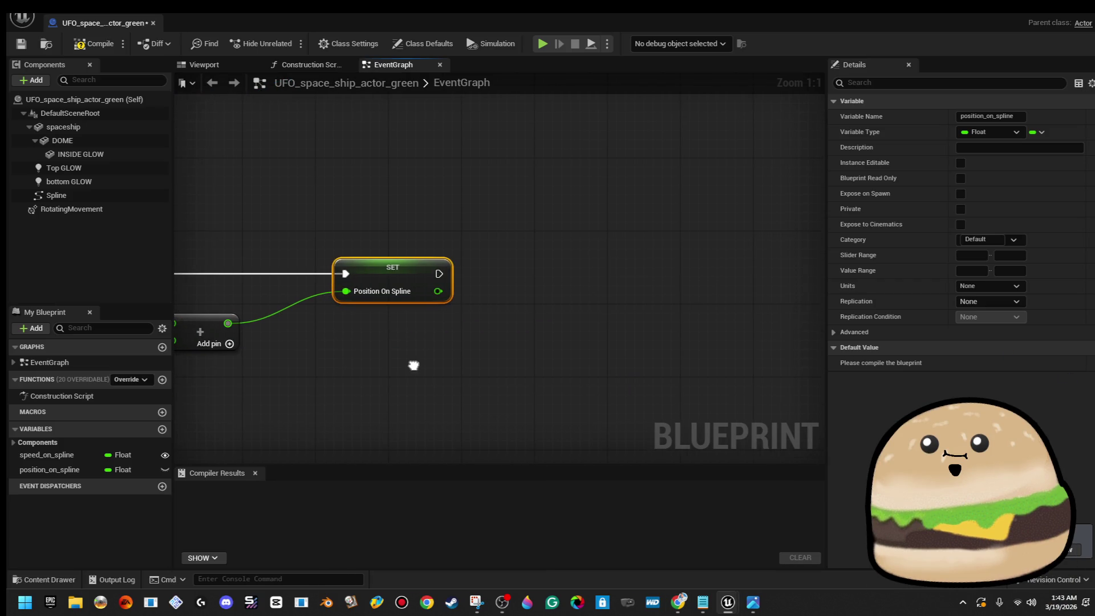
scroll(504, 348, down, 2)
mouse_move(504, 348)
mouse_down()
mouse_move(497, 314)
mouse_move(448, 269)
mouse_move(379, 276)
mouse_move(281, 359)
mouse_move(357, 327)
mouse_up()
scroll(447, 269, down, 1)
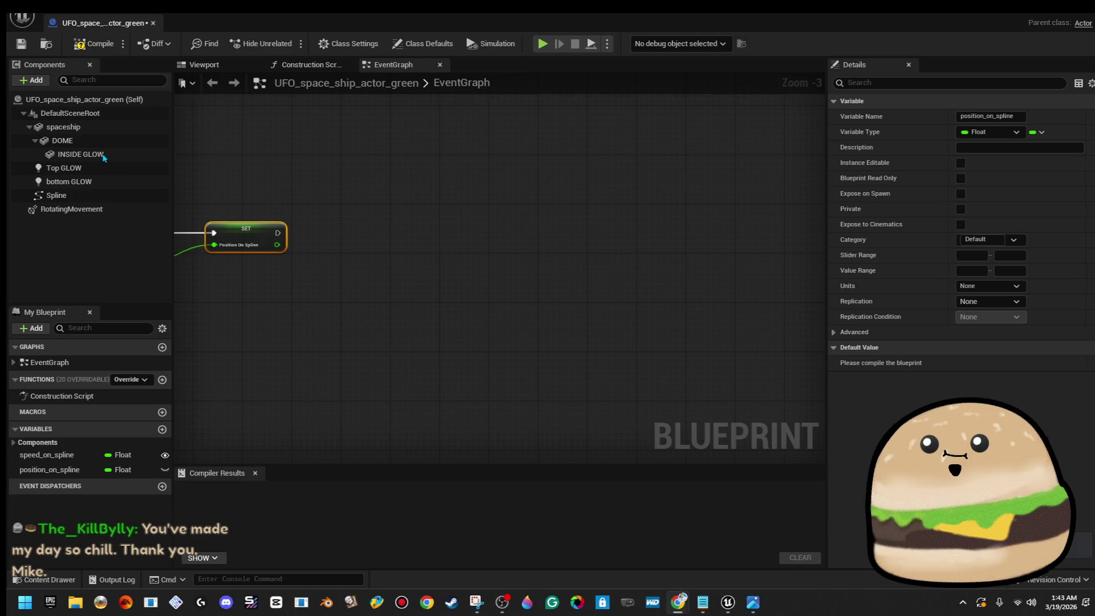
mouse_move(89, 128)
mouse_down()
mouse_move(419, 233)
mouse_move(459, 267)
mouse_move(573, 244)
mouse_up()
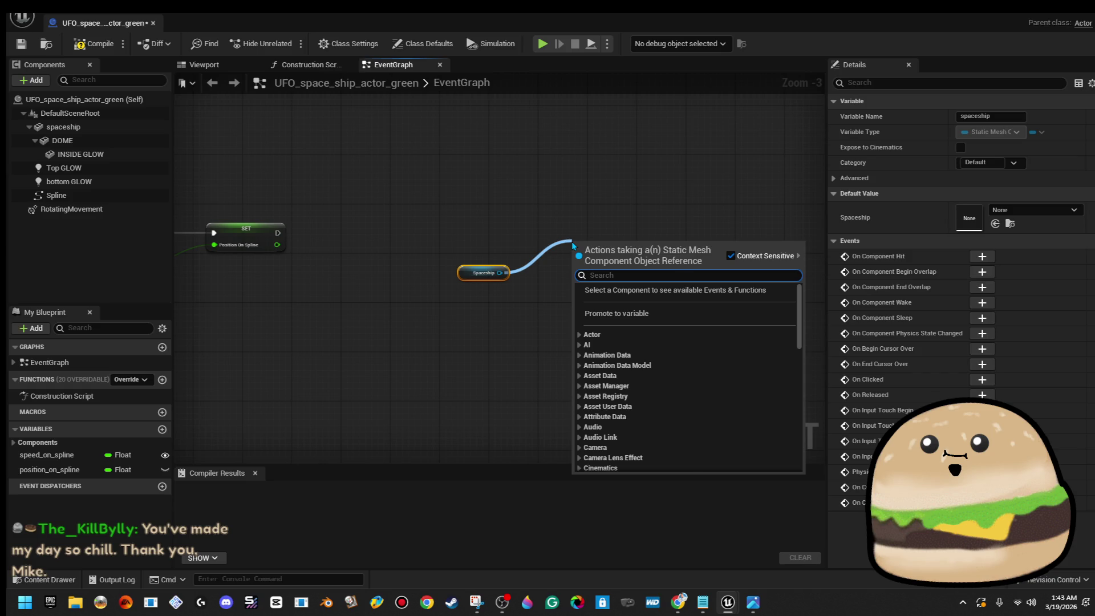
Add a Set World Transform node targeting the Spaceship reference.
text(set world)
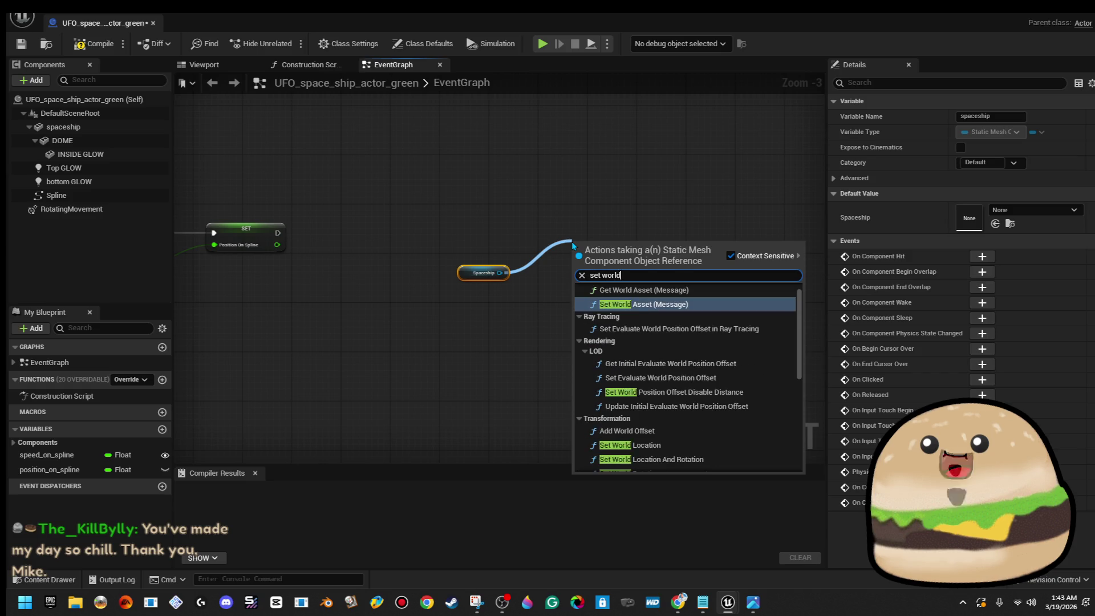
text( tran)
key(Return)
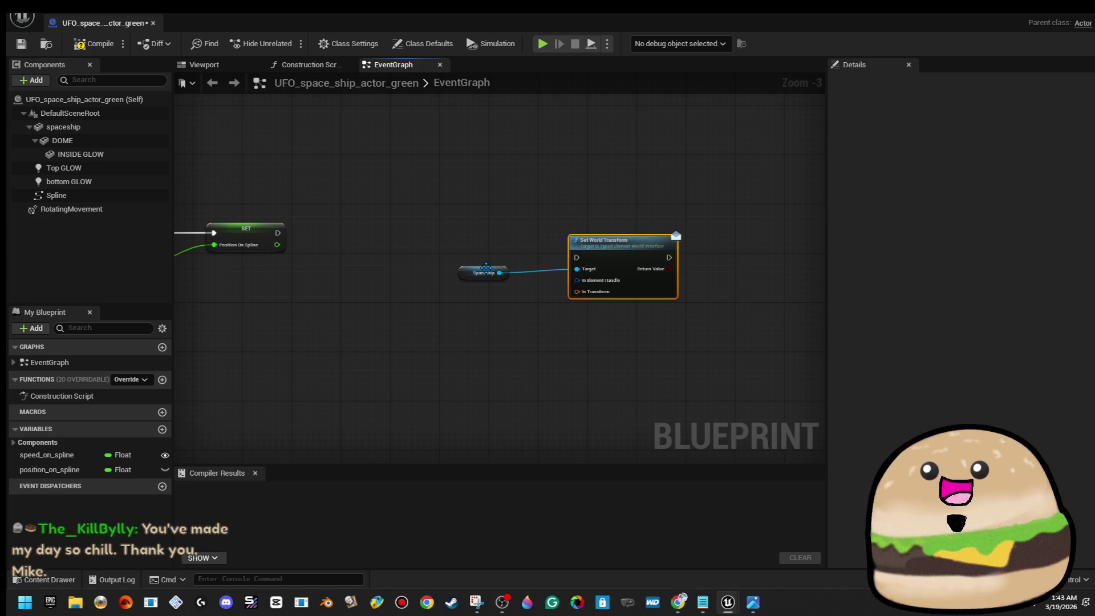
drag(488, 268, 500, 194)
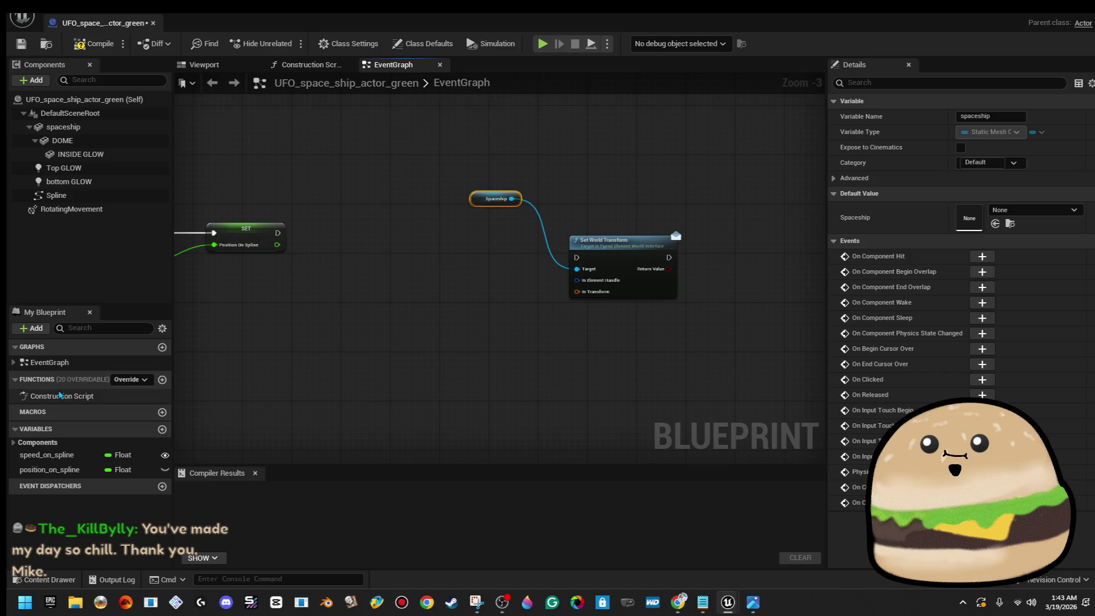
Place a Spline reference and search its actions for 'get transf'.
drag(56, 195, 391, 337)
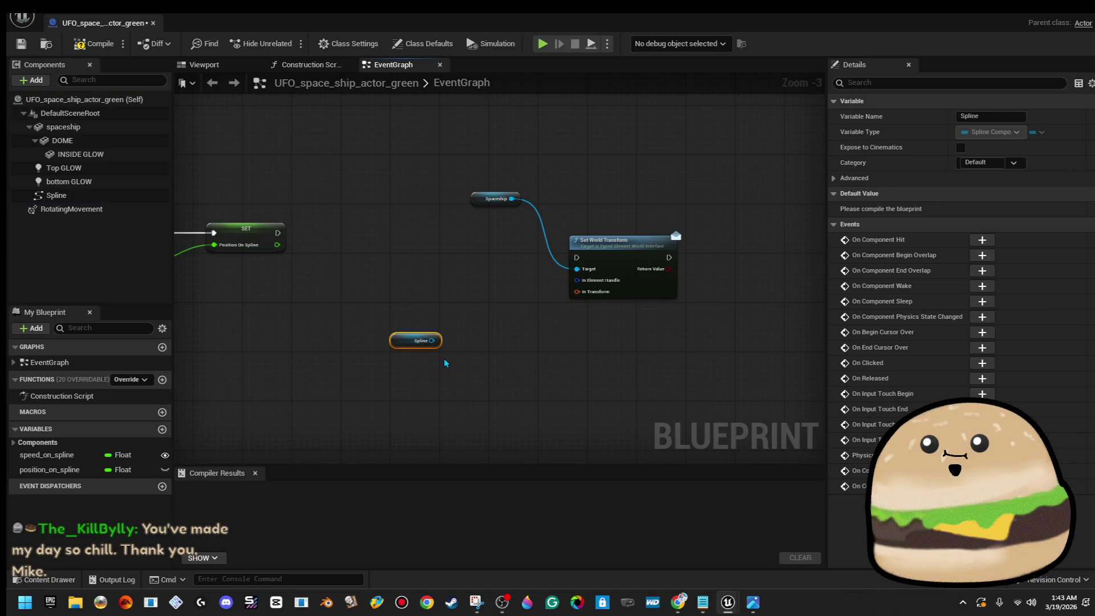
drag(433, 341, 483, 323)
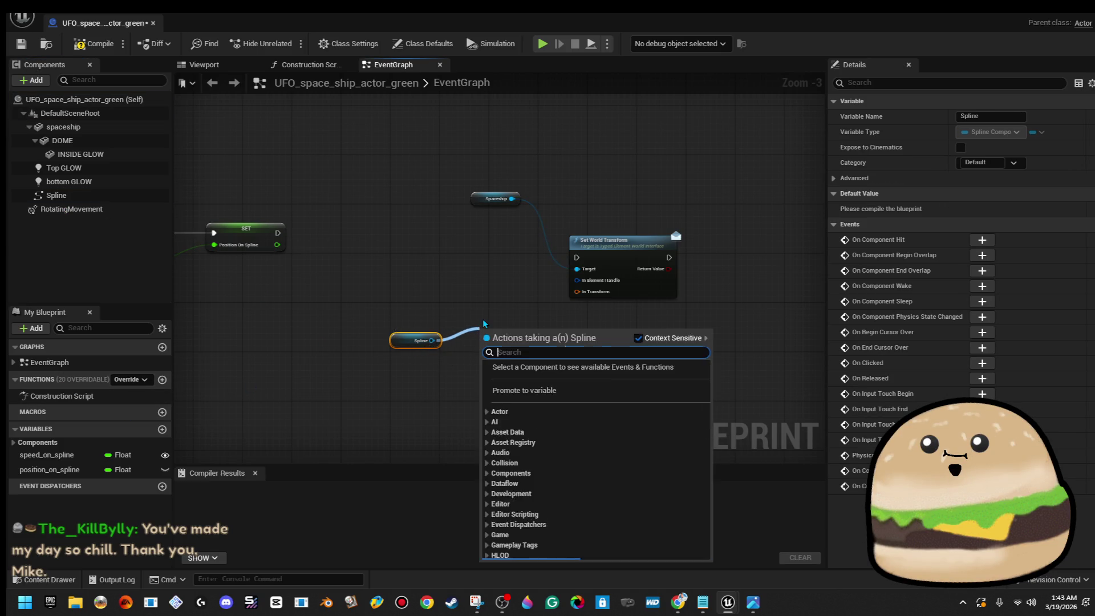
text(get transf)
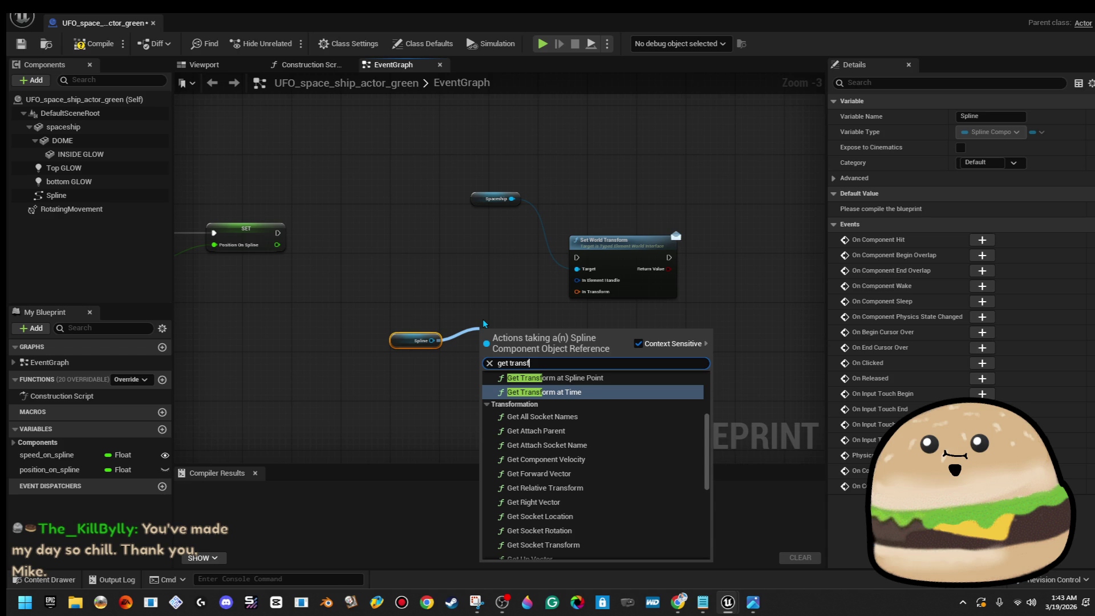
Add Get Transform at Distance Along Spline and reposition it with the Spline node.
text(orm dis)
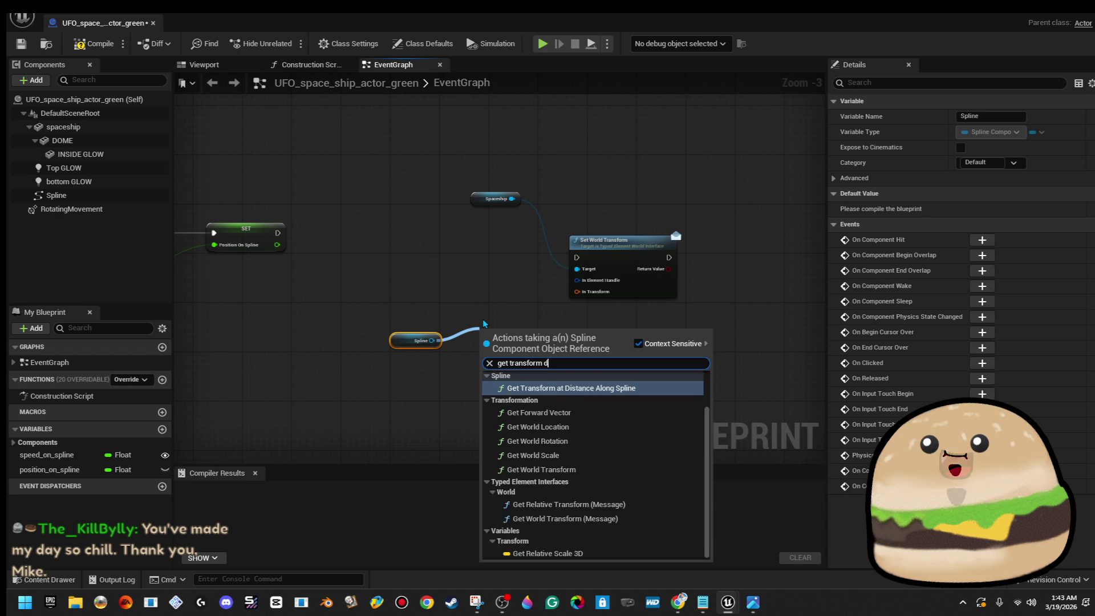
key(Return)
drag(387, 324, 647, 383)
drag(568, 356, 452, 332)
click(561, 349)
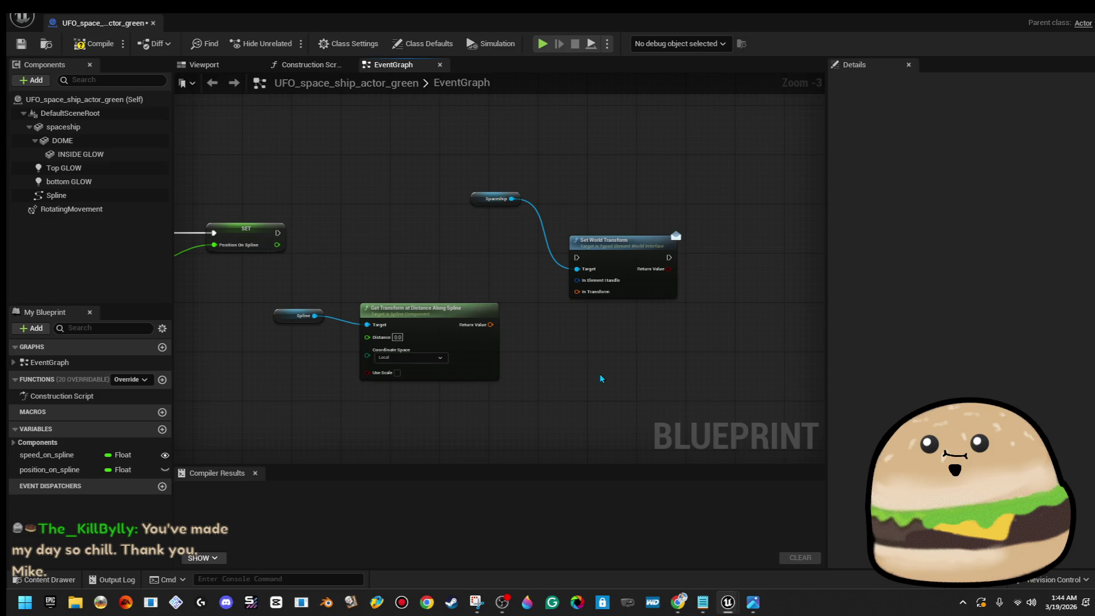
Wire SET exec and Position On Spline in, use World space, feed In Transform, and compile.
drag(278, 233, 581, 264)
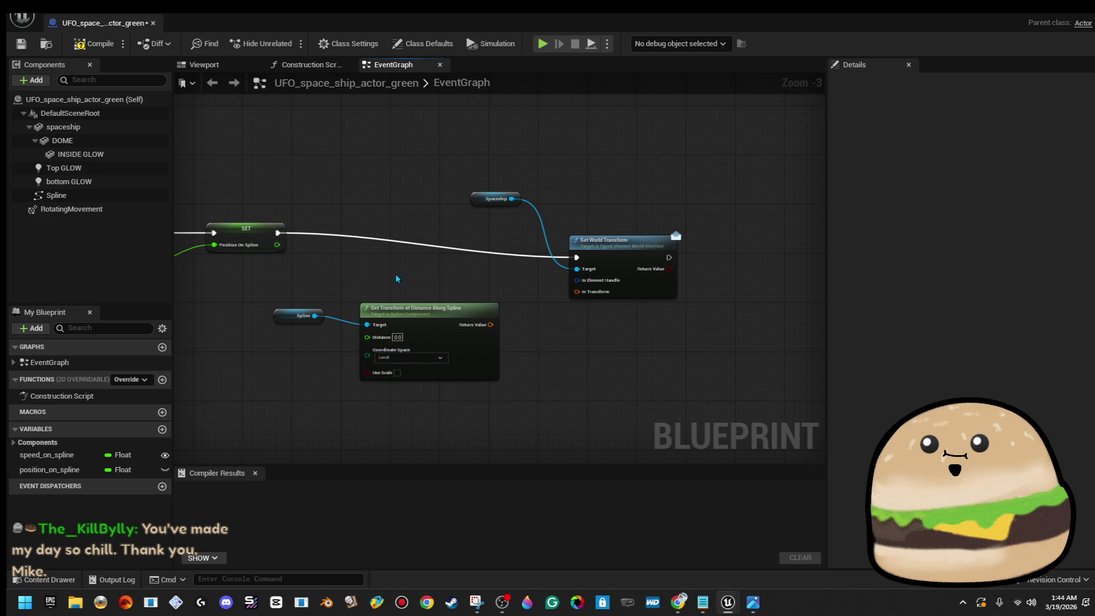
drag(397, 278, 427, 286)
drag(307, 252, 398, 345)
drag(608, 321, 542, 321)
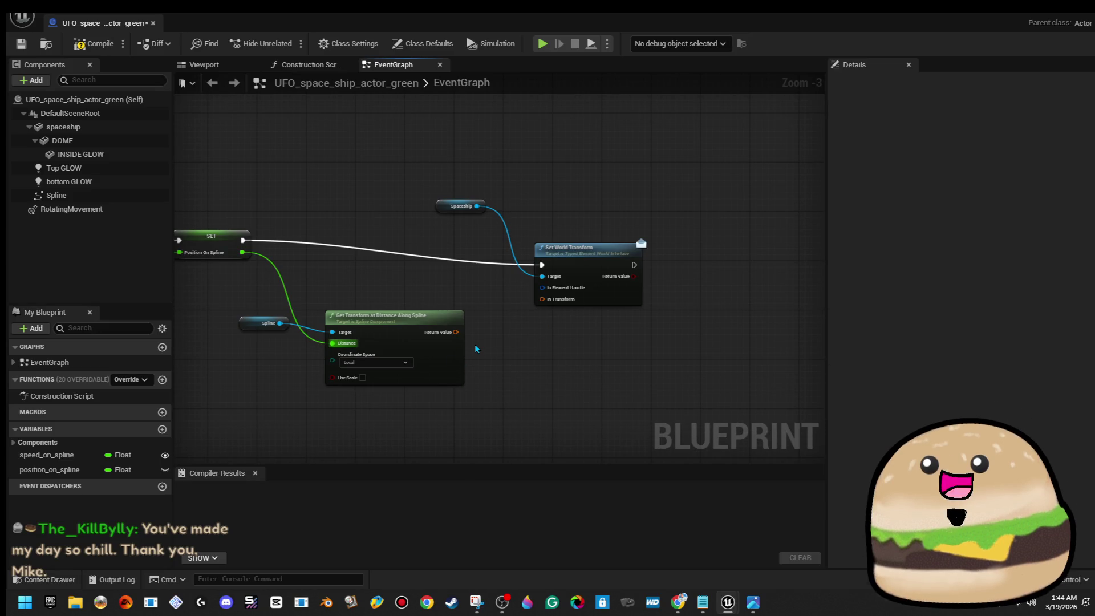
click(380, 364)
click(354, 387)
mouse_move(455, 332)
mouse_down()
mouse_move(473, 364)
mouse_move(573, 311)
mouse_move(542, 299)
mouse_up()
scroll(553, 351, down, 3)
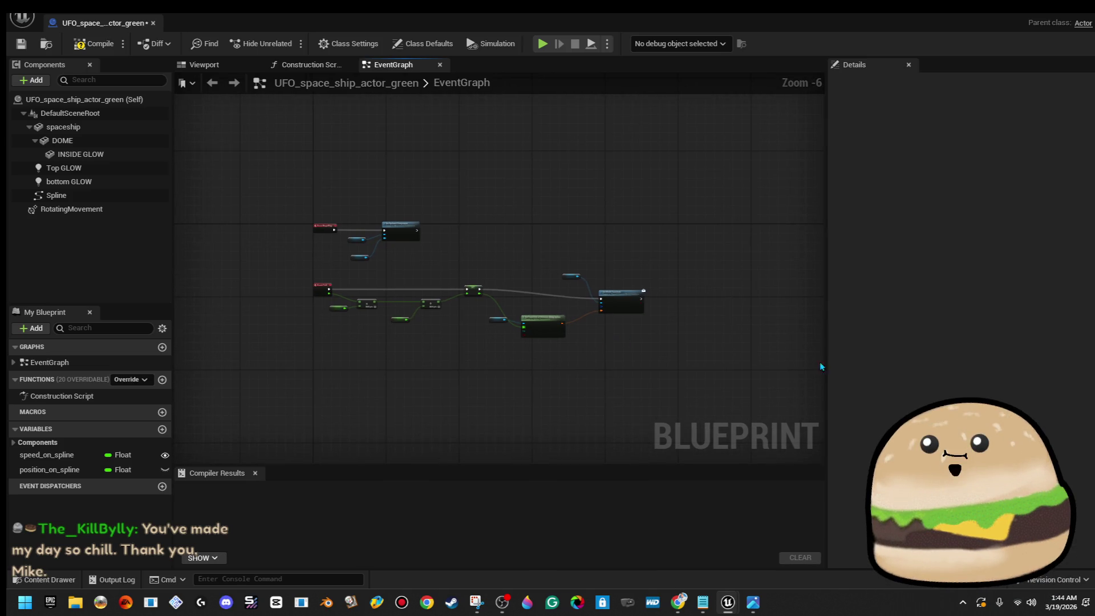
click(94, 43)
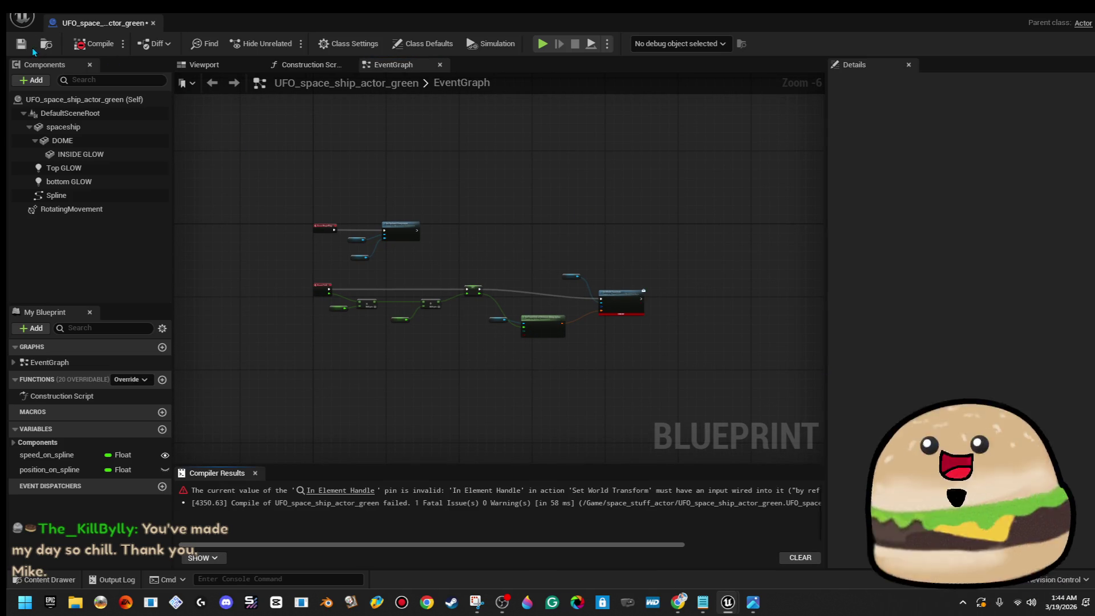
Jump to the In Element Handle error, break the In Transform link, and delete Set World Transform.
click(340, 491)
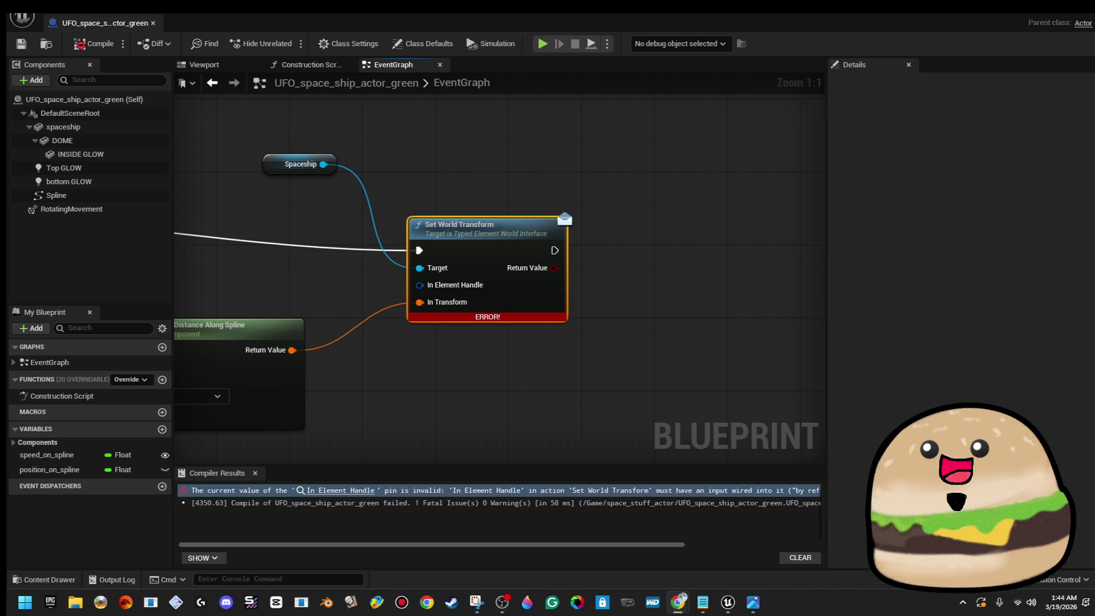
drag(425, 310, 522, 291)
right_click(518, 284)
click(569, 335)
scroll(578, 346, down, 2)
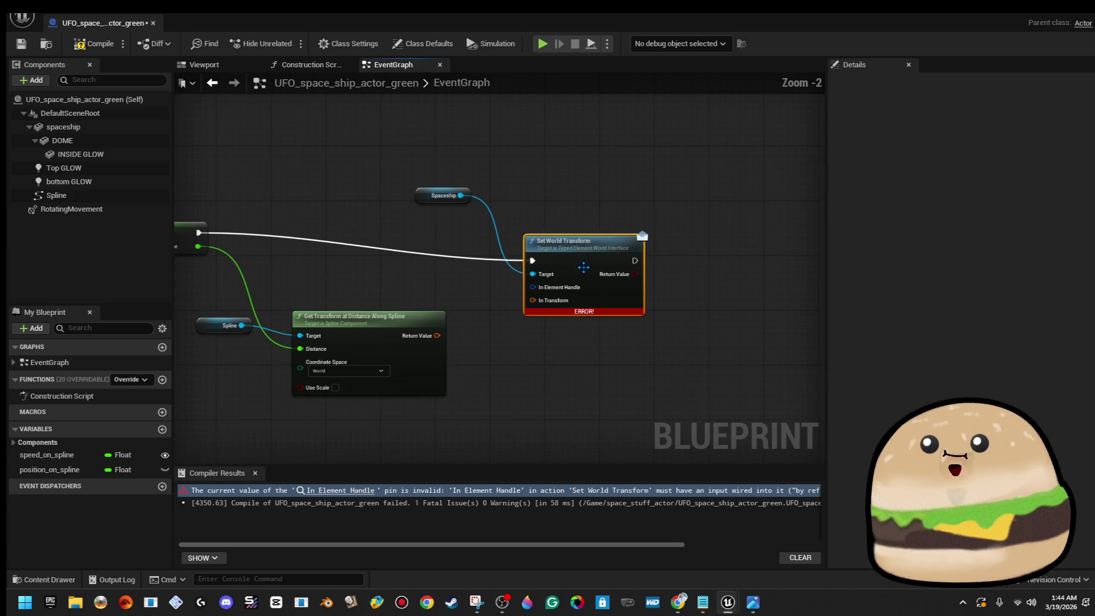
key(Delete)
Twice add a Get World Transform node off Spaceship and delete it again.
drag(460, 196, 562, 220)
text(get world transf)
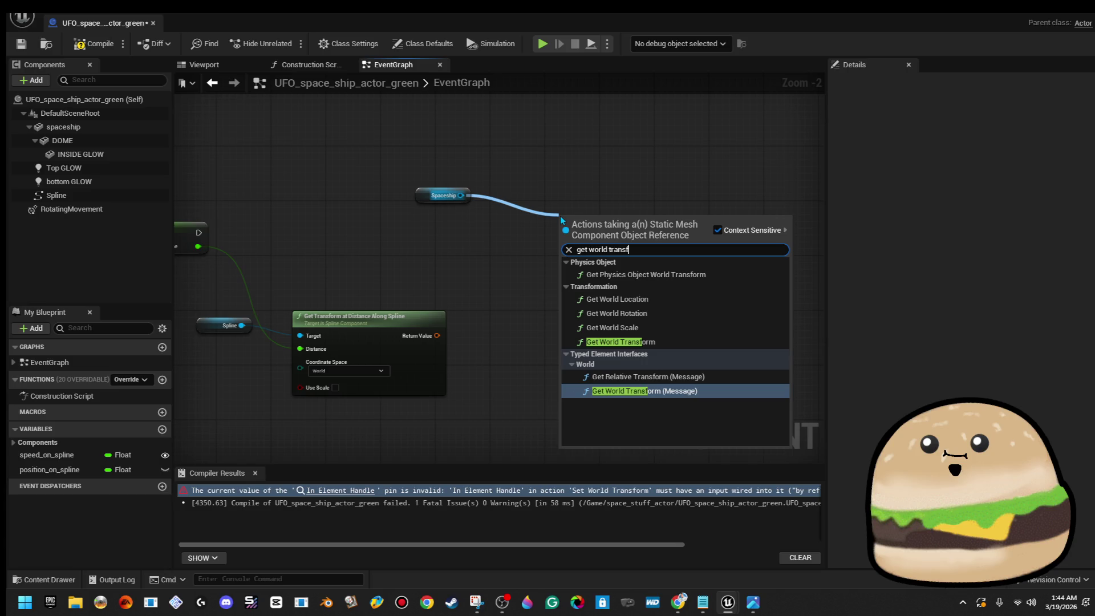
key(Return)
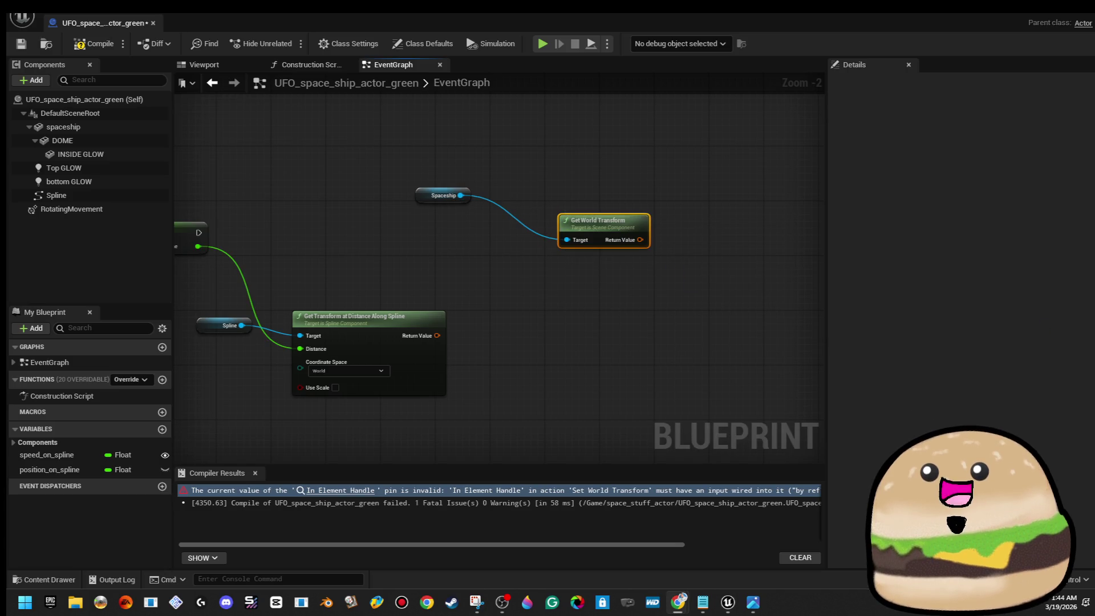
key(Delete)
drag(460, 195, 528, 228)
text(get world trans)
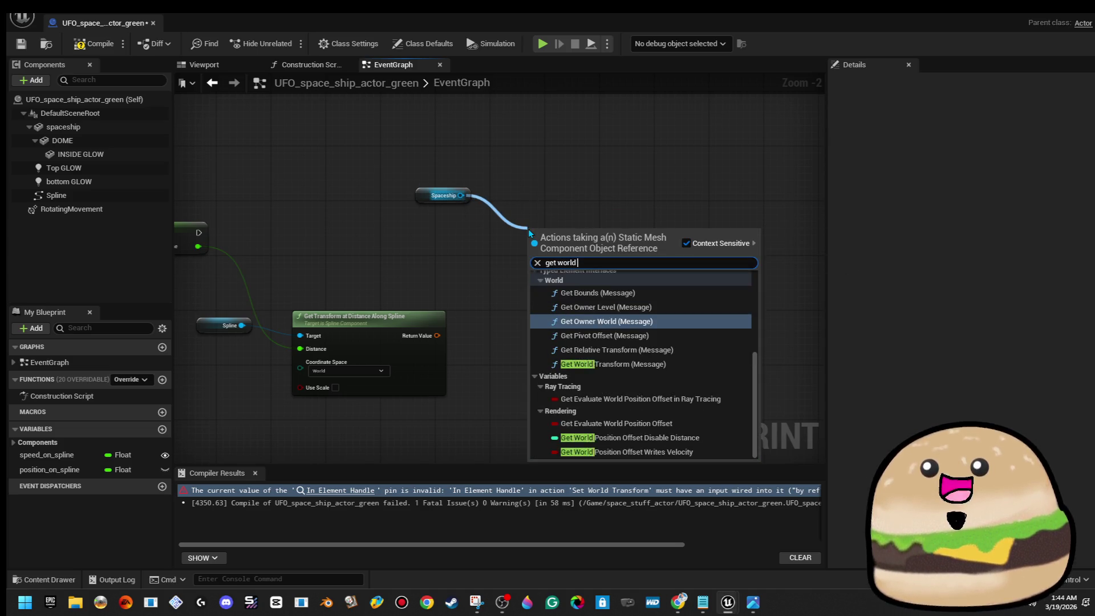
key(Up)
key(Up)
key(Up)
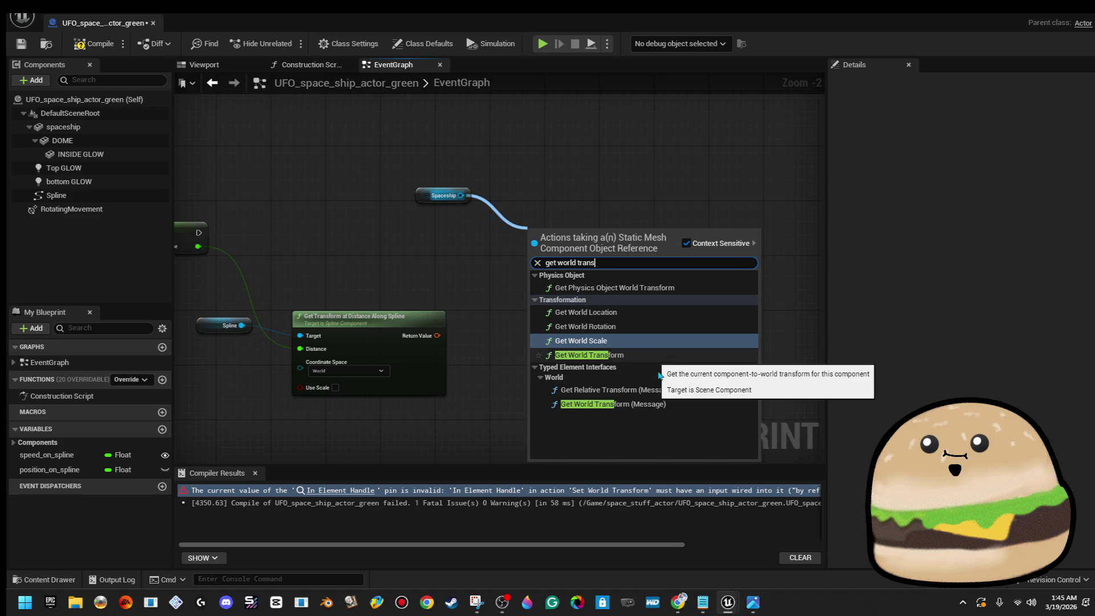
click(629, 354)
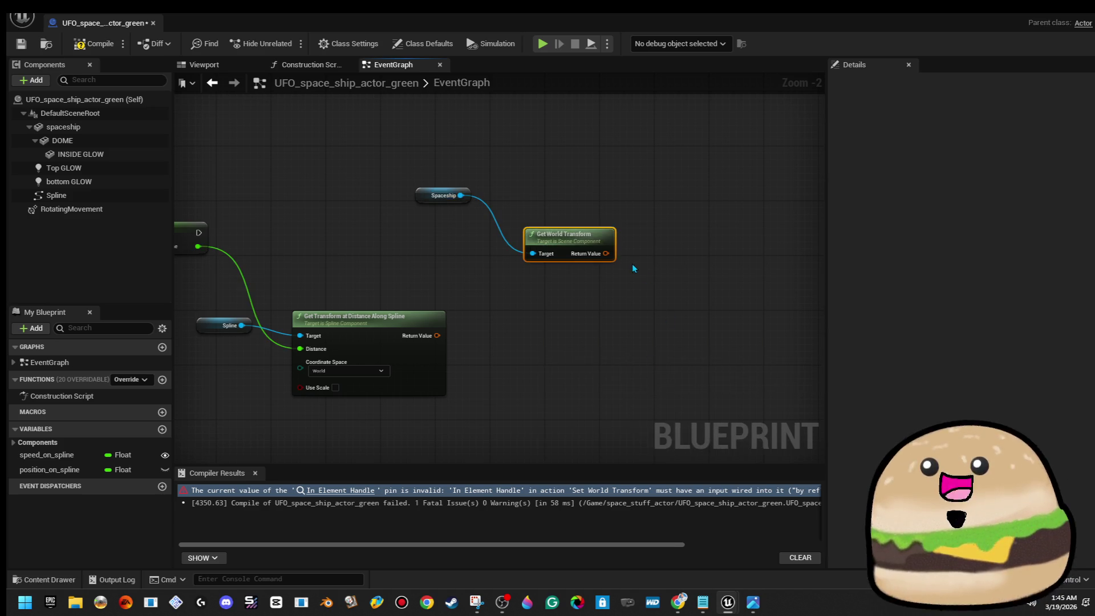
key(Delete)
key(alt+Tab)
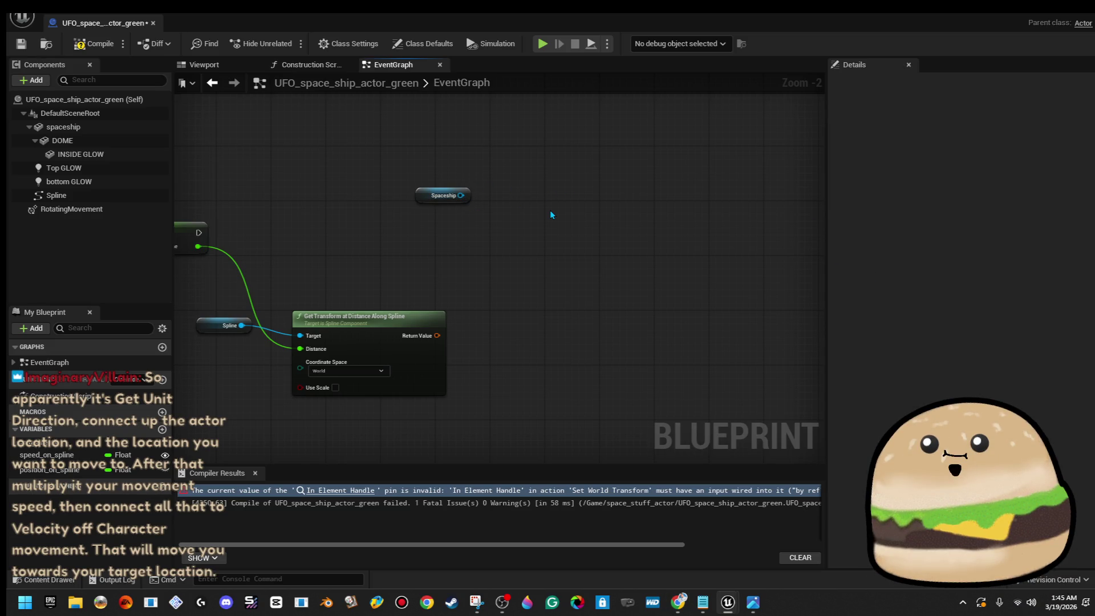
Add a Get World Transform (Message) node from Spaceship, recompile, then delete it.
drag(461, 195, 549, 220)
text(getw orld trans)
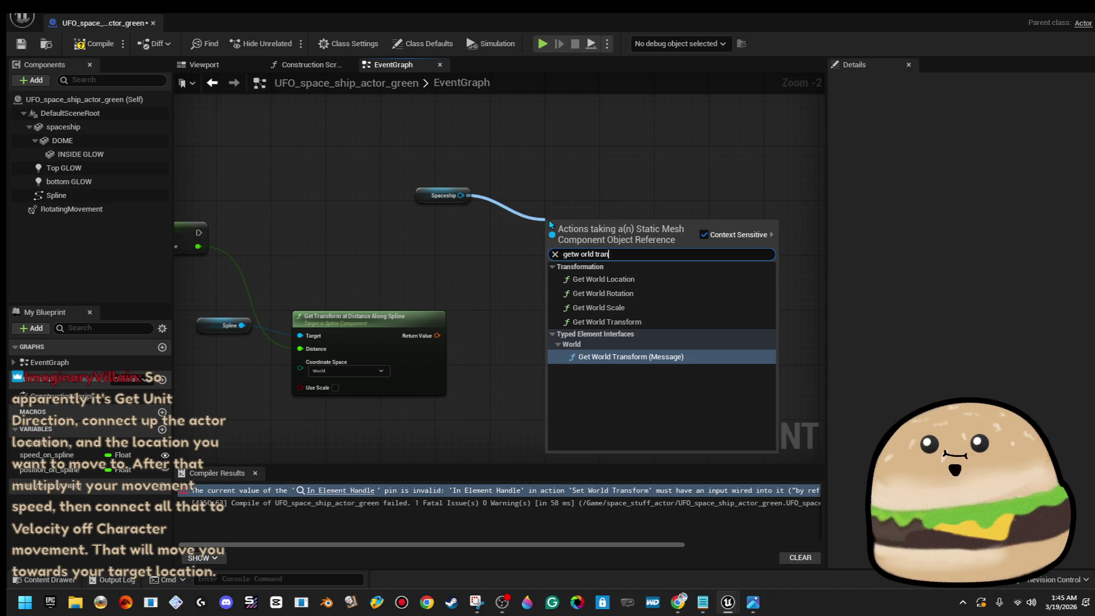
key(Return)
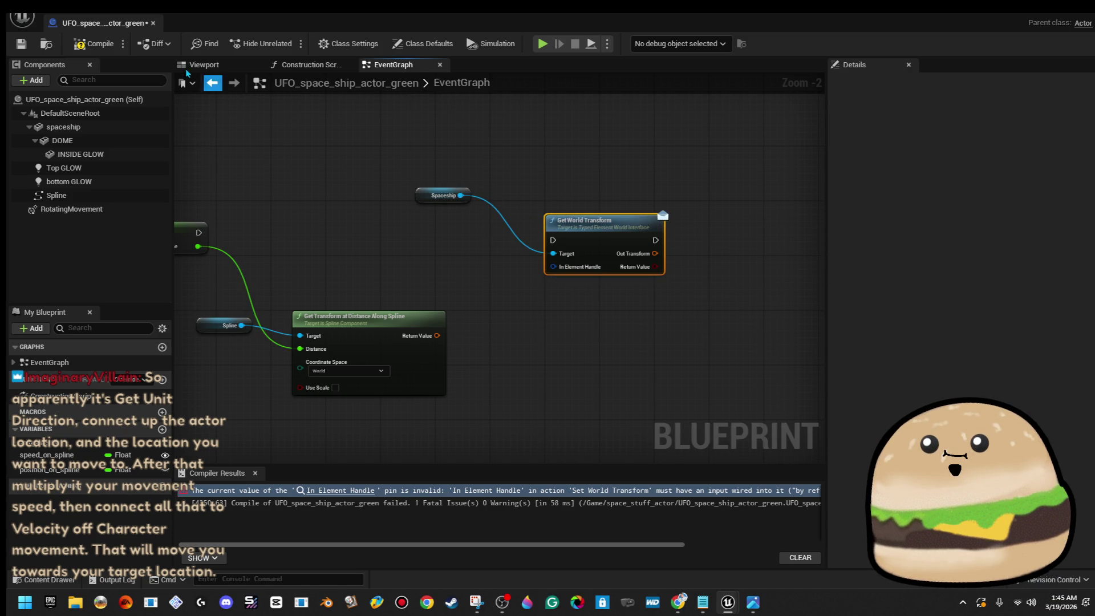
click(104, 44)
mouse_move(552, 240)
mouse_down()
mouse_move(502, 251)
mouse_move(189, 234)
mouse_move(243, 235)
mouse_up()
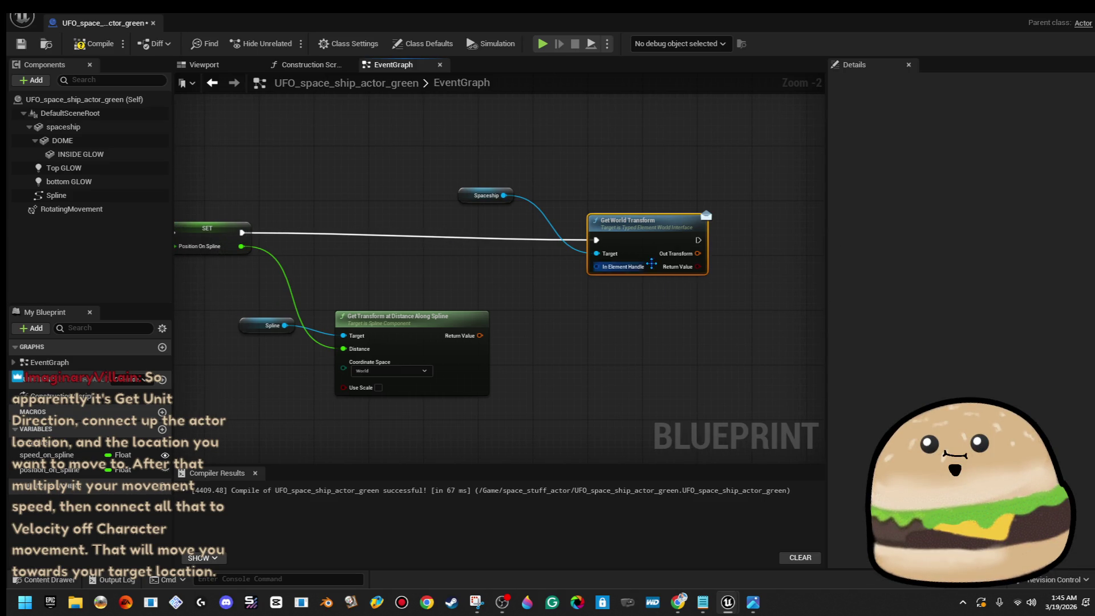
key(Delete)
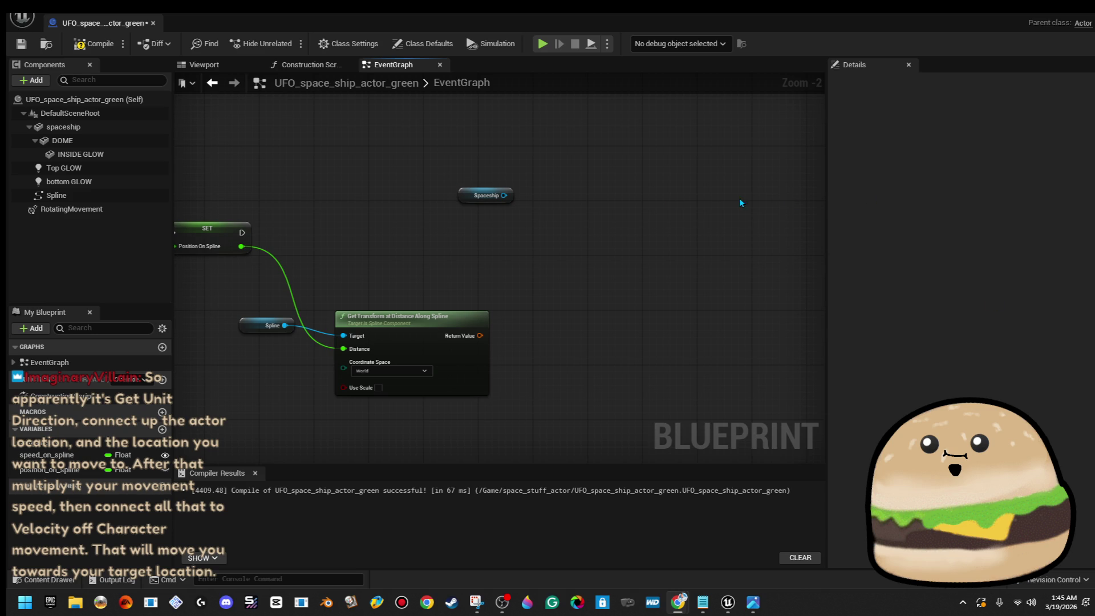
Add a Get World Transform node from the Spaceship pin.
drag(504, 196, 567, 241)
text(get)
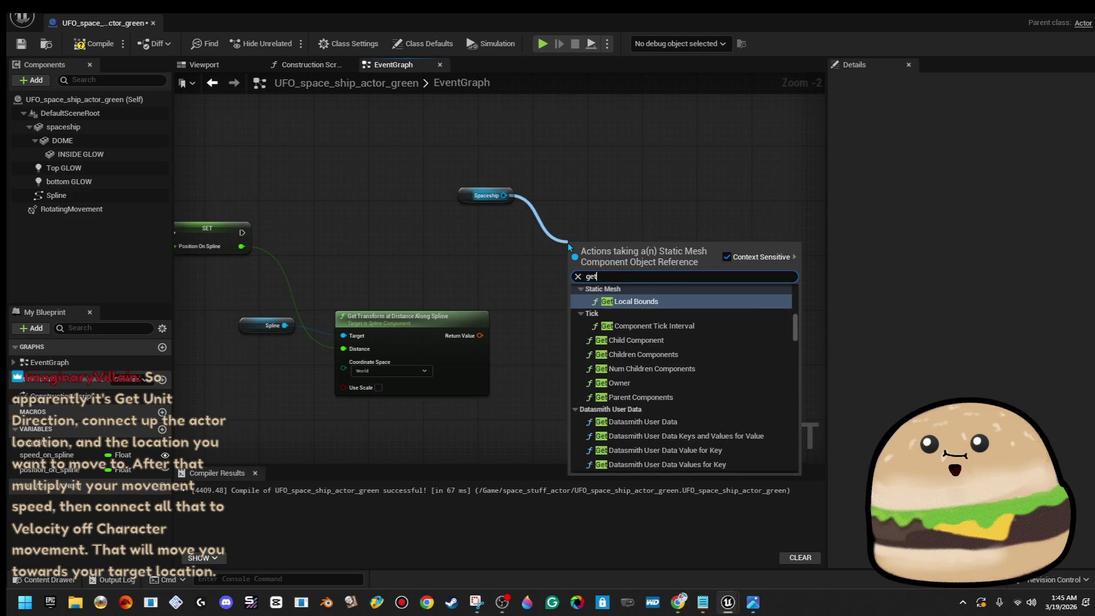
text( world trans)
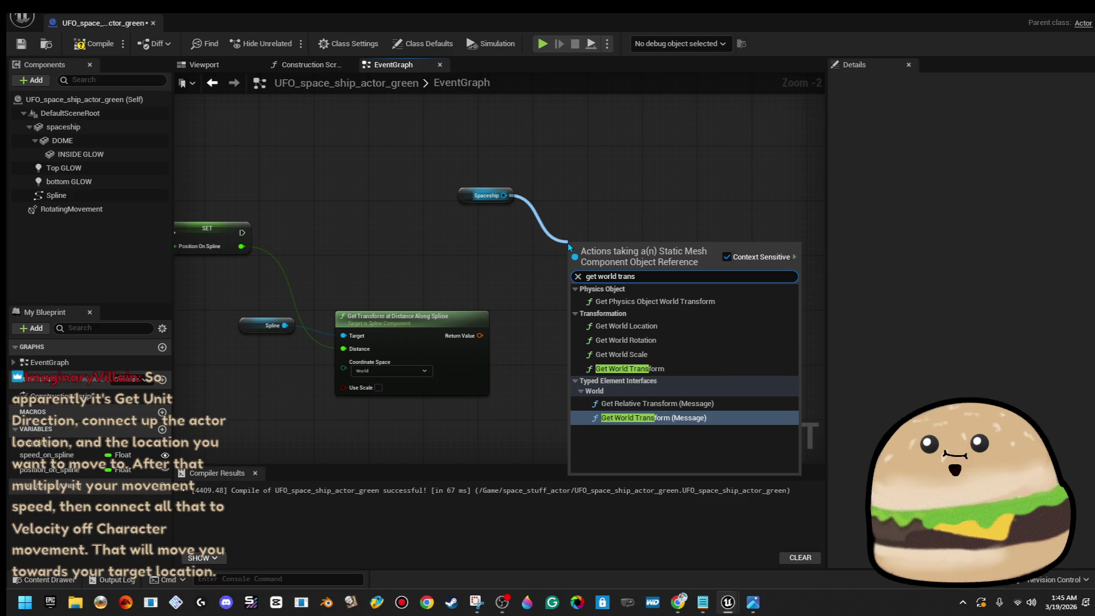
click(636, 369)
drag(633, 242, 647, 235)
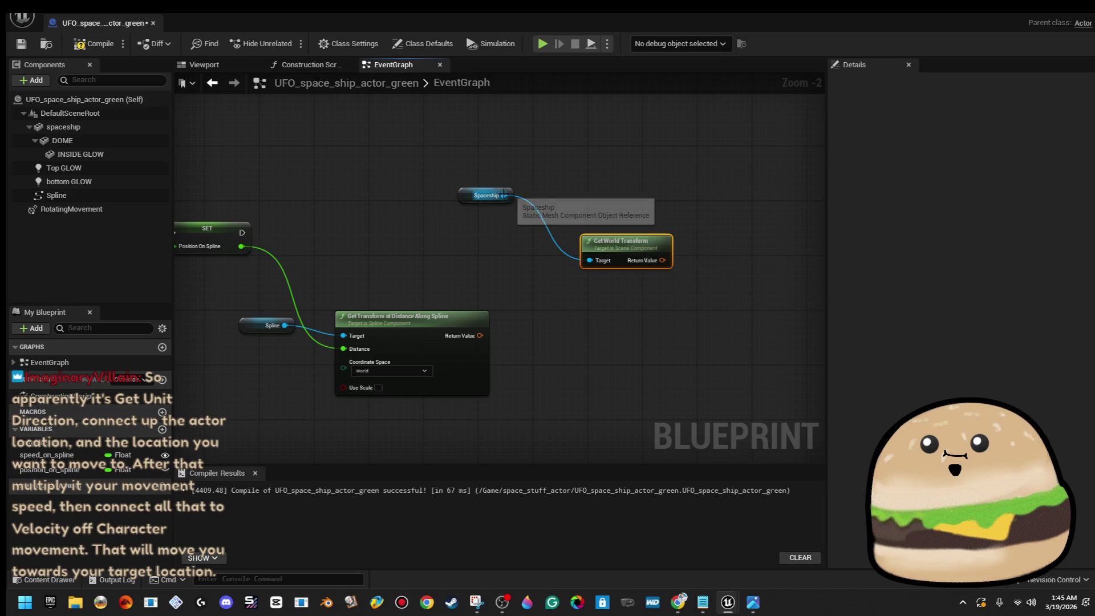
Search all actions and add a Get World Location node from Spaceship.
drag(503, 195, 591, 164)
text(getw orld trnas)
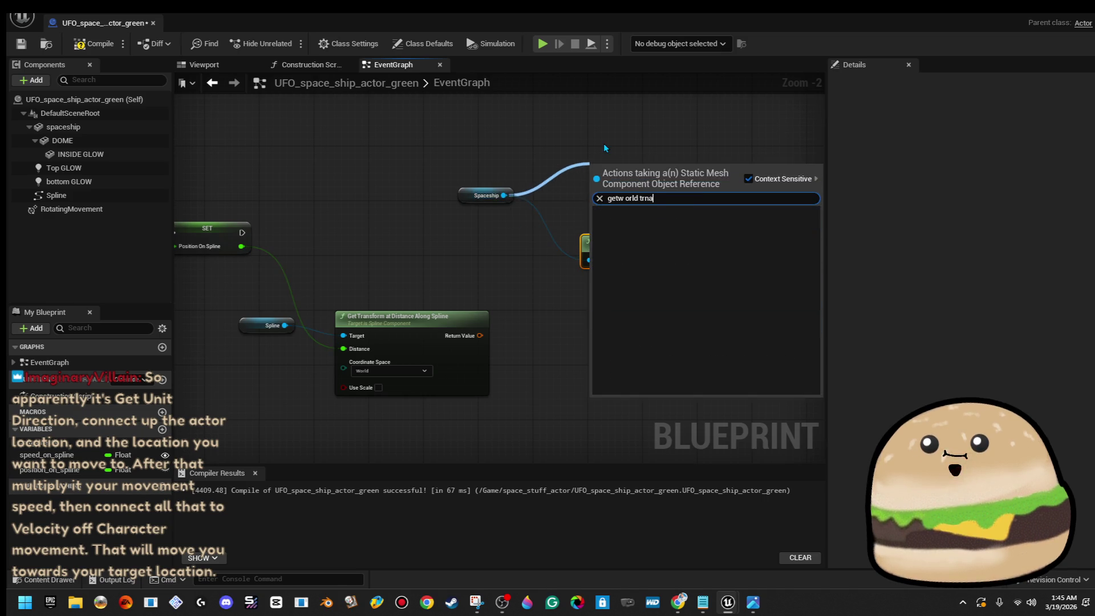
click(748, 179)
click(680, 185)
key(End)
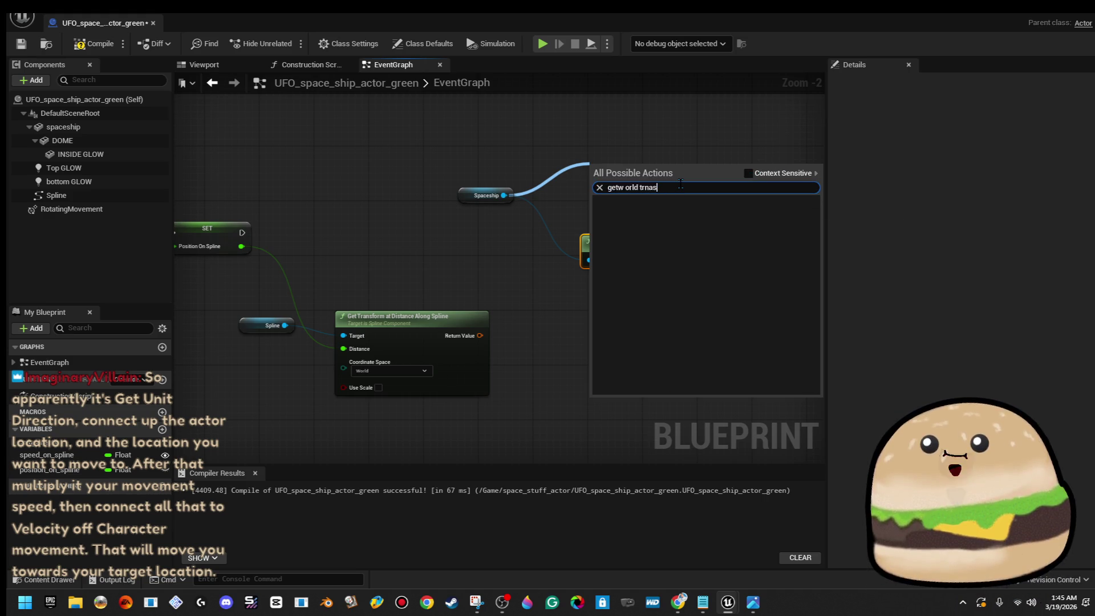
key(BackSpace)
key(BackSpace)
key(BackSpace)
text(am)
key(BackSpace)
key(BackSpace)
text(nsfor)
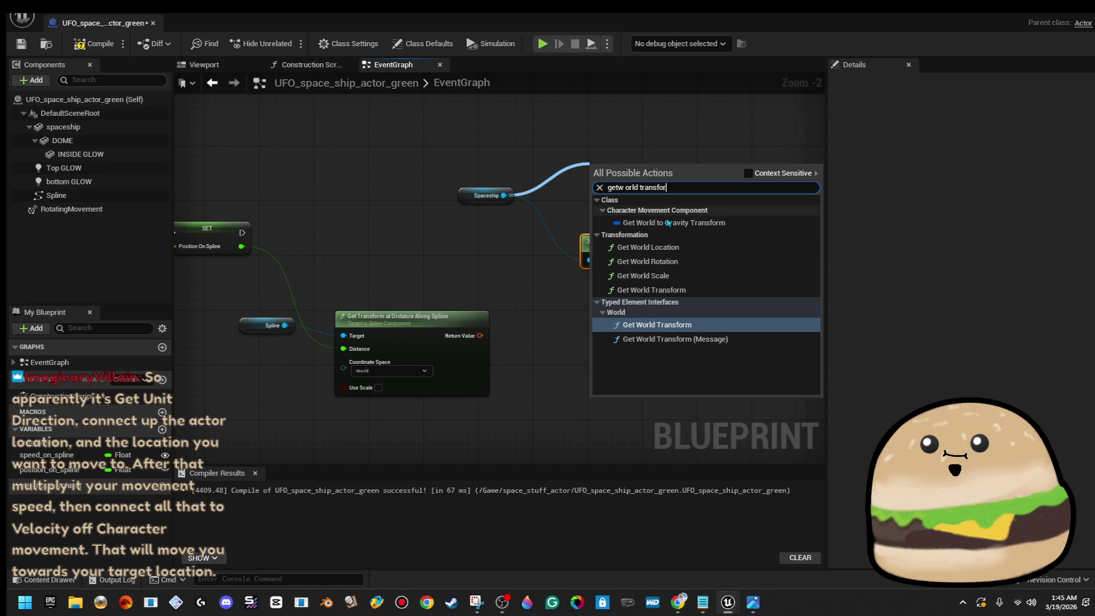
click(747, 249)
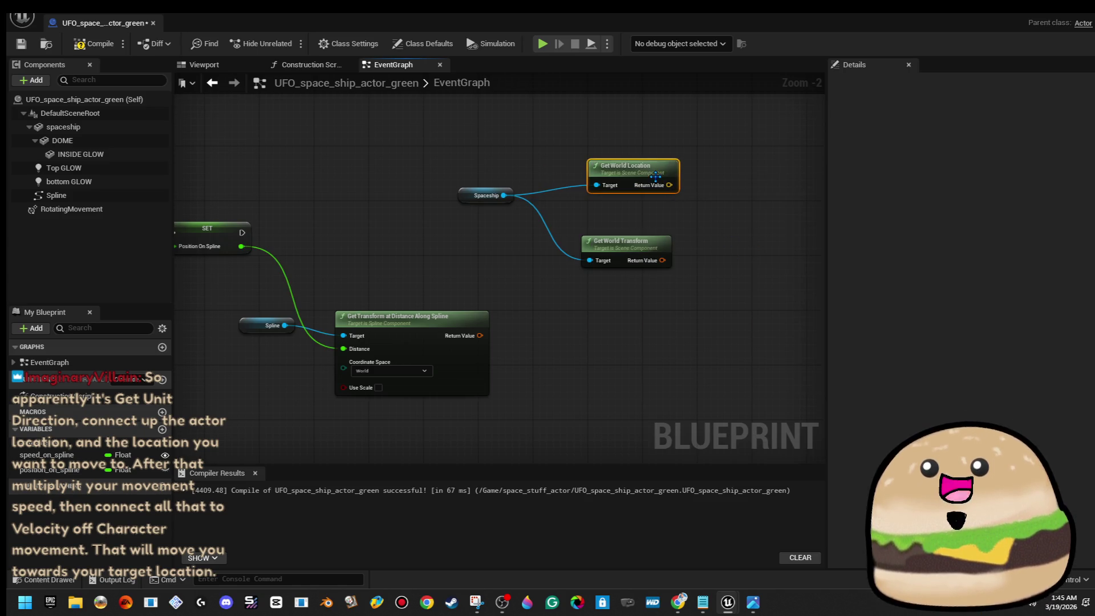
Delete both the Get World Transform and Get World Location nodes.
click(635, 243)
key(Delete)
click(627, 169)
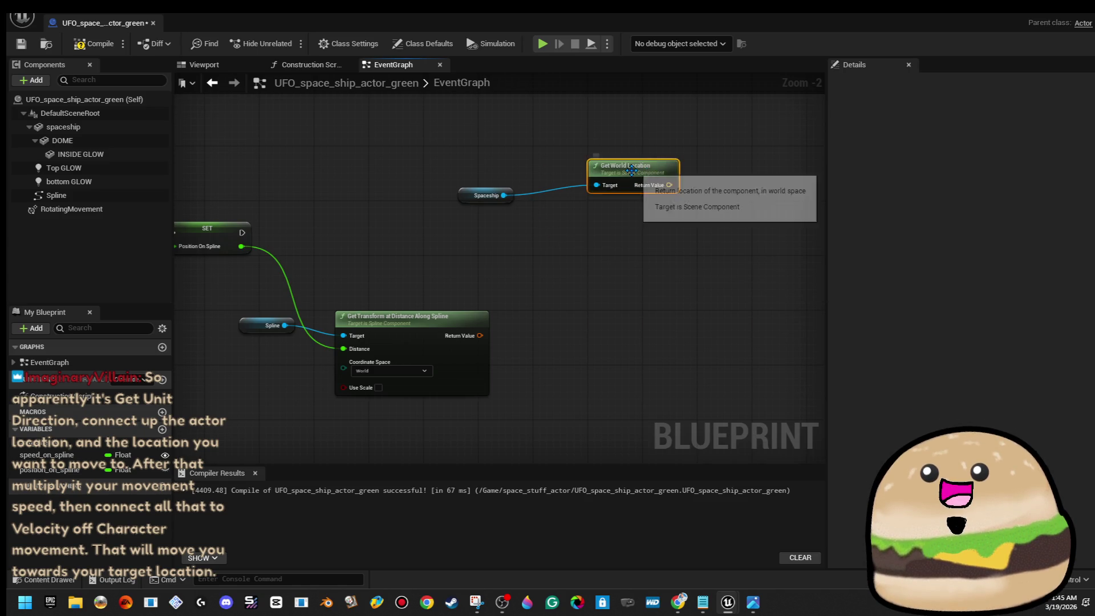
key(Delete)
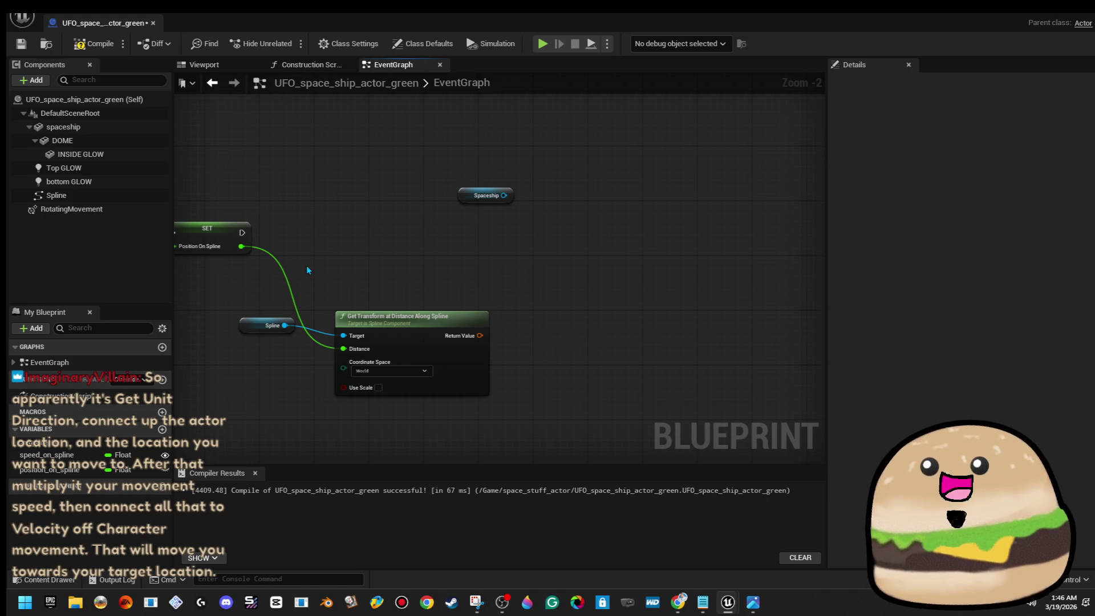
Add a standalone Get World Transform node, collapse it, and delete the collapsed graph.
right_click(637, 216)
text(getw)
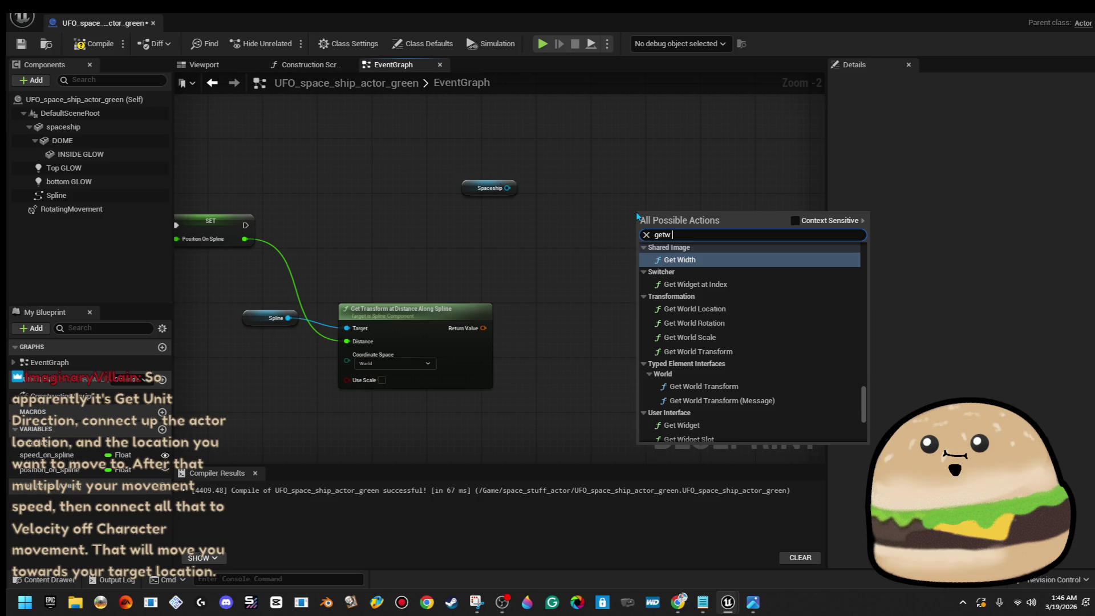
key(BackSpace)
text(world tran)
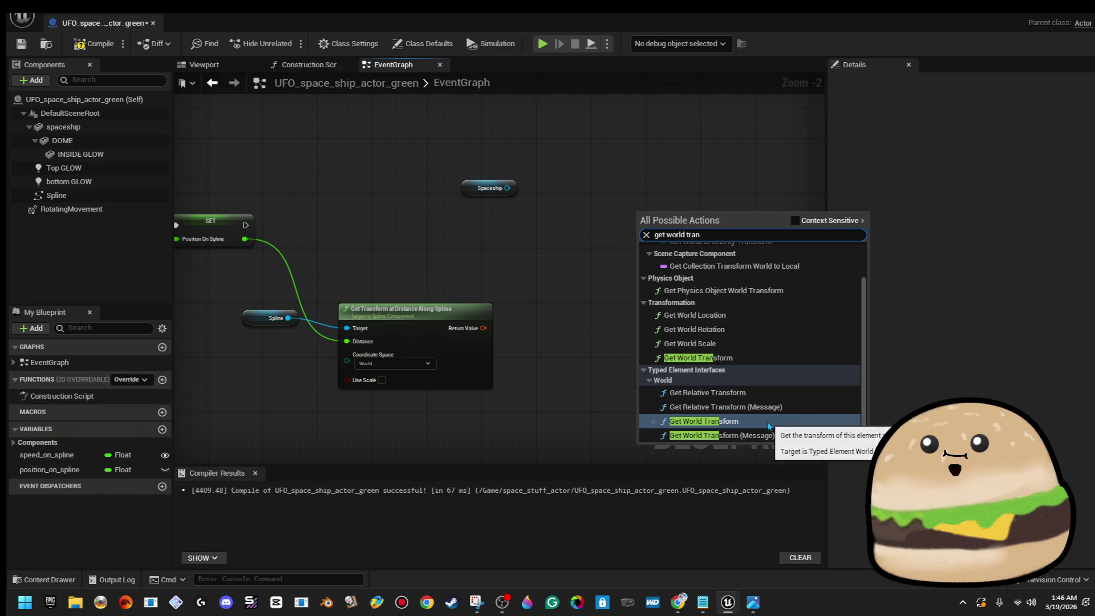
click(740, 359)
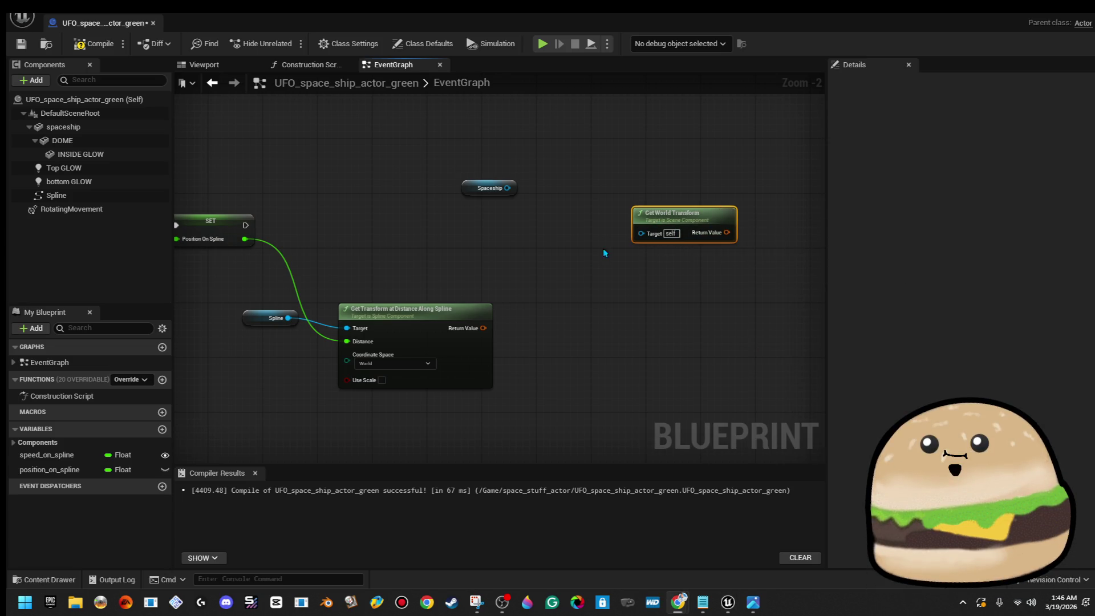
right_click(686, 231)
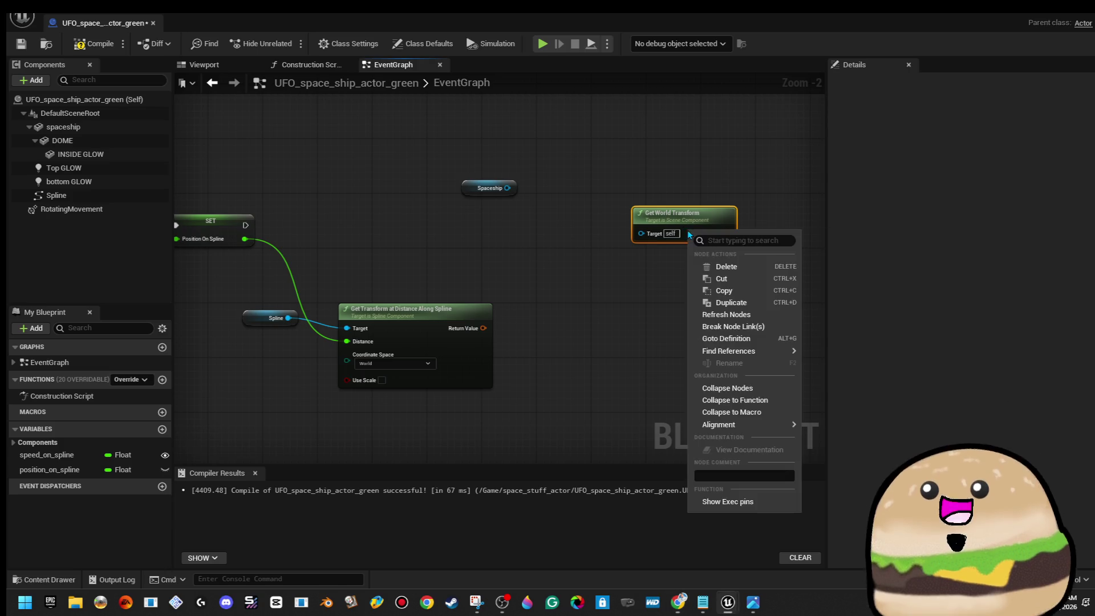
click(770, 389)
key(Delete)
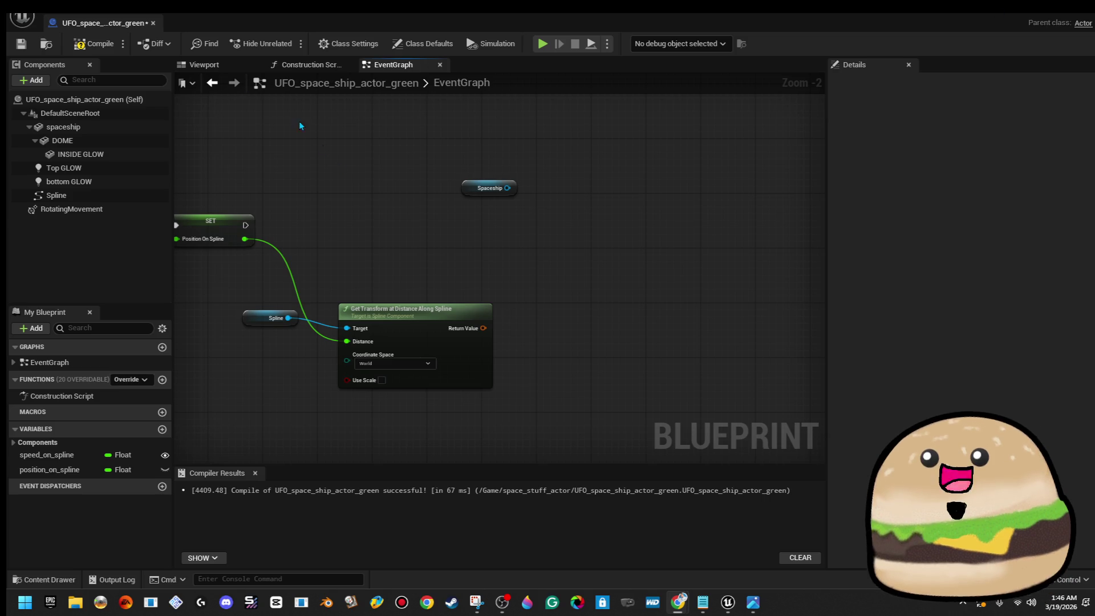
Compile and save the UFO Blueprint.
click(105, 48)
click(21, 44)
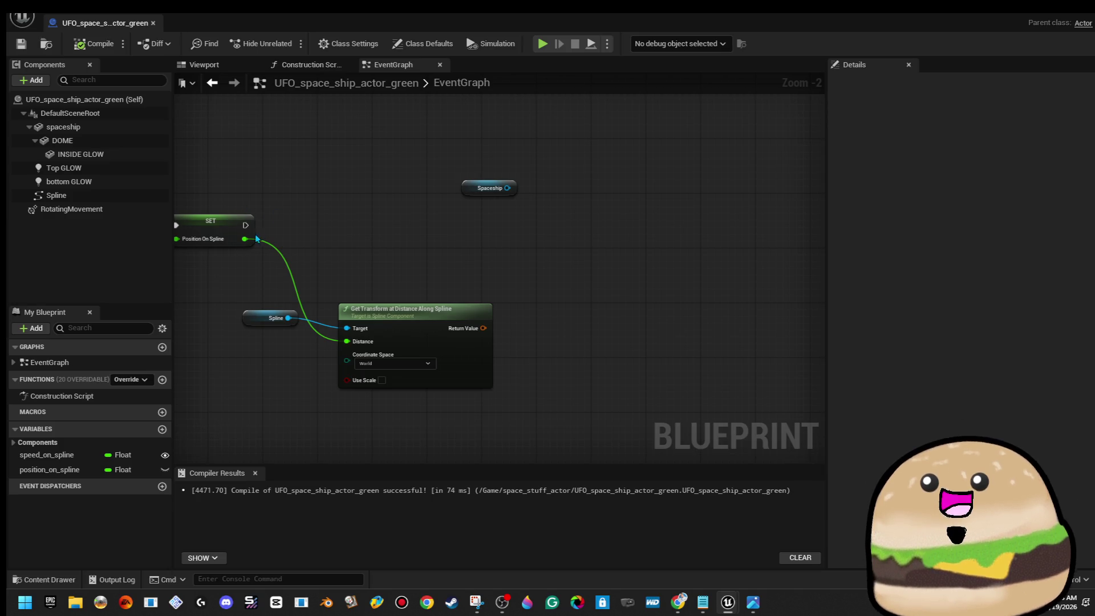
drag(245, 225, 584, 226)
Add a Set World Transform node after SET and connect Spaceship as its Target.
text(set world s)
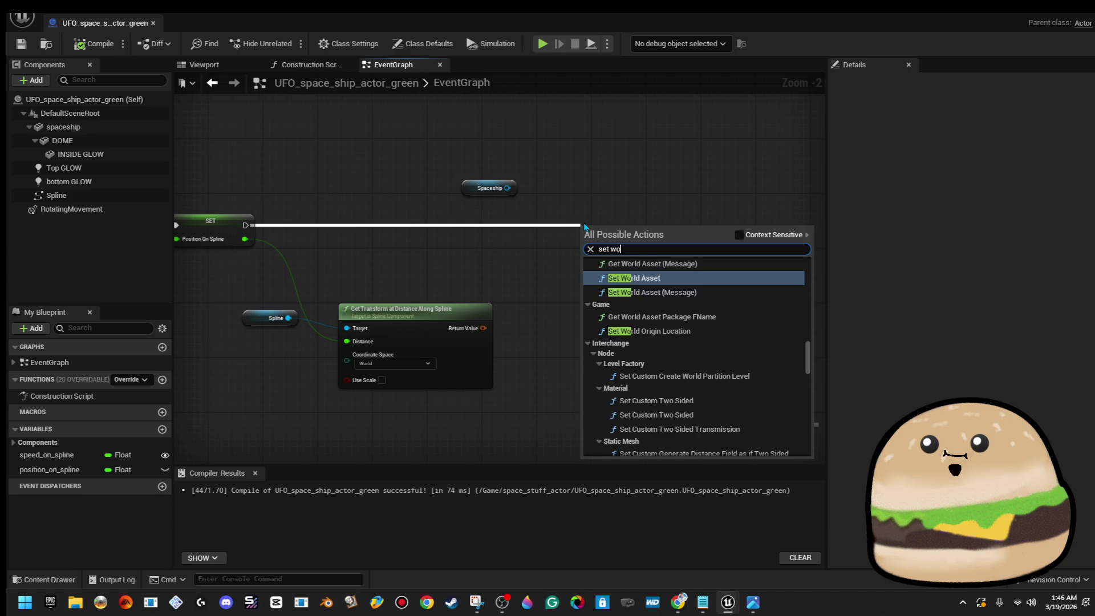
key(BackSpace)
text(tran)
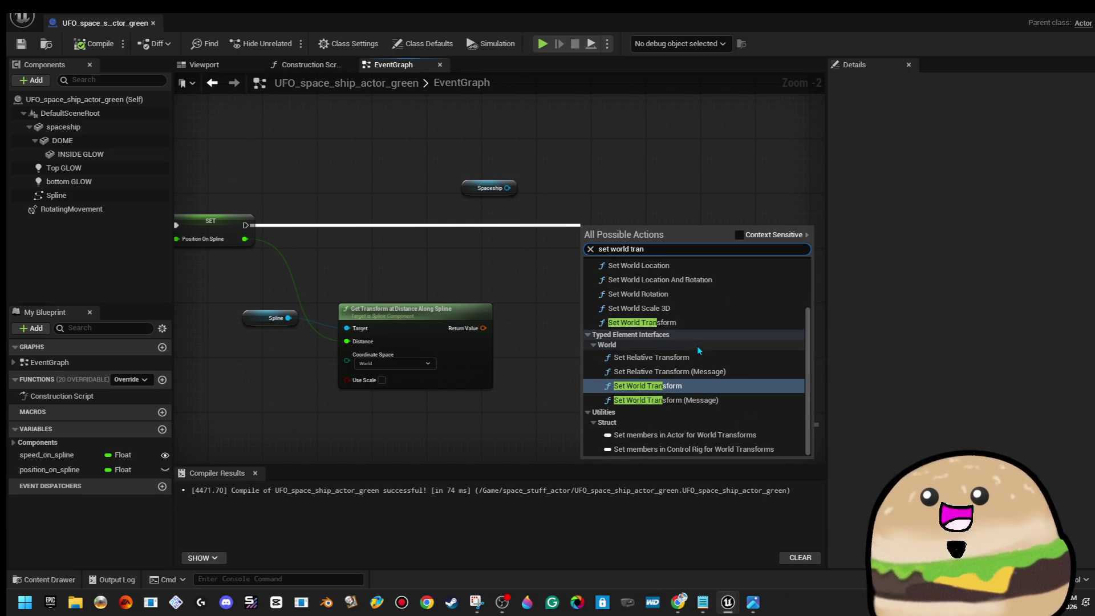
click(690, 323)
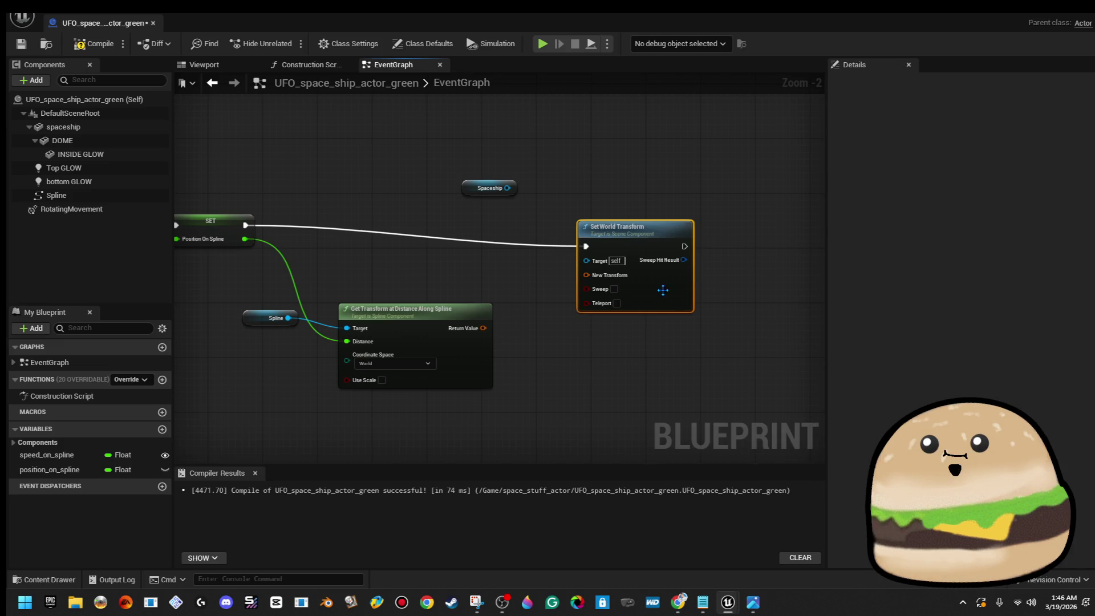
mouse_move(507, 188)
mouse_down()
mouse_move(587, 260)
mouse_move(483, 328)
mouse_up()
Compile and save the UFO Blueprint.
click(96, 49)
key(ctrl+s)
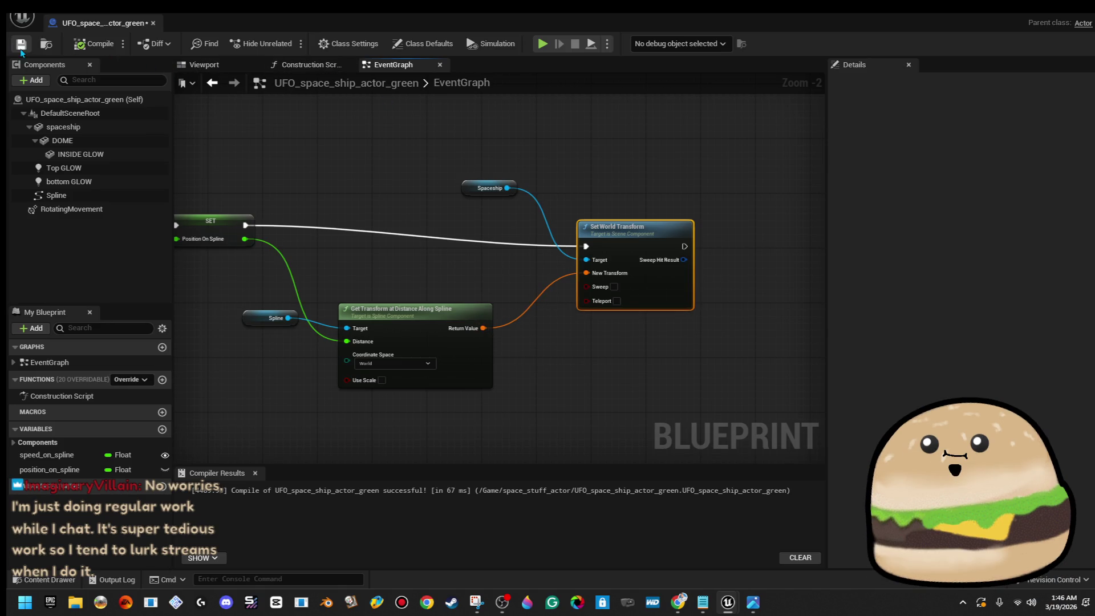
click(96, 43)
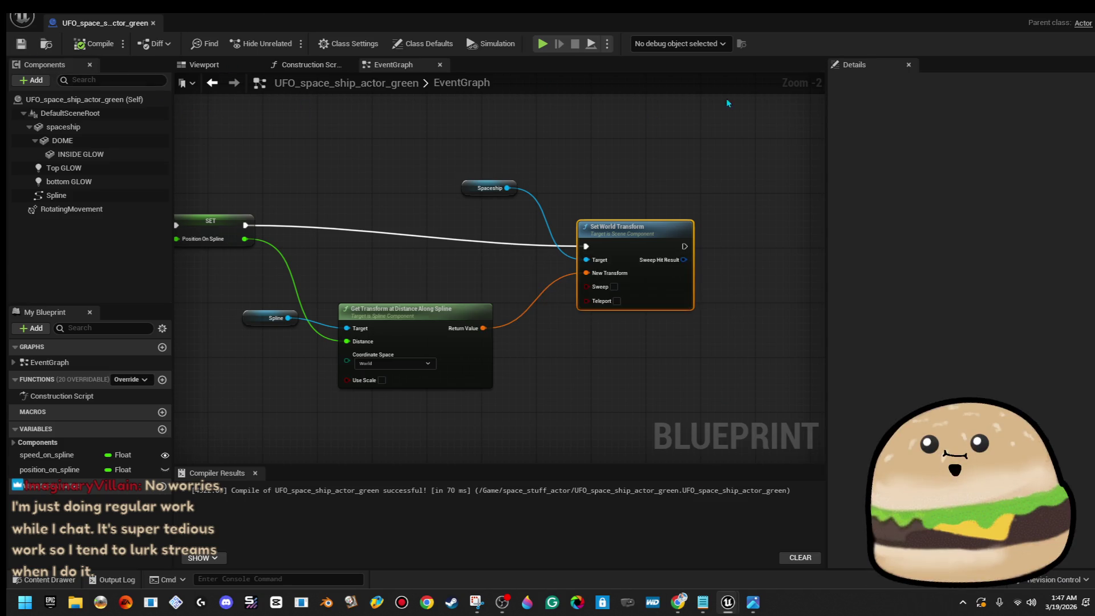
key(alt+Tab)
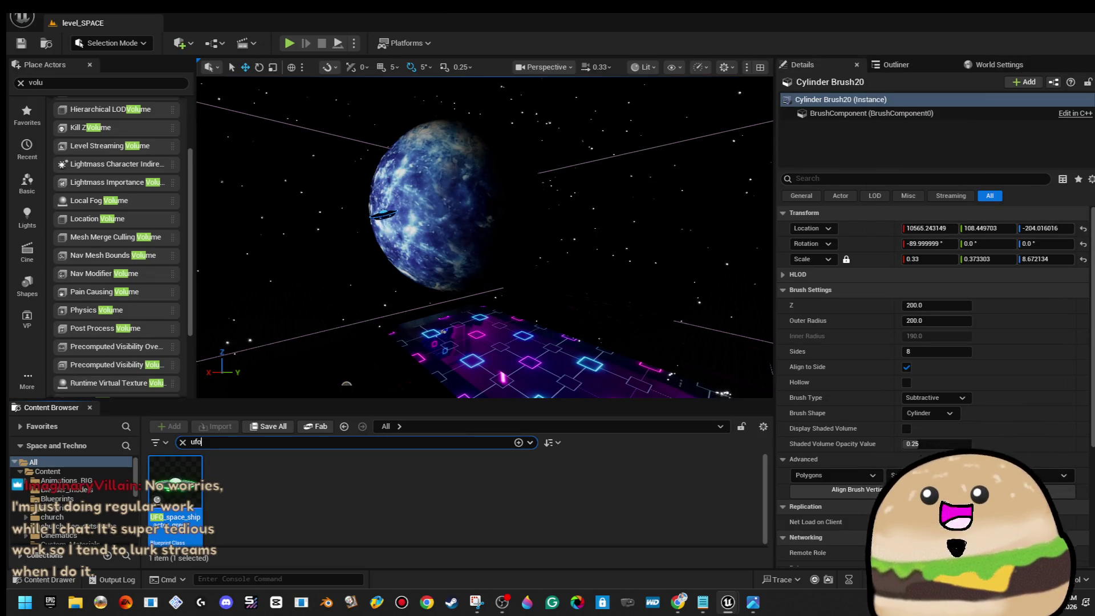
Place a trial UFO actor in the level, look it over, then delete it.
mouse_move(175, 485)
mouse_down()
mouse_move(502, 280)
mouse_move(501, 205)
mouse_up()
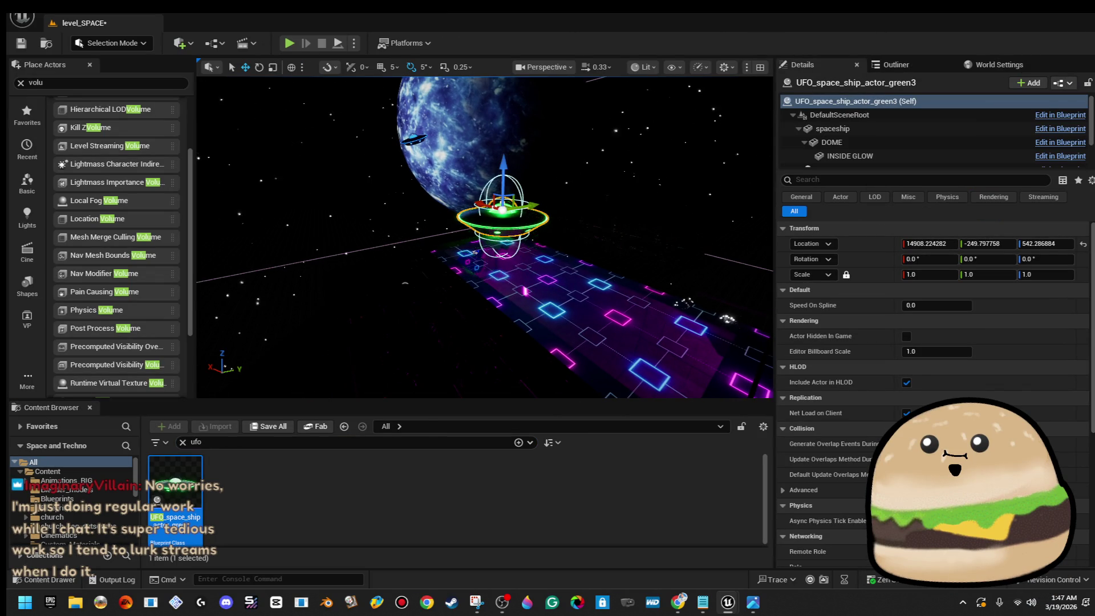
key(f)
key(w)
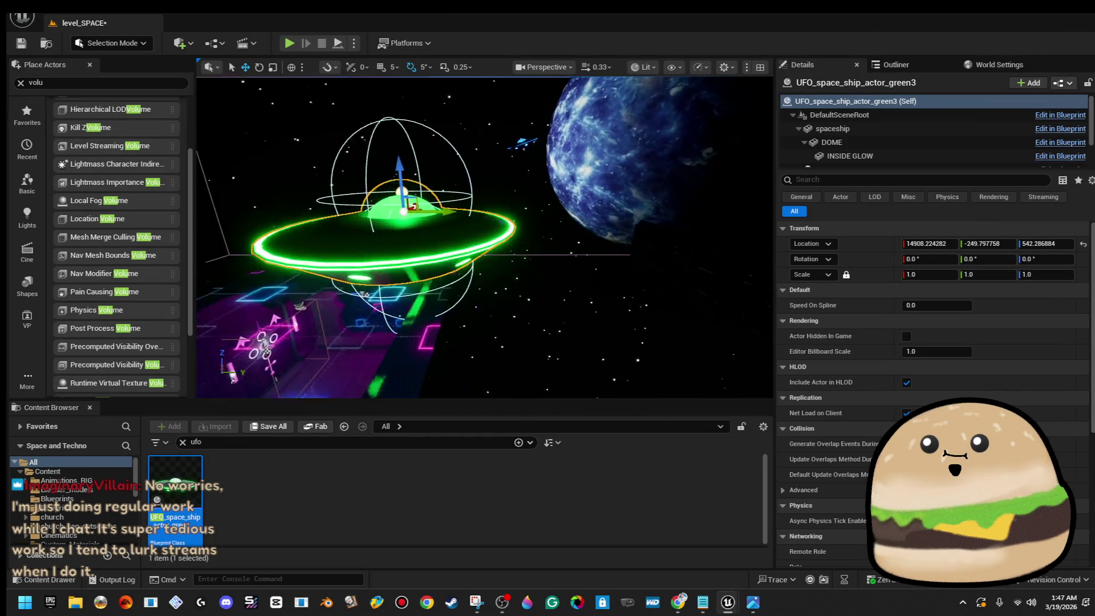
key(s)
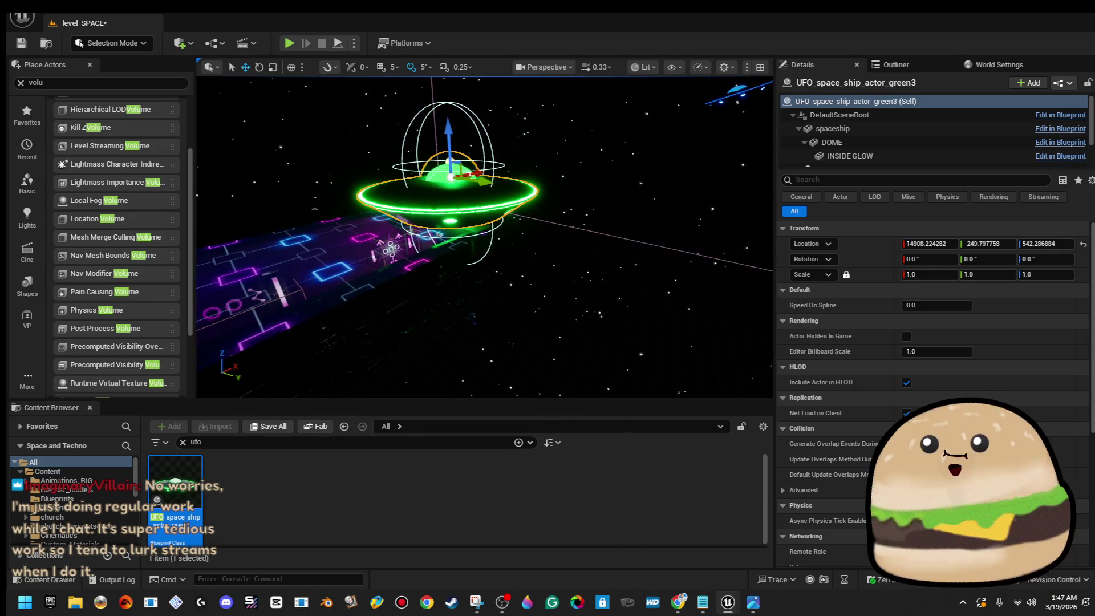
key(Delete)
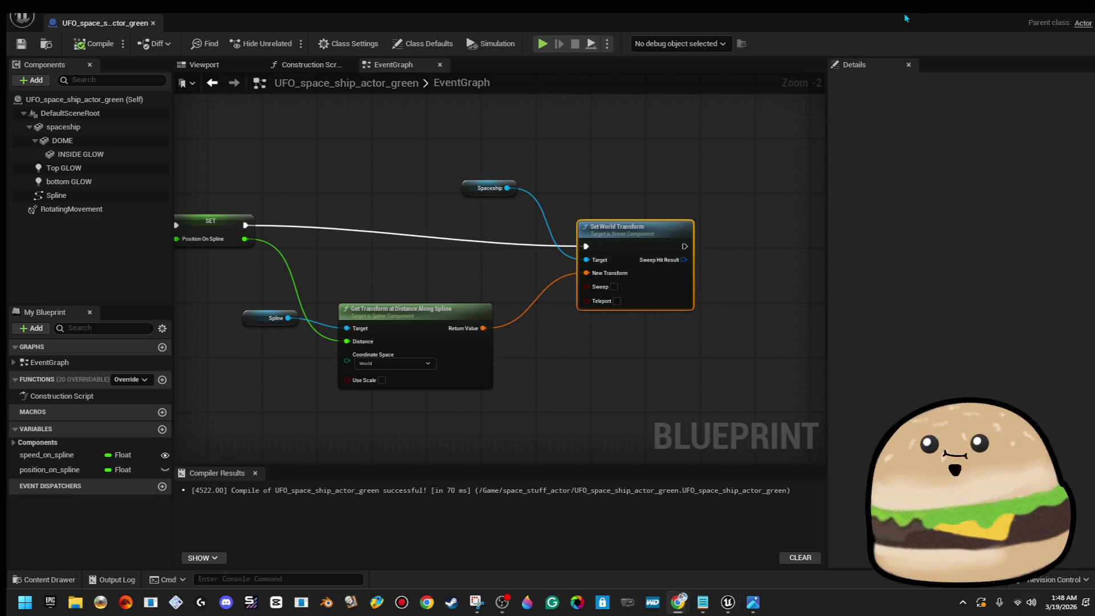
Drop UFO_space_ship_actor_green into level_SPACE and raise it to about Z 531.
key(alt+Tab)
mouse_move(175, 482)
mouse_down()
mouse_move(457, 247)
mouse_move(457, 191)
mouse_move(465, 225)
mouse_move(477, 228)
mouse_up()
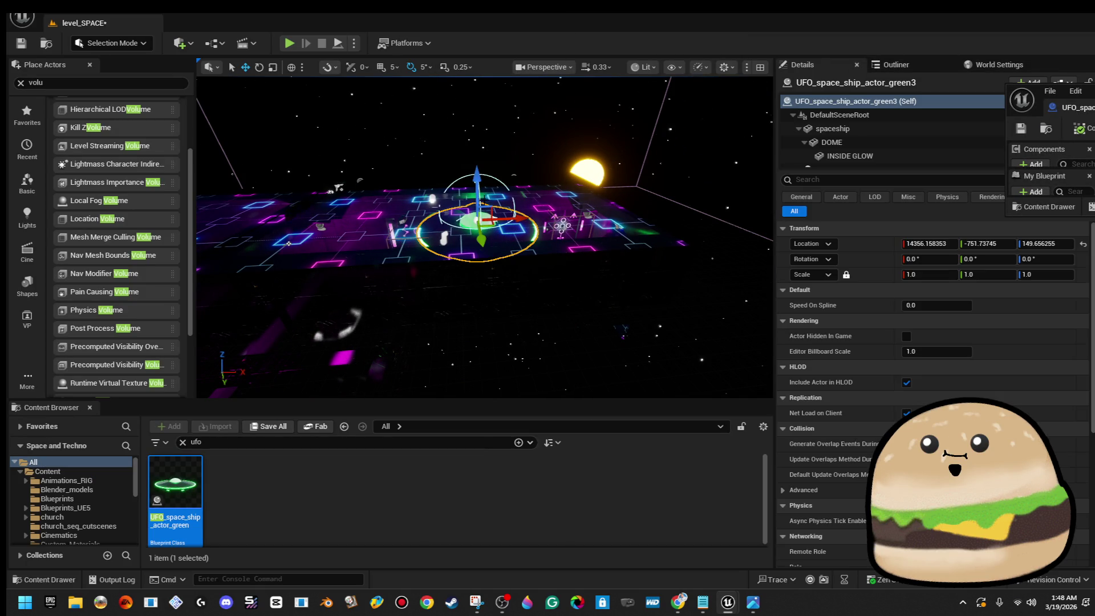
drag(476, 188, 477, 111)
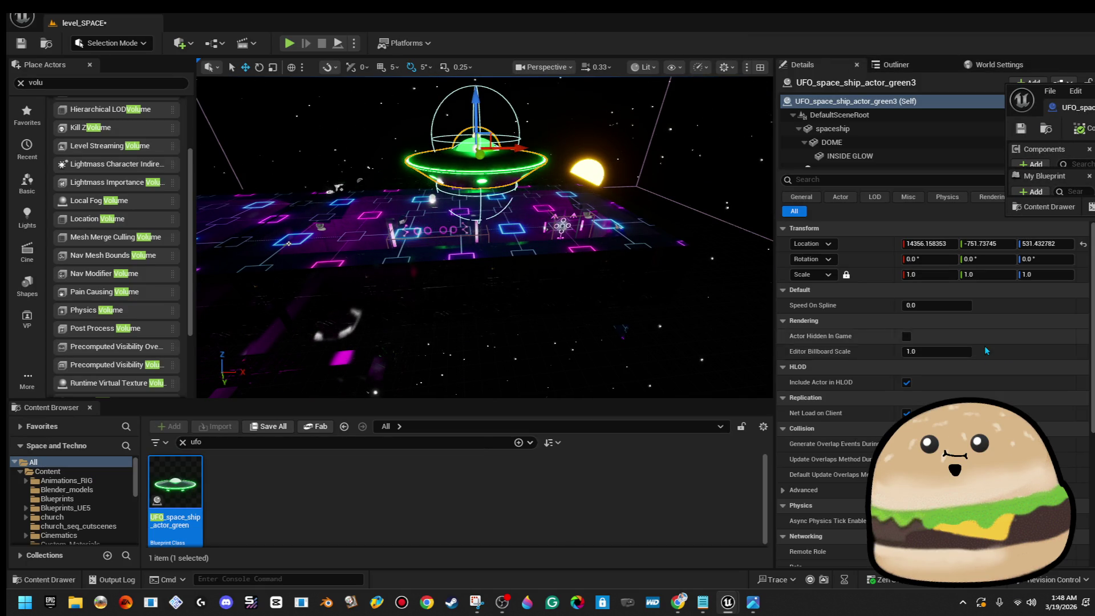
scroll(950, 347, down, 8)
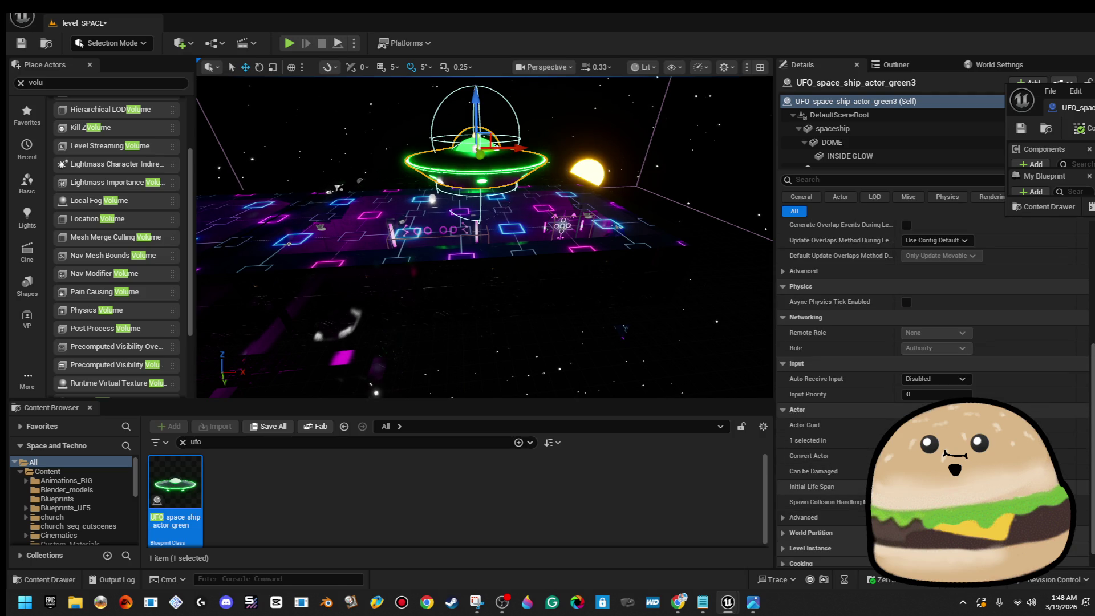
Filter the details by 'spline' and set Speed On Spline to 500.
scroll(933, 371, up, 8)
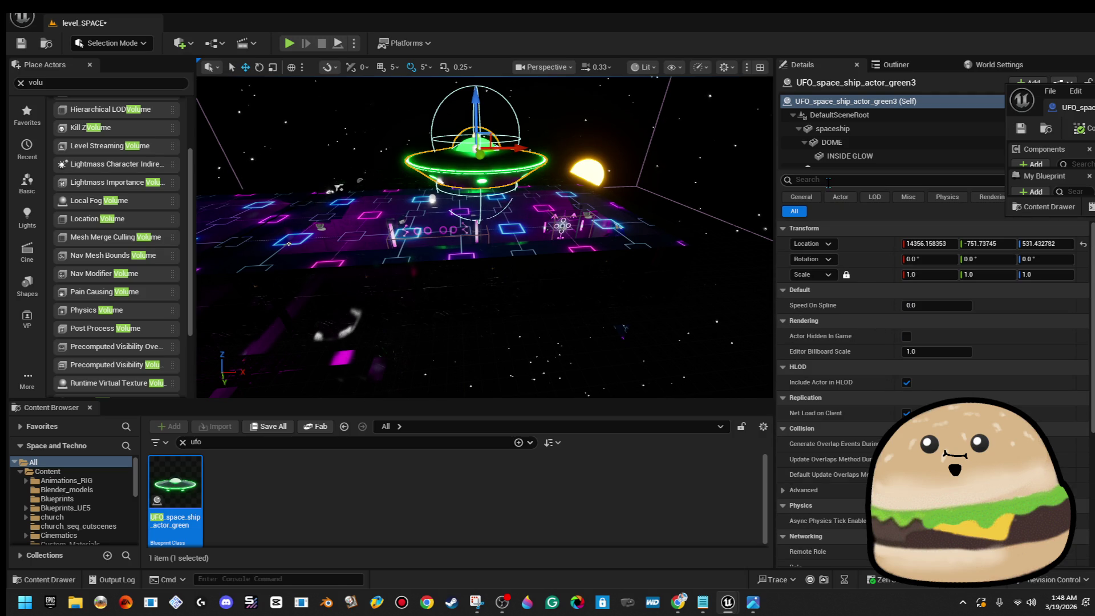
text(spline)
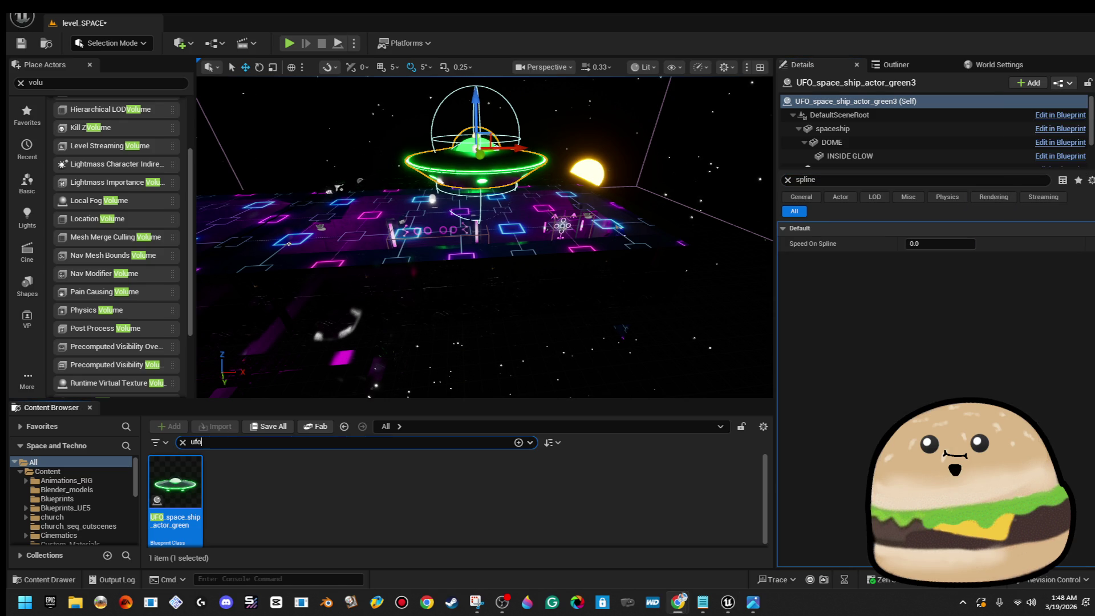
click(936, 243)
text(0)
key(Return)
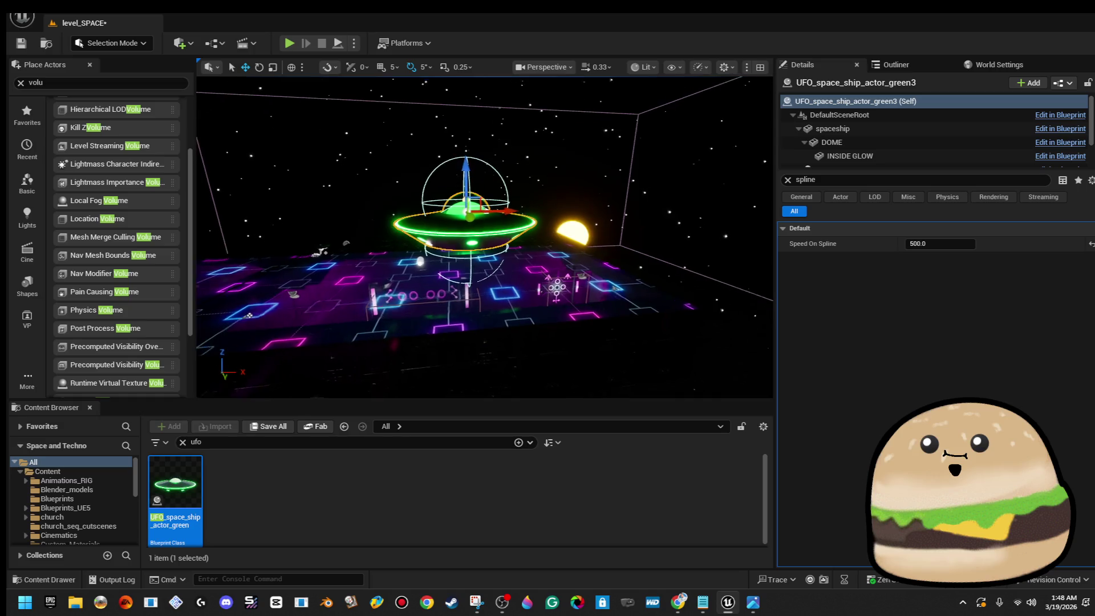
Reselect and frame the UFO spaceship, then select its Spline component.
scroll(497, 183, down, 5)
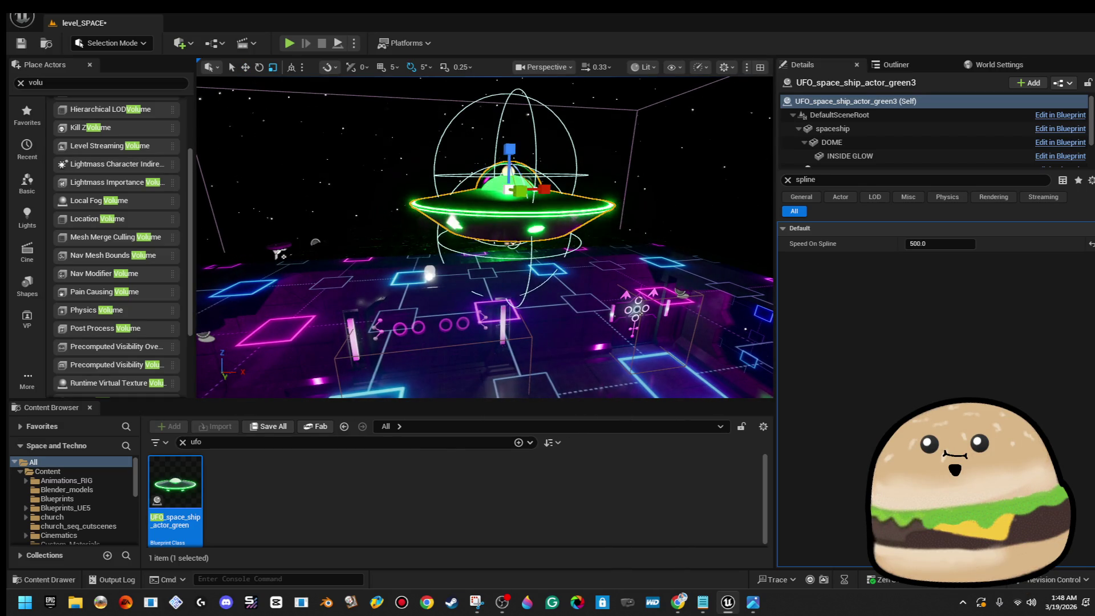
key(w)
scroll(516, 219, up, 5)
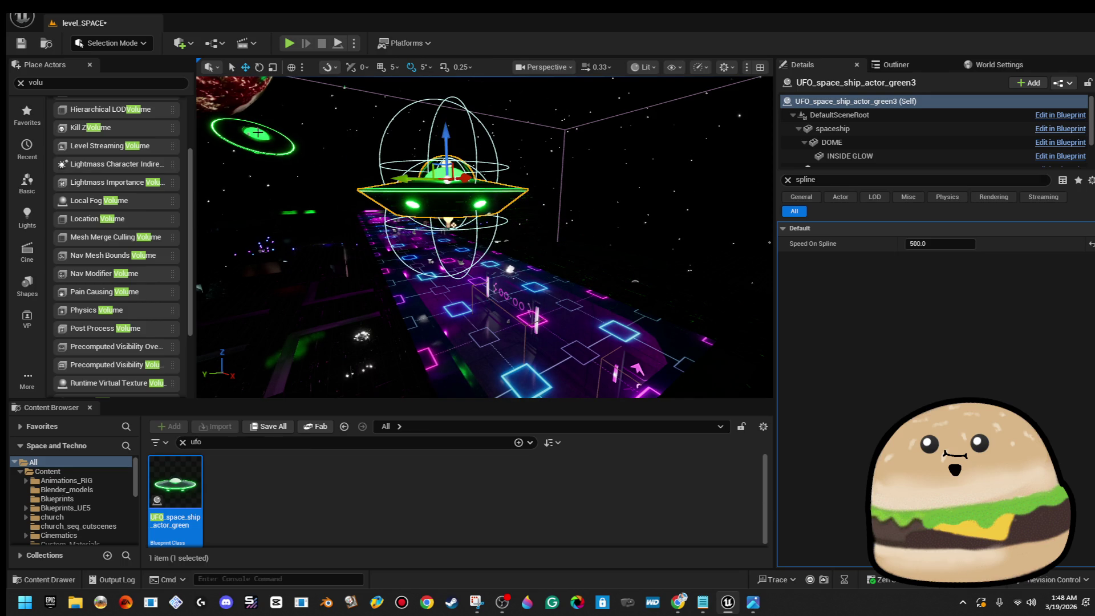
key(Escape)
click(449, 223)
key(f)
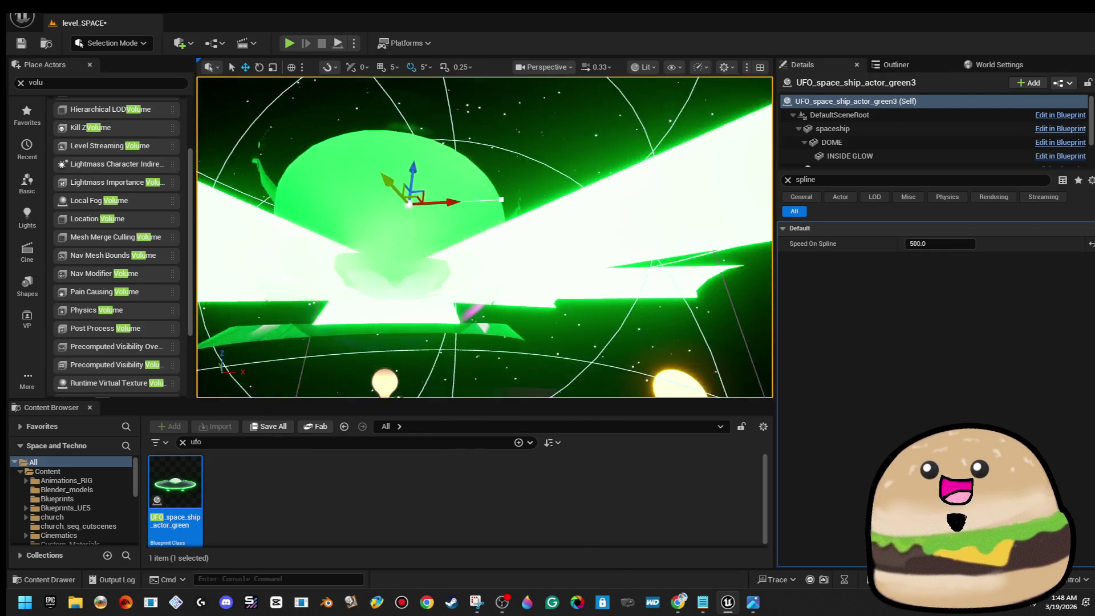
click(462, 212)
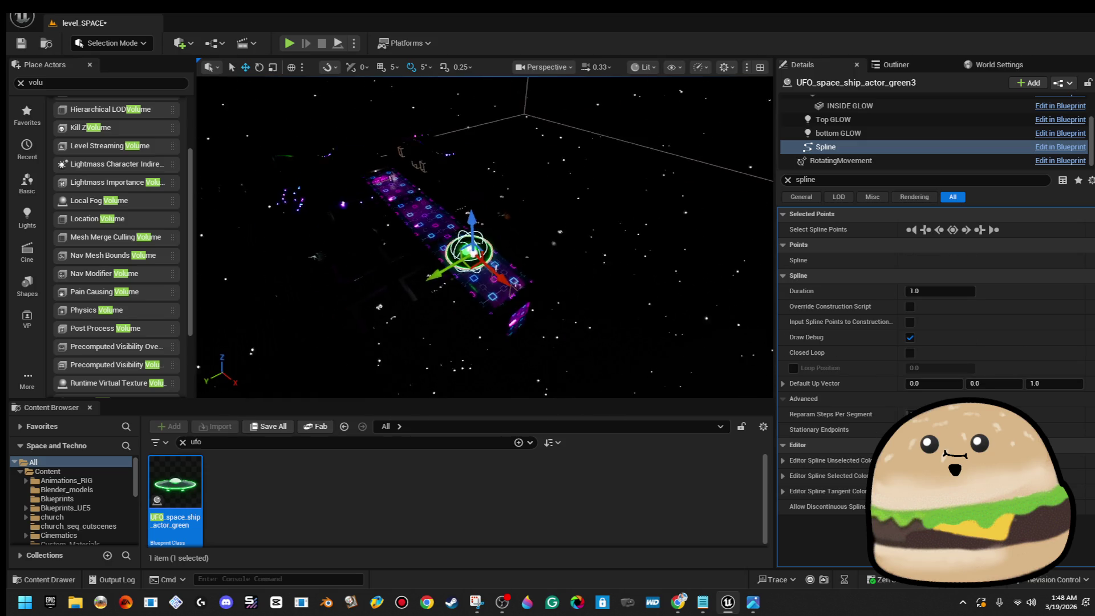
Alt-drag new spline points out from the UFO, curving up toward the planet.
mouse_move(456, 277)
mouse_down()
mouse_move(635, 245)
mouse_move(633, 170)
mouse_move(590, 142)
mouse_up()
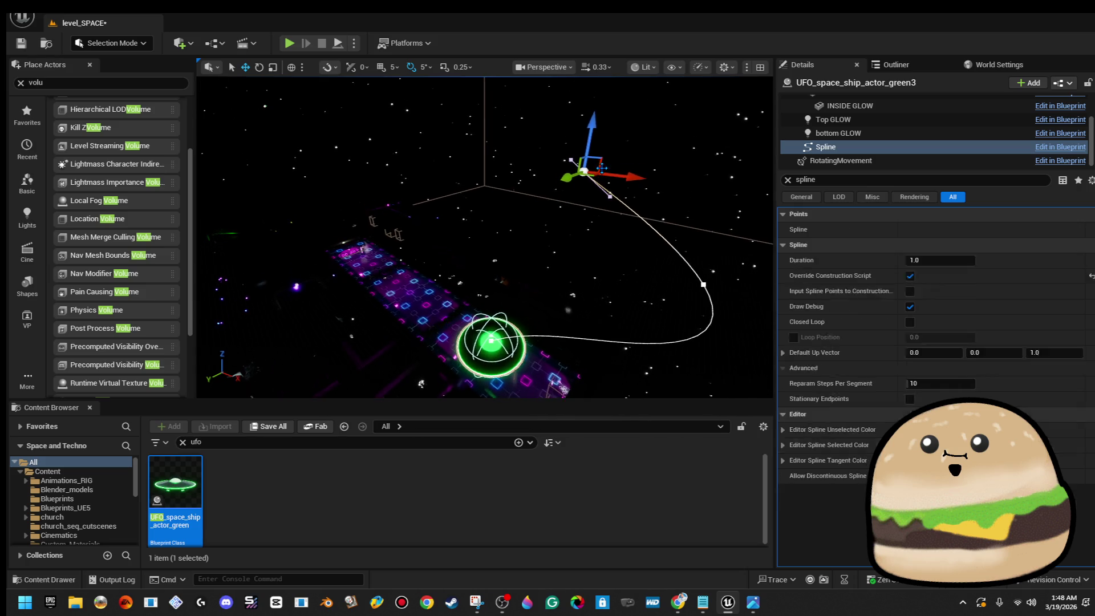
mouse_move(593, 163)
mouse_down()
mouse_move(448, 152)
mouse_move(427, 127)
mouse_move(356, 88)
mouse_up()
click(359, 93)
key(f)
mouse_move(515, 209)
mouse_down()
mouse_move(319, 216)
mouse_move(337, 124)
mouse_up()
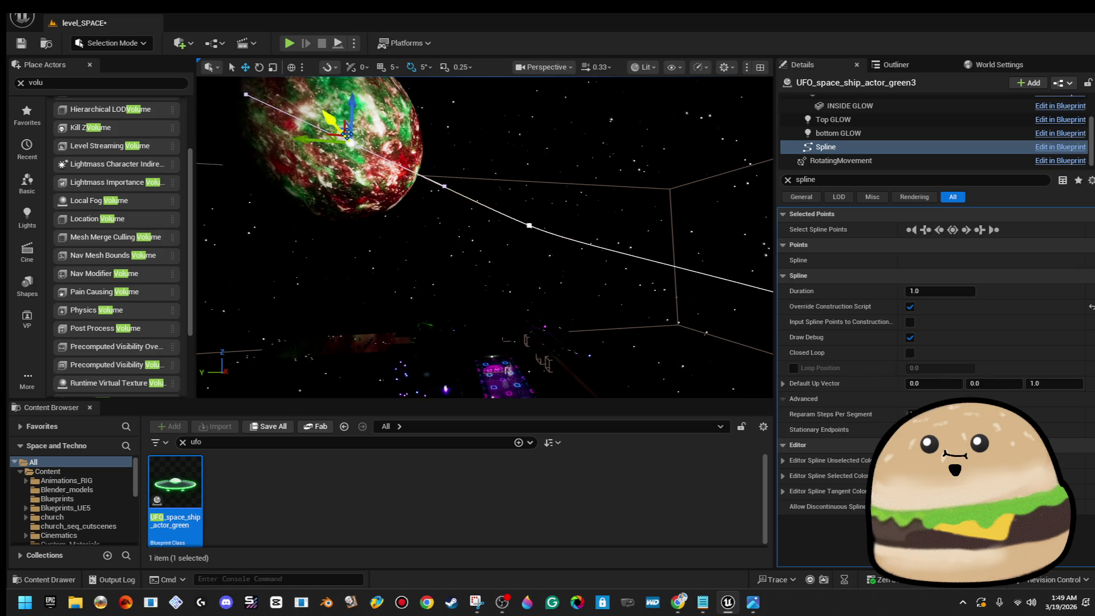
key(f)
Position the added spline points into a loop around the red-green planet.
drag(431, 167, 364, 92)
key(f)
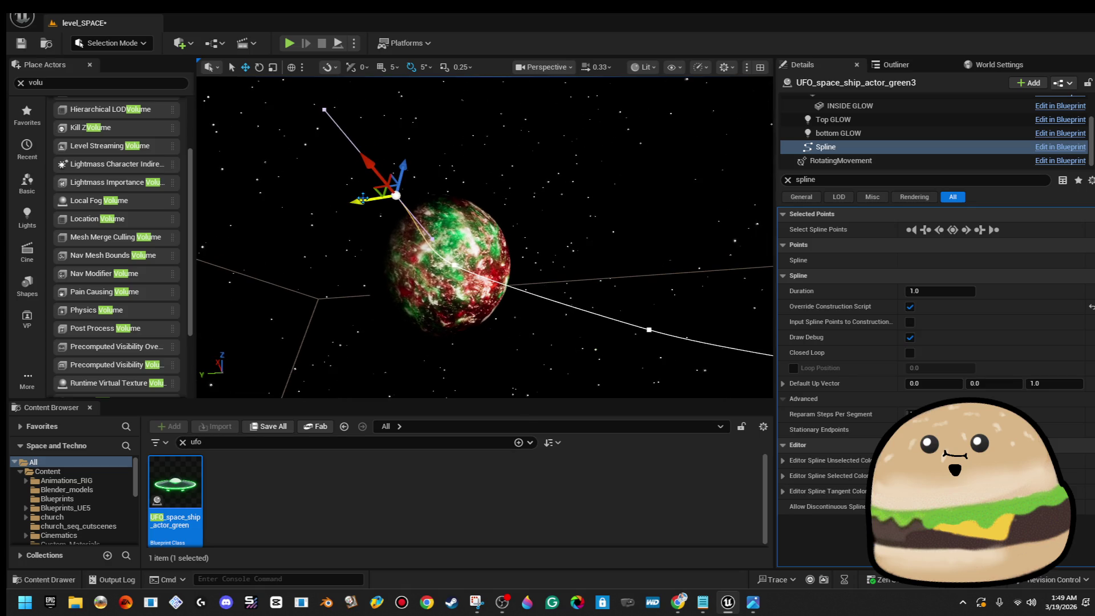
key(w)
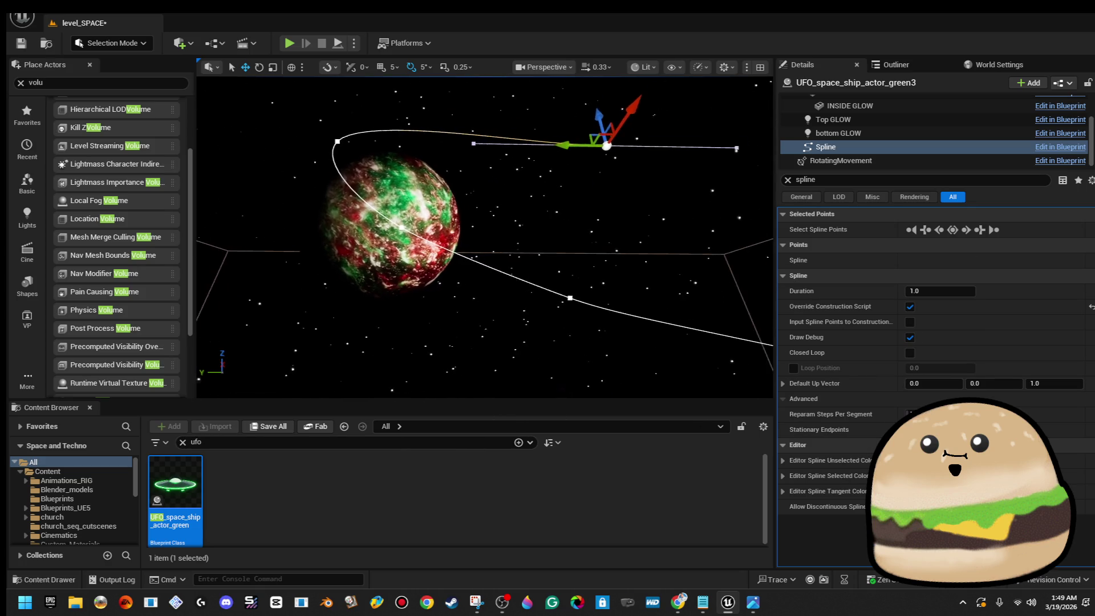
key(e)
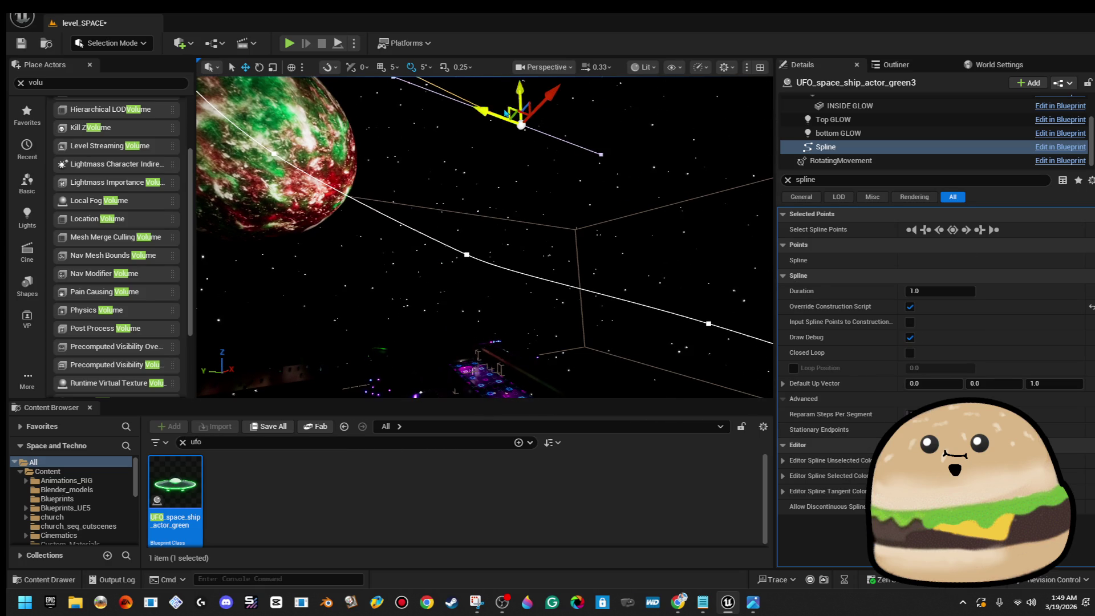
mouse_move(521, 125)
mouse_down()
mouse_move(513, 196)
mouse_move(379, 183)
mouse_move(357, 212)
mouse_move(390, 199)
mouse_move(289, 251)
mouse_move(220, 252)
mouse_up()
mouse_move(346, 296)
mouse_down()
mouse_move(320, 293)
mouse_move(346, 297)
mouse_up()
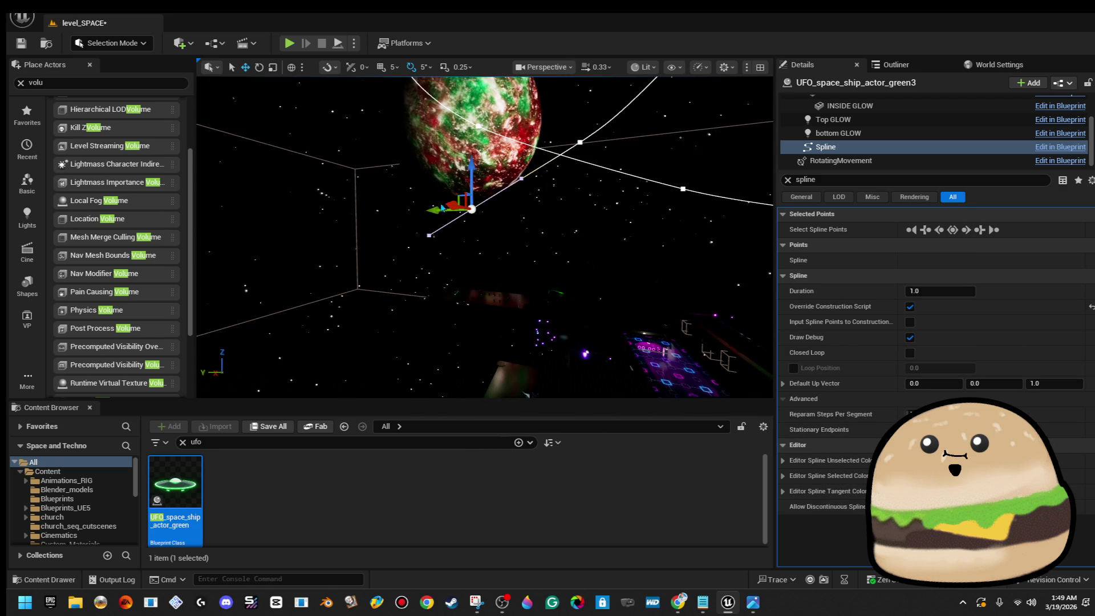
mouse_move(456, 208)
mouse_down()
mouse_move(323, 191)
mouse_move(473, 197)
mouse_move(446, 197)
mouse_up()
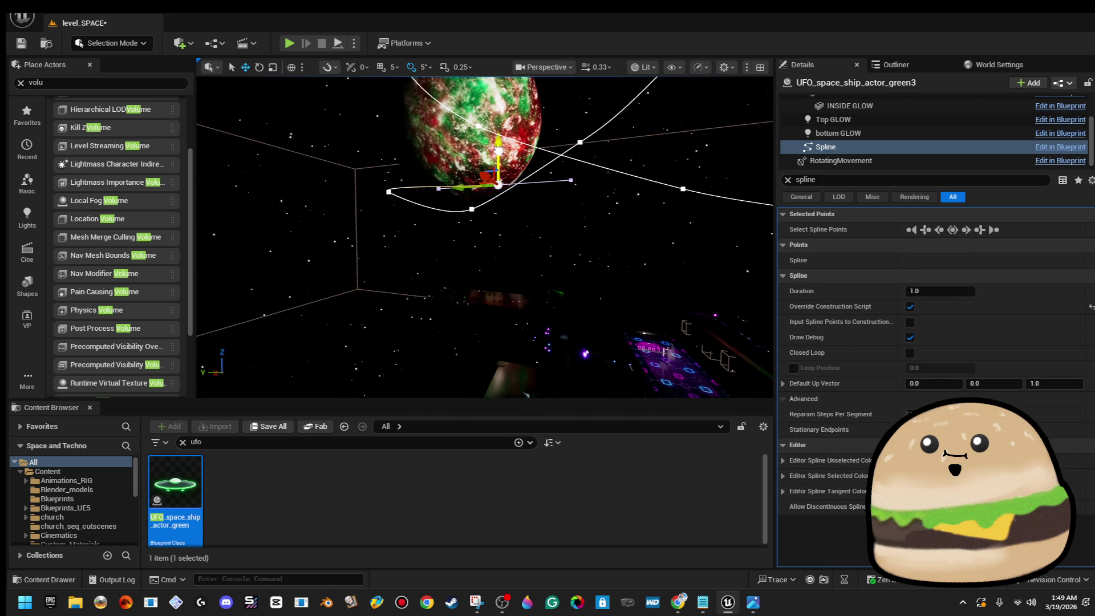
drag(347, 297, 555, 224)
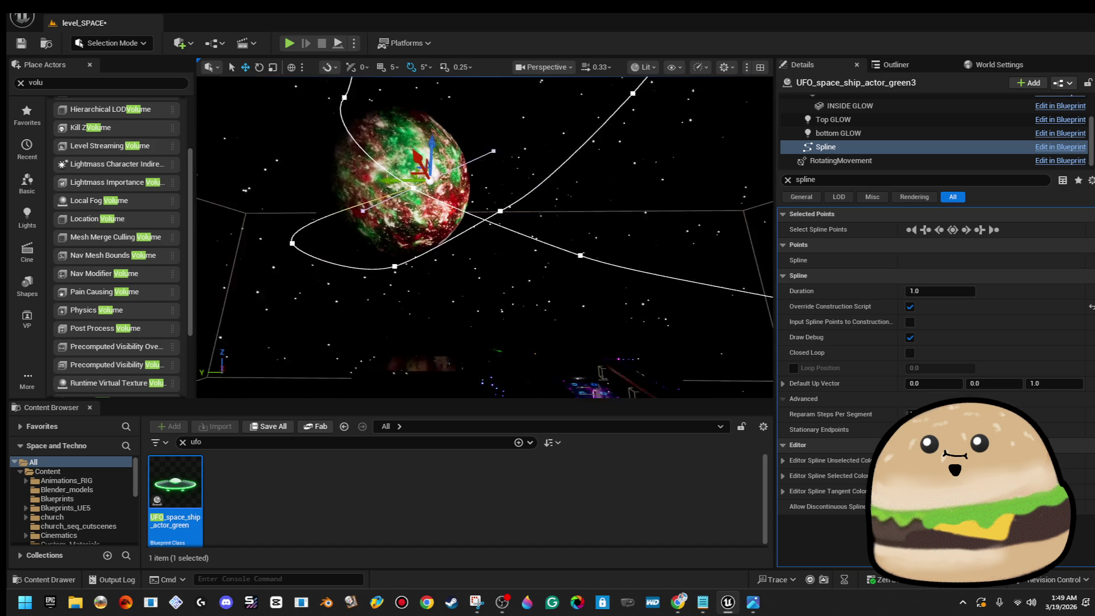
click(644, 67)
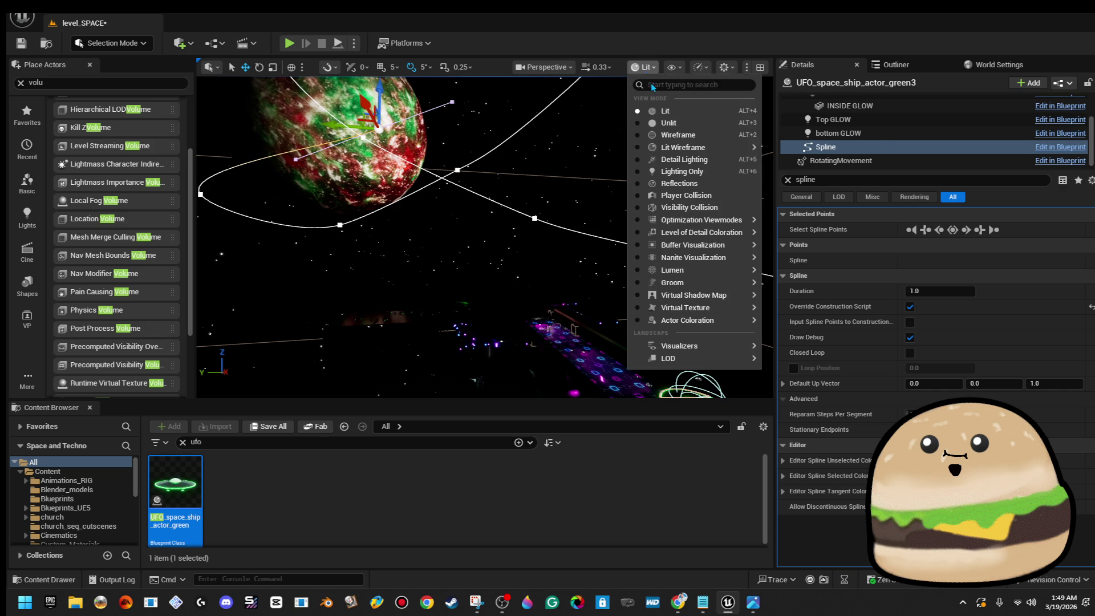
Adjust the viewport camera speed, settling on 3.
click(596, 66)
drag(573, 106, 563, 106)
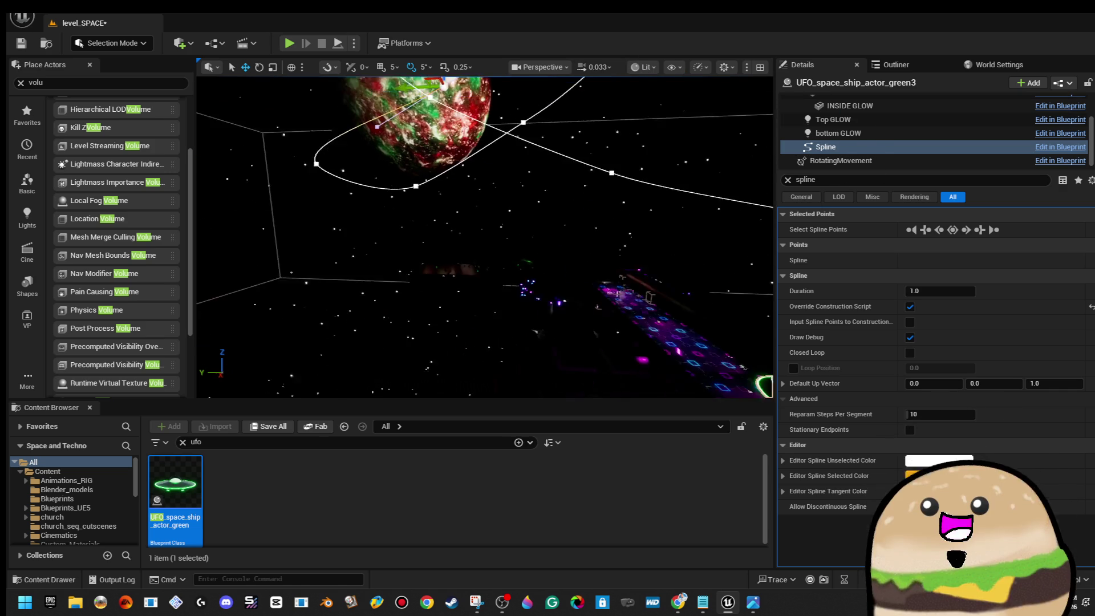
click(596, 67)
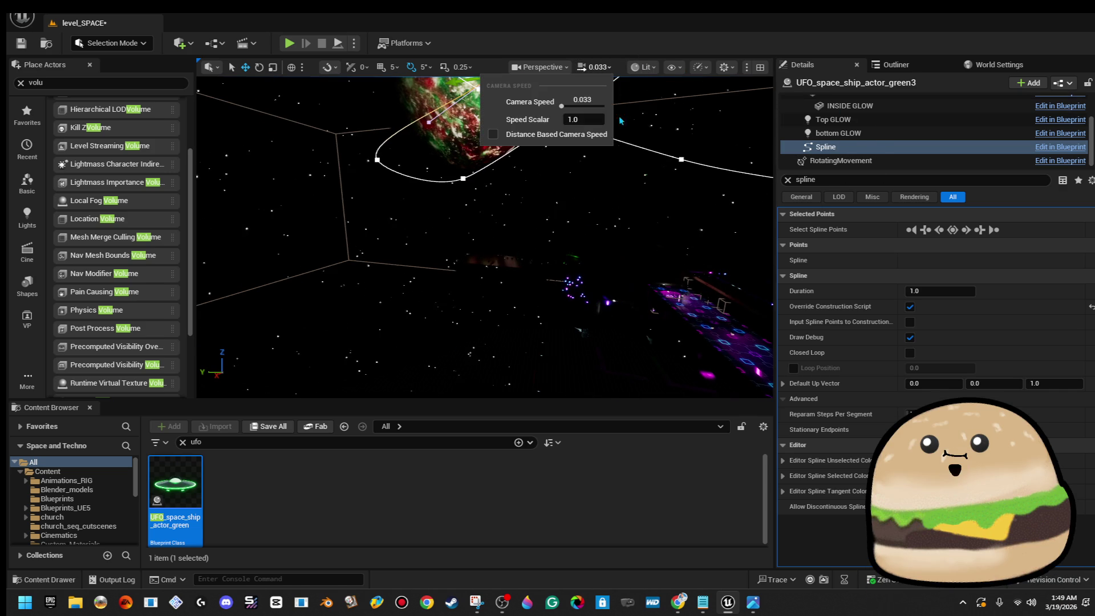
click(585, 107)
Delete the spline points that loop around the red-green planet.
mouse_move(570, 213)
mouse_down()
mouse_move(556, 194)
mouse_move(576, 191)
mouse_up()
key(Delete)
key(Delete)
key(Delete)
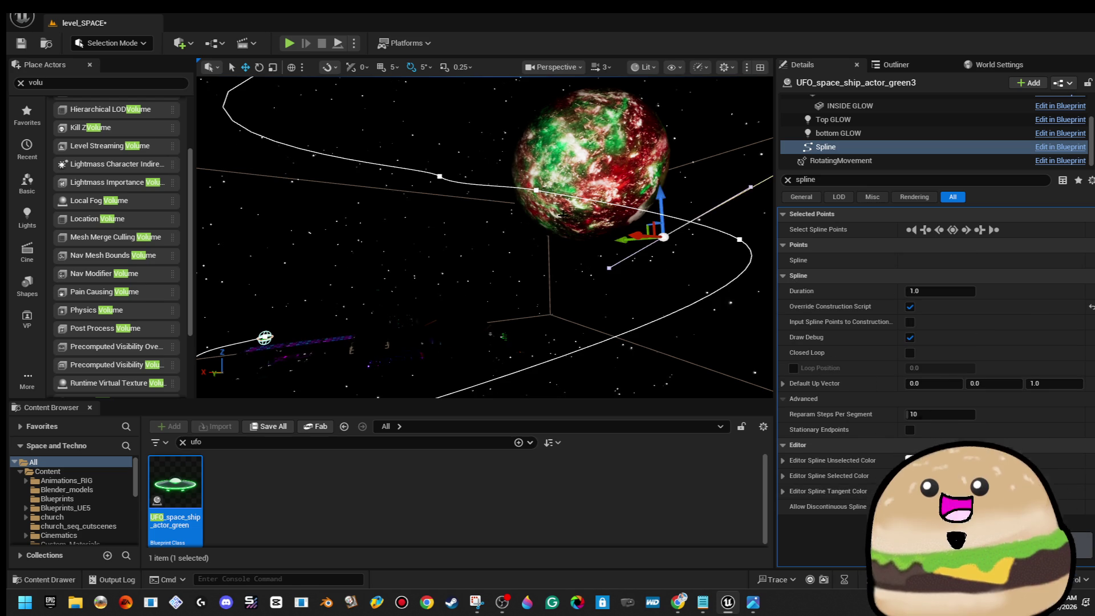
key(Delete)
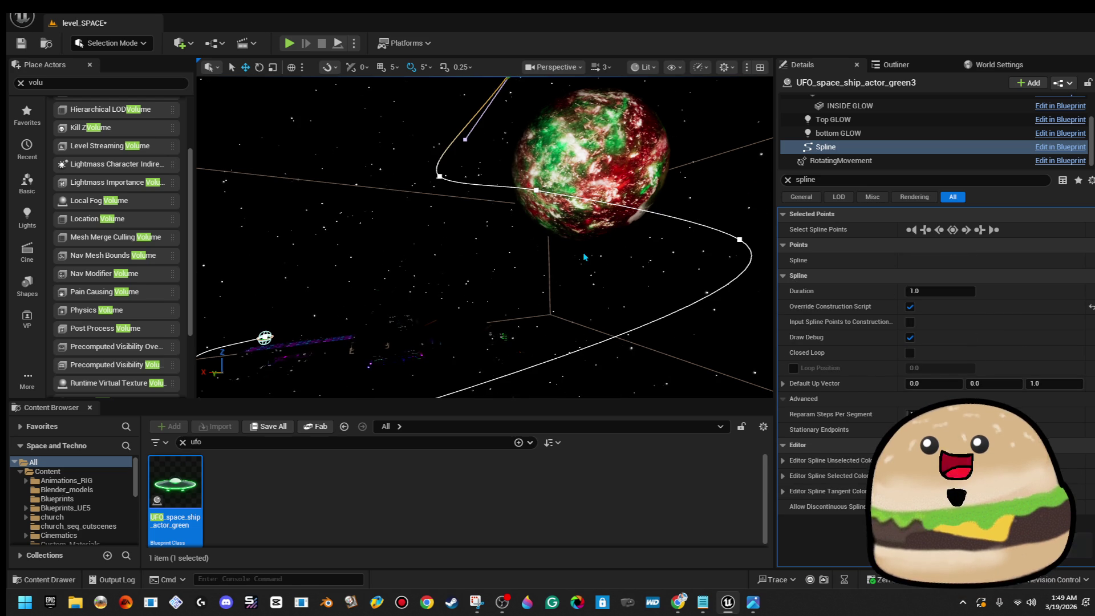
drag(578, 217, 577, 217)
Alt-drag a new spline point to extend the path, undoing a stray Y move.
drag(548, 179, 456, 279)
mouse_move(390, 267)
mouse_down()
mouse_move(465, 326)
mouse_move(355, 391)
mouse_up()
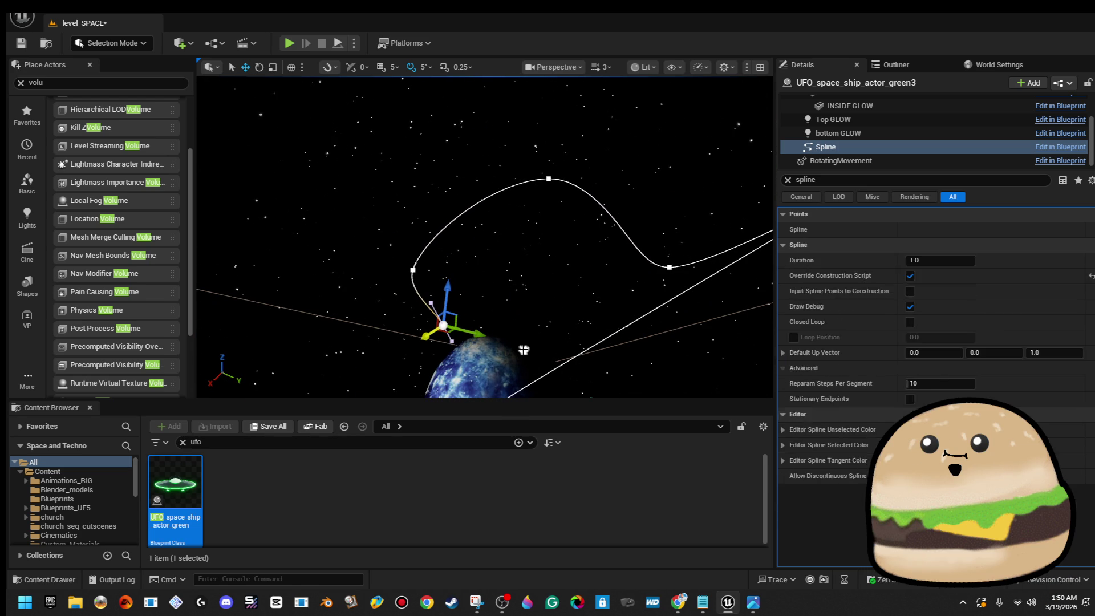
mouse_move(444, 282)
mouse_down()
mouse_move(546, 239)
mouse_move(490, 268)
mouse_move(478, 239)
mouse_move(490, 246)
mouse_up()
mouse_move(423, 169)
mouse_down()
mouse_move(708, 163)
mouse_move(690, 157)
mouse_move(681, 103)
mouse_move(627, 83)
mouse_up()
key(ctrl+z)
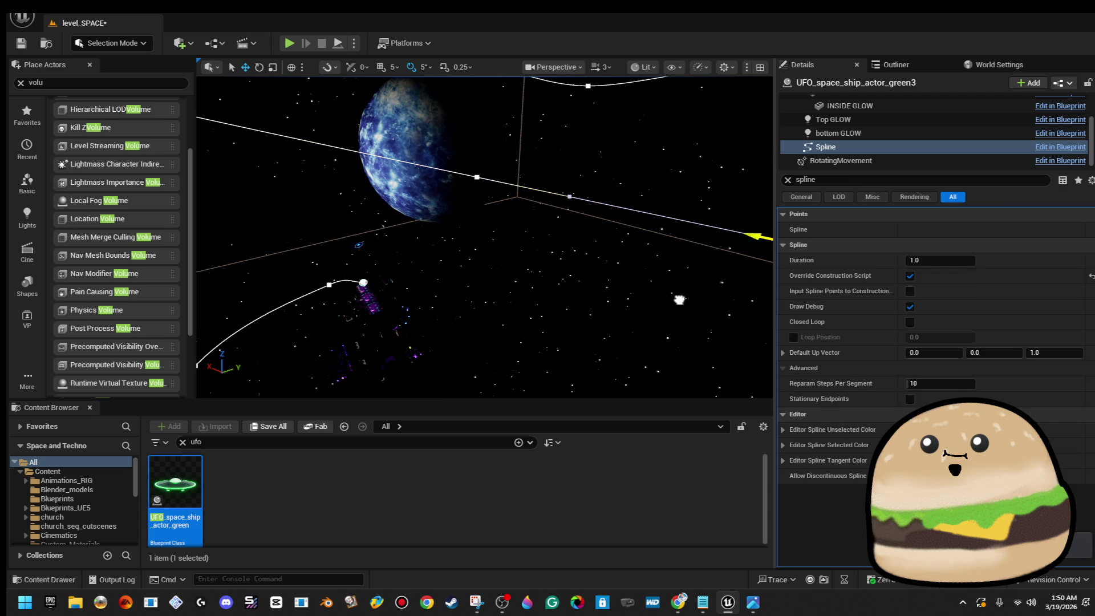
Move the end spline point down toward the platform and enable Closed Loop.
click(363, 282)
key(f)
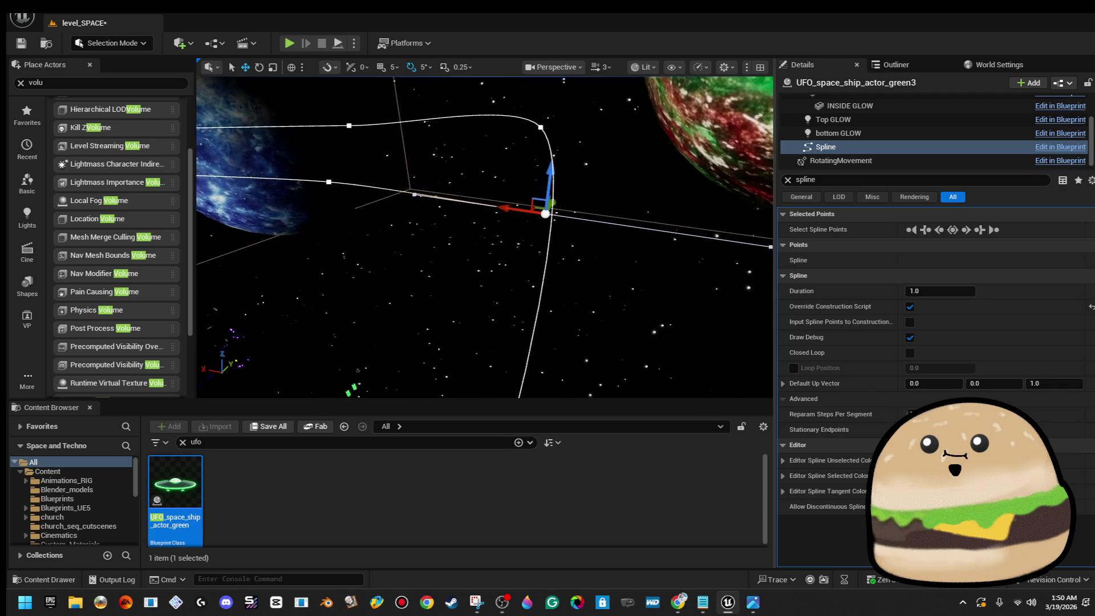
mouse_move(553, 198)
mouse_down()
mouse_move(526, 233)
mouse_move(494, 245)
mouse_move(513, 228)
mouse_move(433, 188)
mouse_move(399, 200)
mouse_up()
key(f)
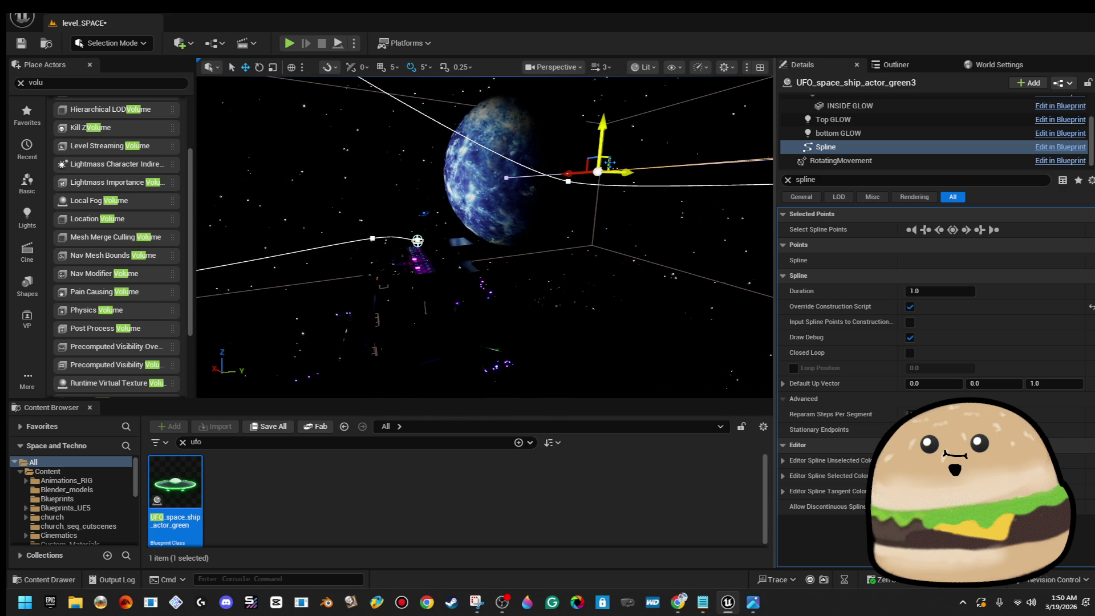
mouse_move(609, 163)
mouse_down()
mouse_move(579, 166)
mouse_move(502, 238)
mouse_up()
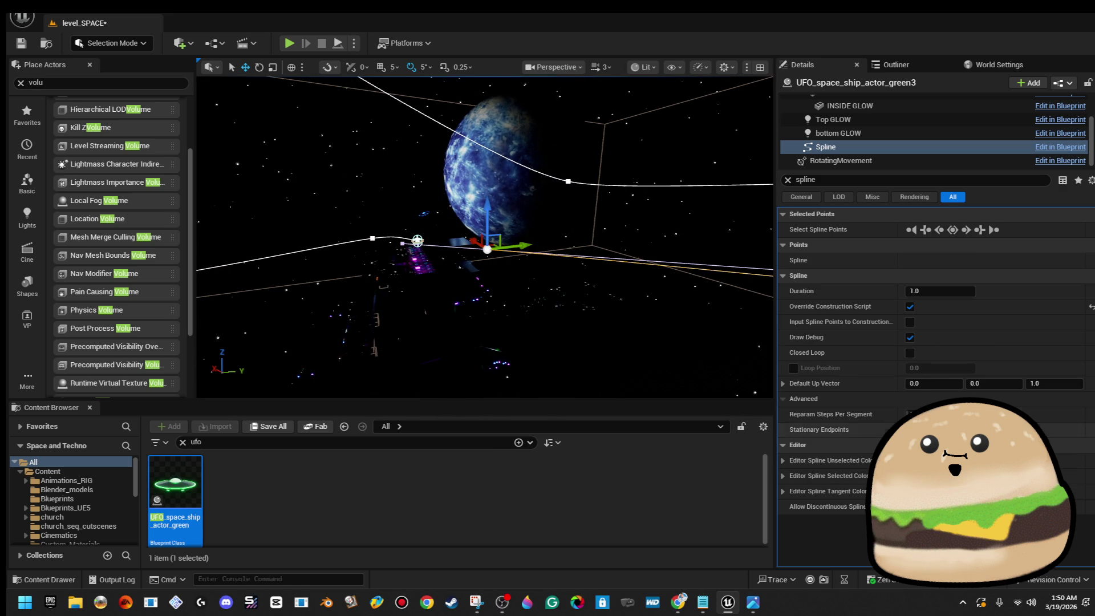
click(910, 353)
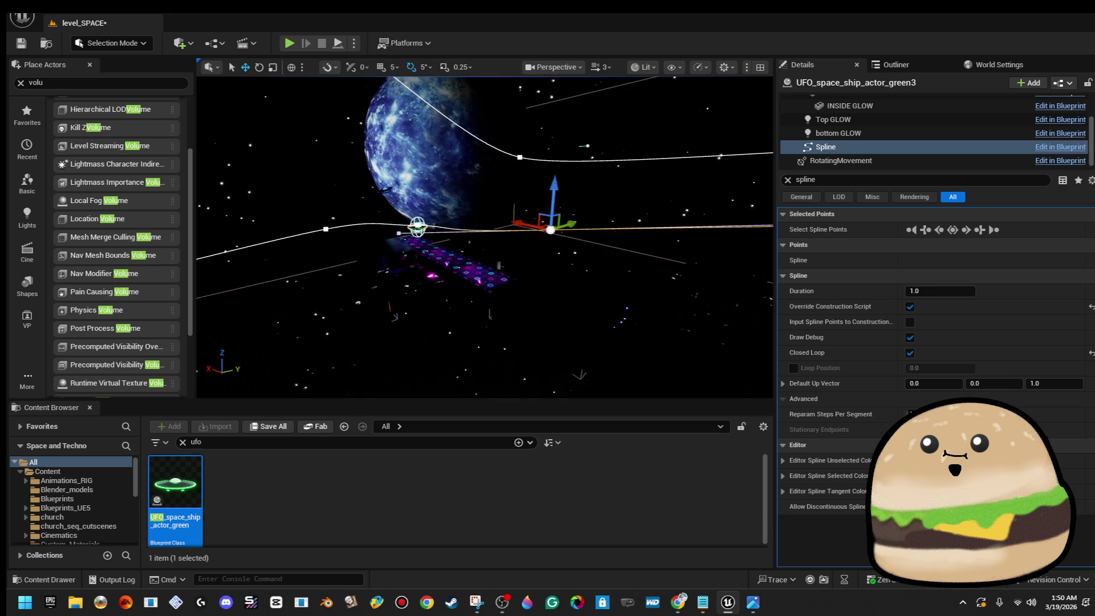
Test-play the level from a spot beside the neon tunnel, then stop.
right_click(520, 296)
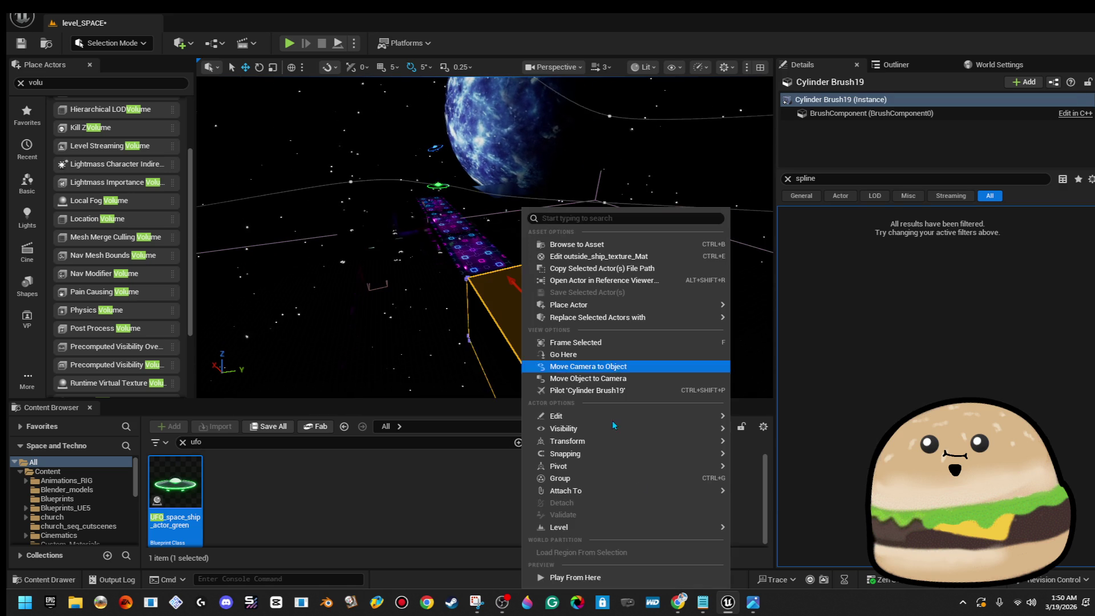
click(616, 574)
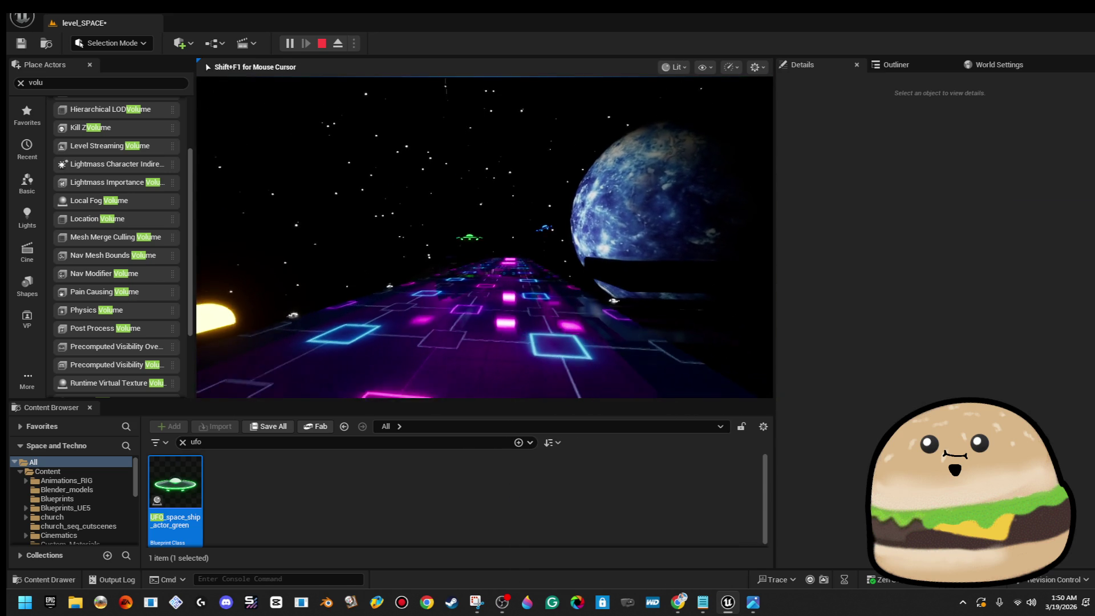
key(Escape)
Select the UFO again and raise its Speed On Spline to 5000.
click(517, 235)
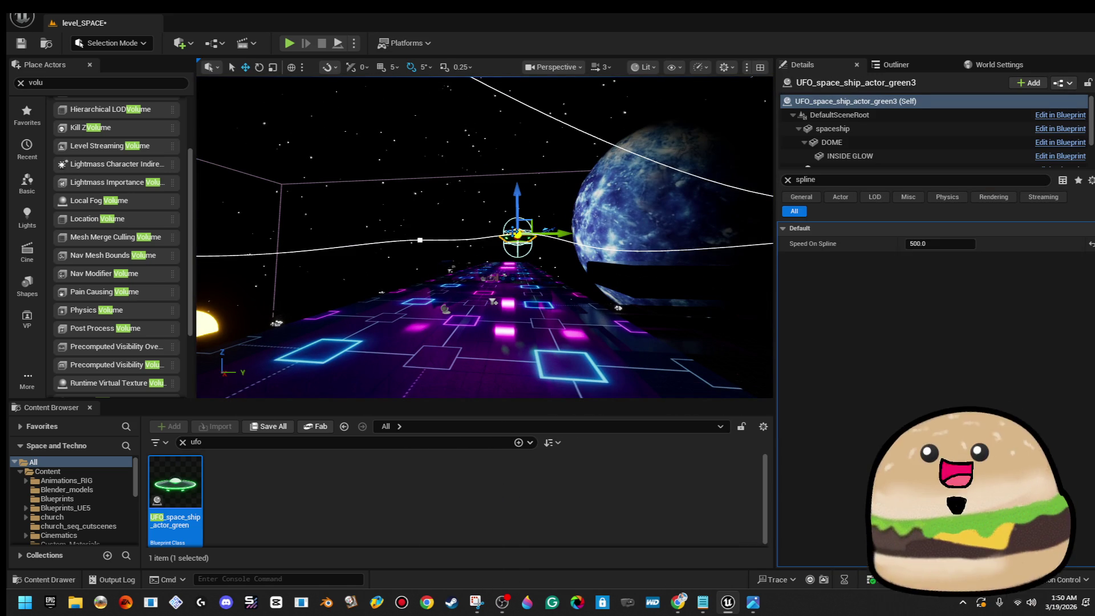
click(968, 243)
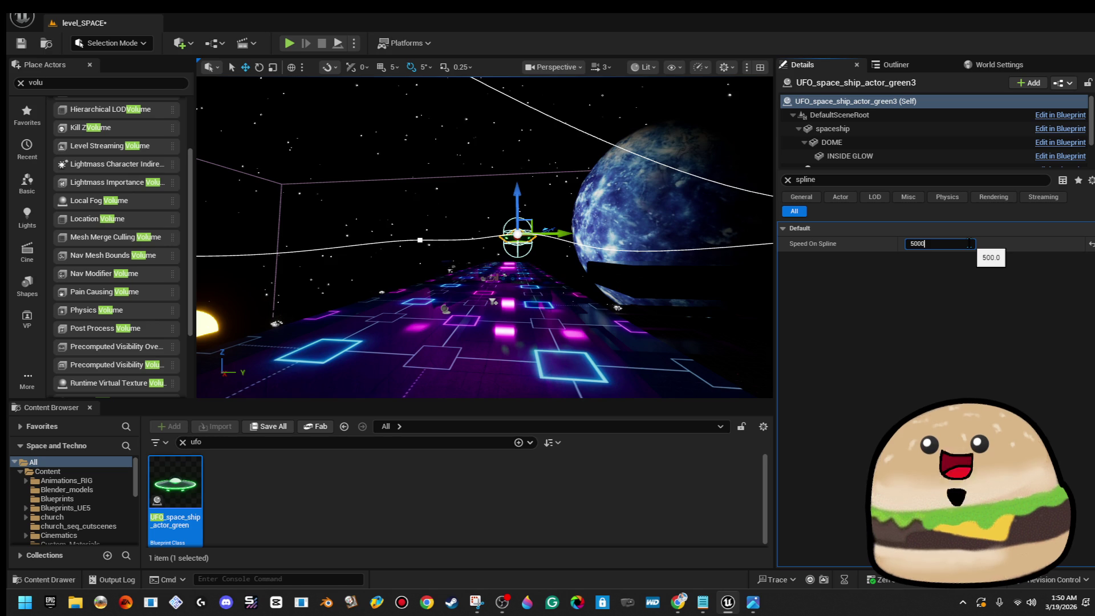
right_click(511, 332)
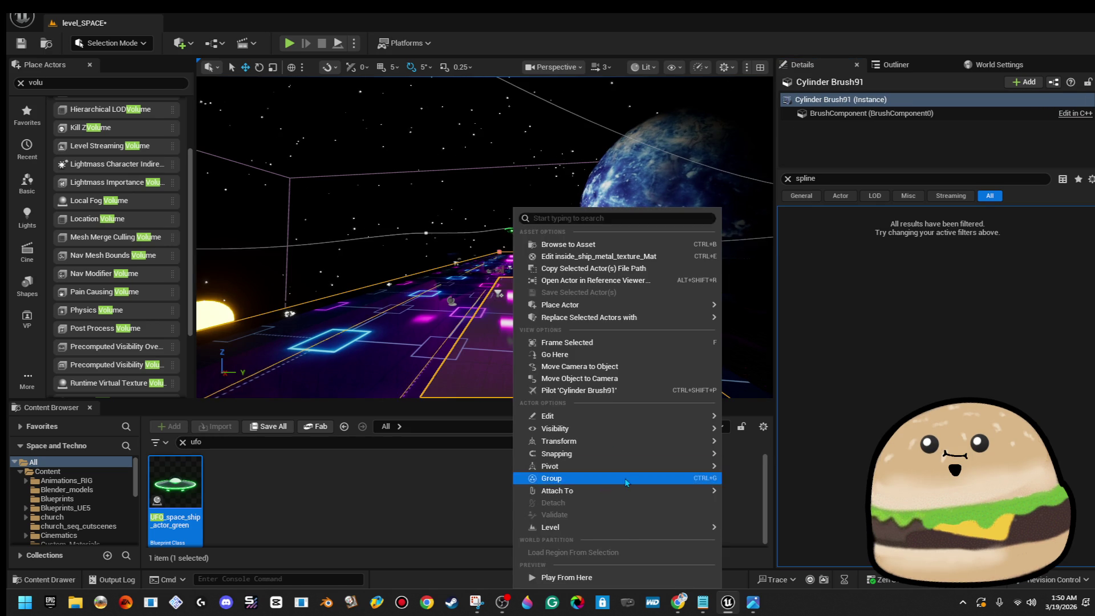
key(Escape)
scroll(517, 295, up, 10)
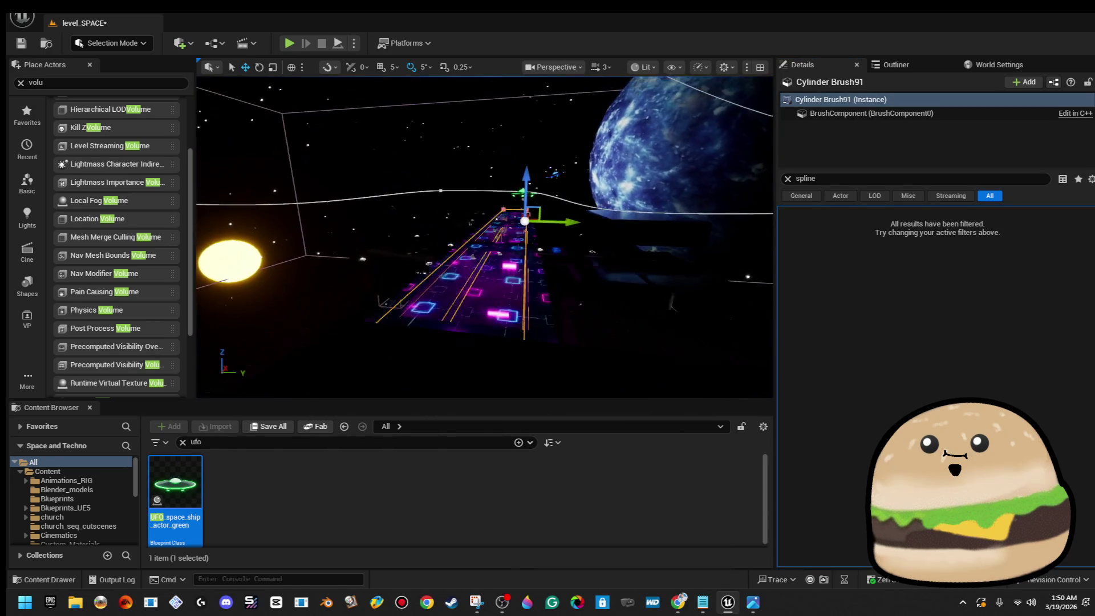
Run another Play From Here test, then target the tunnel wall piece.
right_click(534, 212)
click(583, 577)
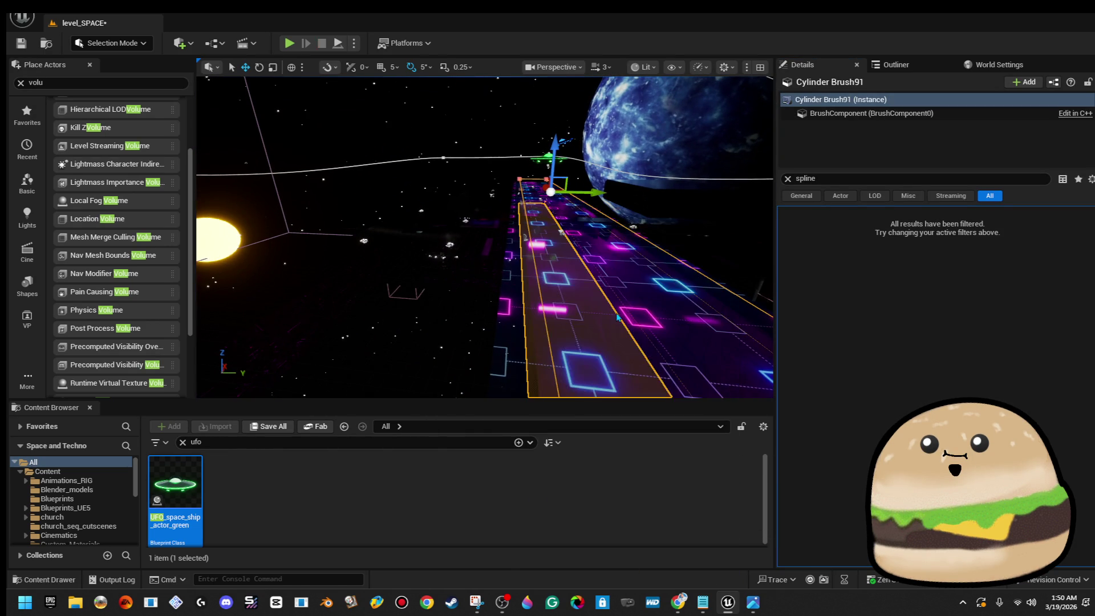
key(Escape)
scroll(484, 236, down, 10)
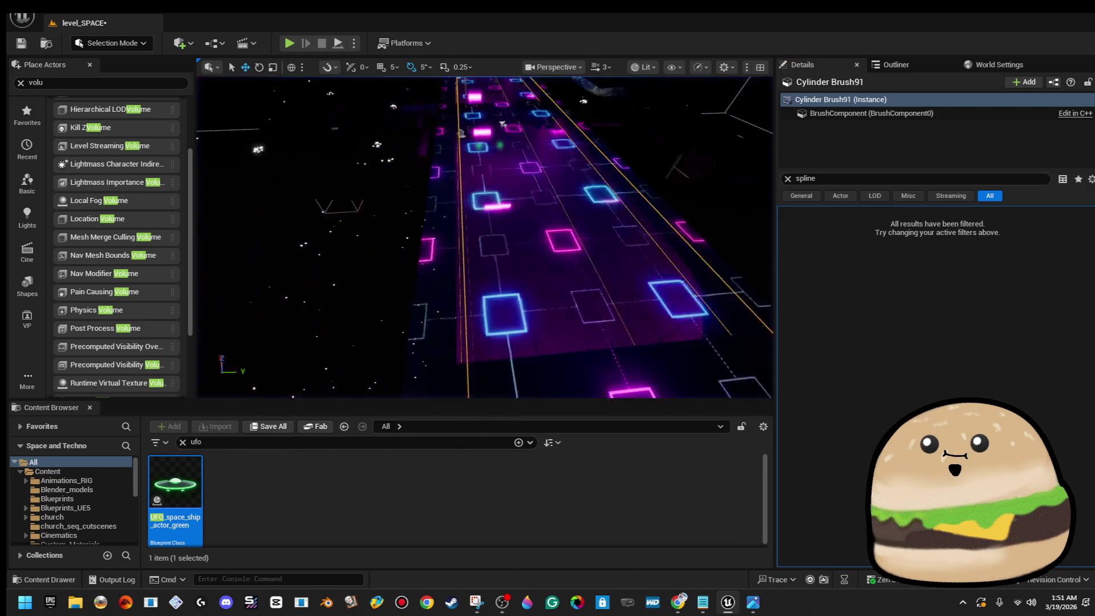
right_click(537, 285)
Play from the tunnel wall spot, switch to F11 immersive view, and frame the UFO's light.
mouse_move(644, 527)
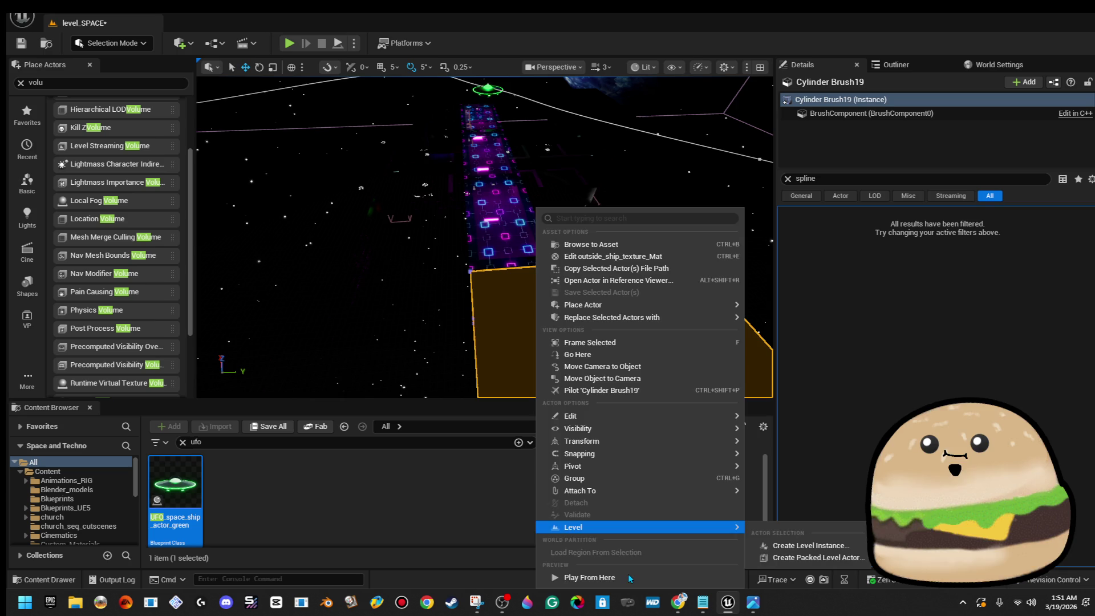
click(627, 576)
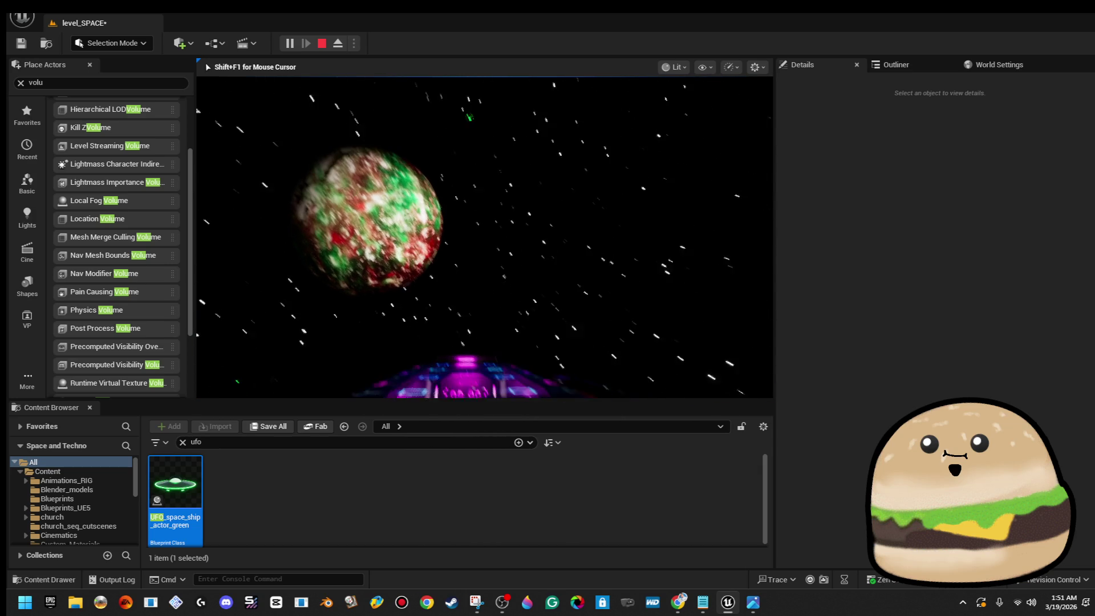
key(F11)
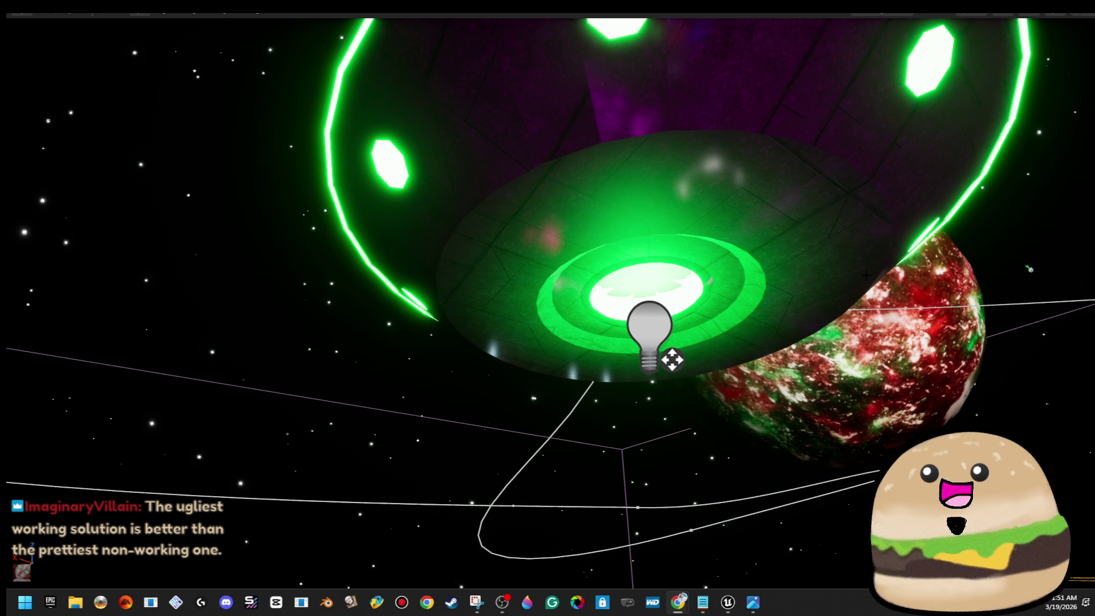
click(672, 359)
key(f)
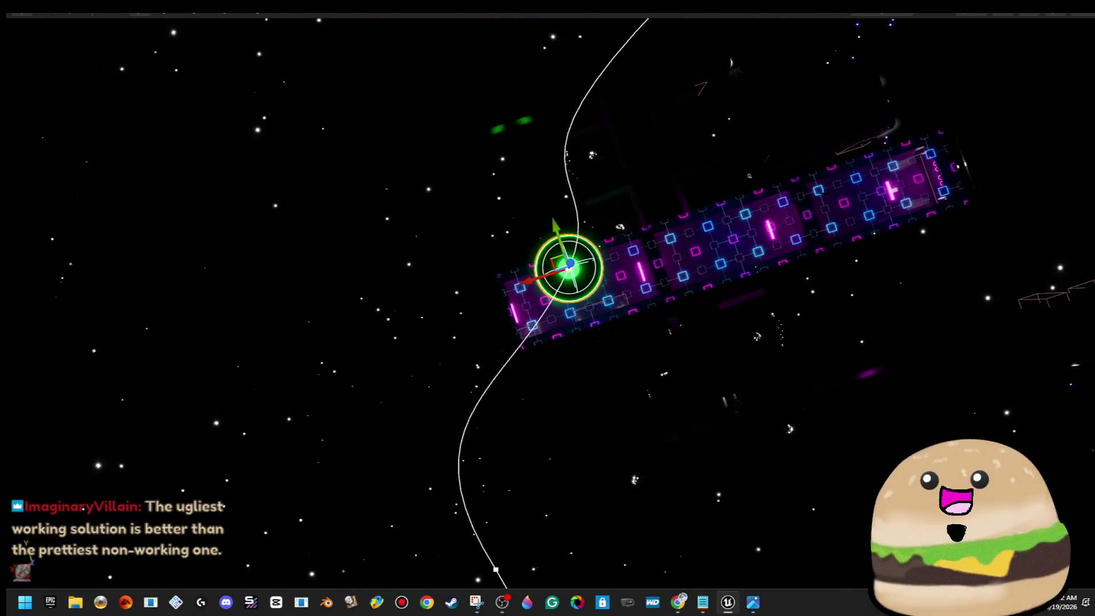
Exit immersive mode and frame the green UFO actor.
key(F11)
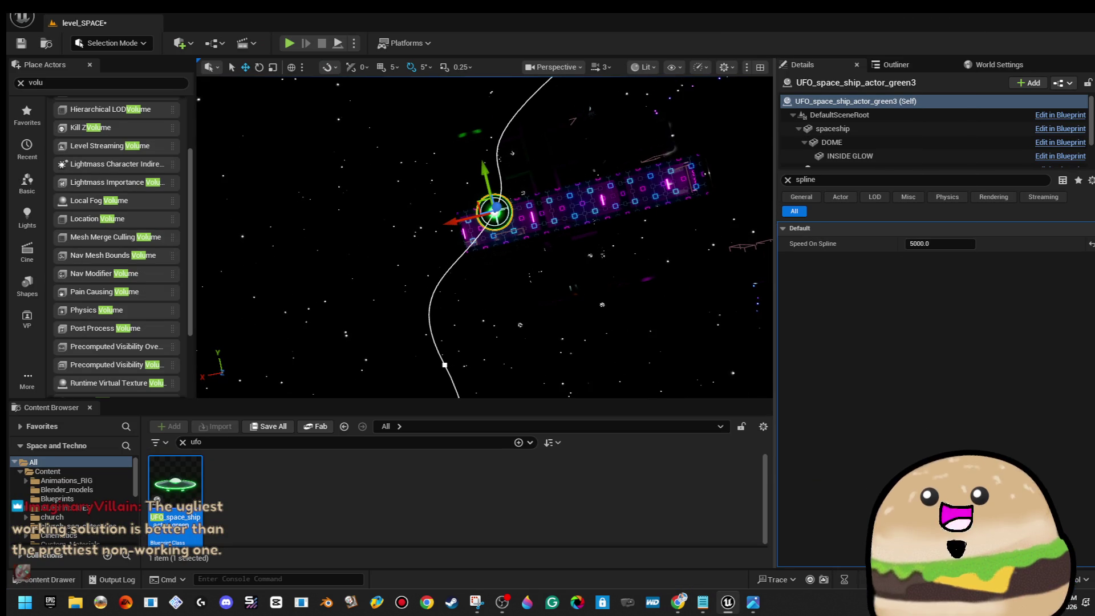
key(Escape)
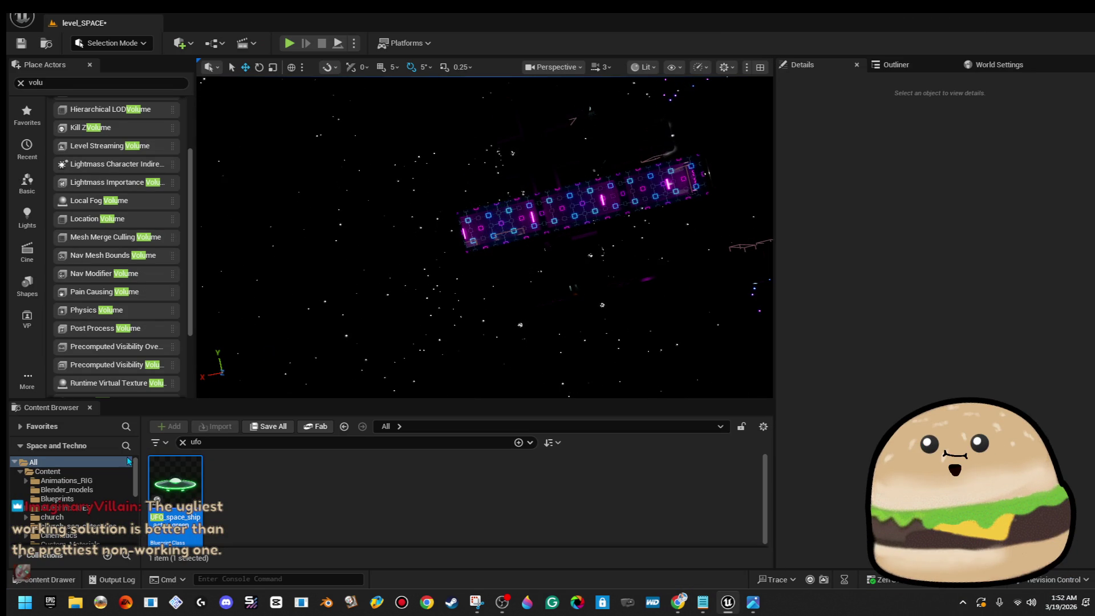
click(583, 175)
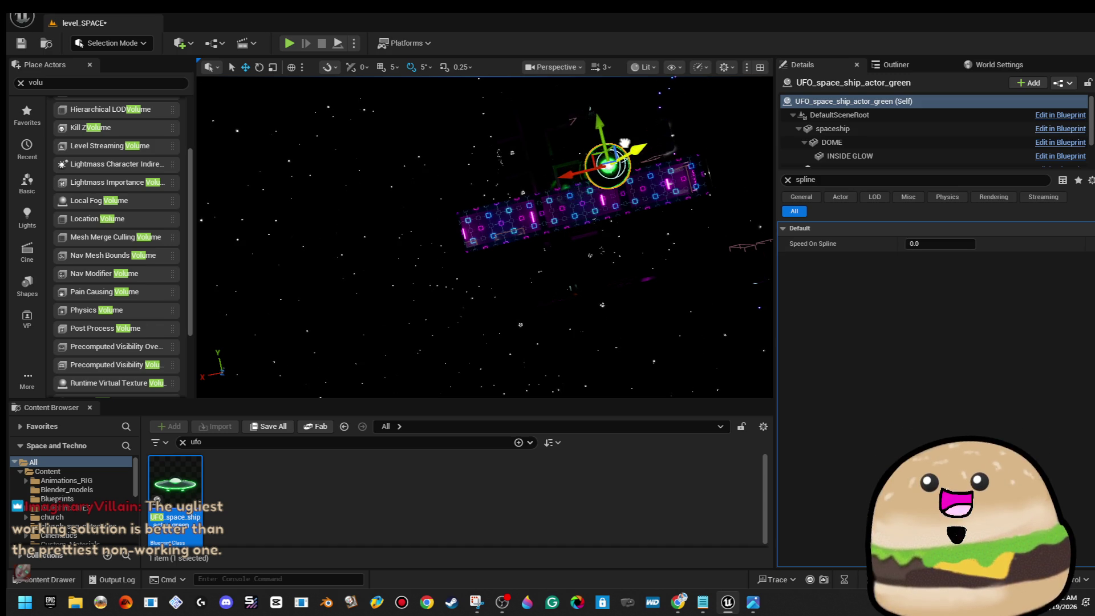
key(f)
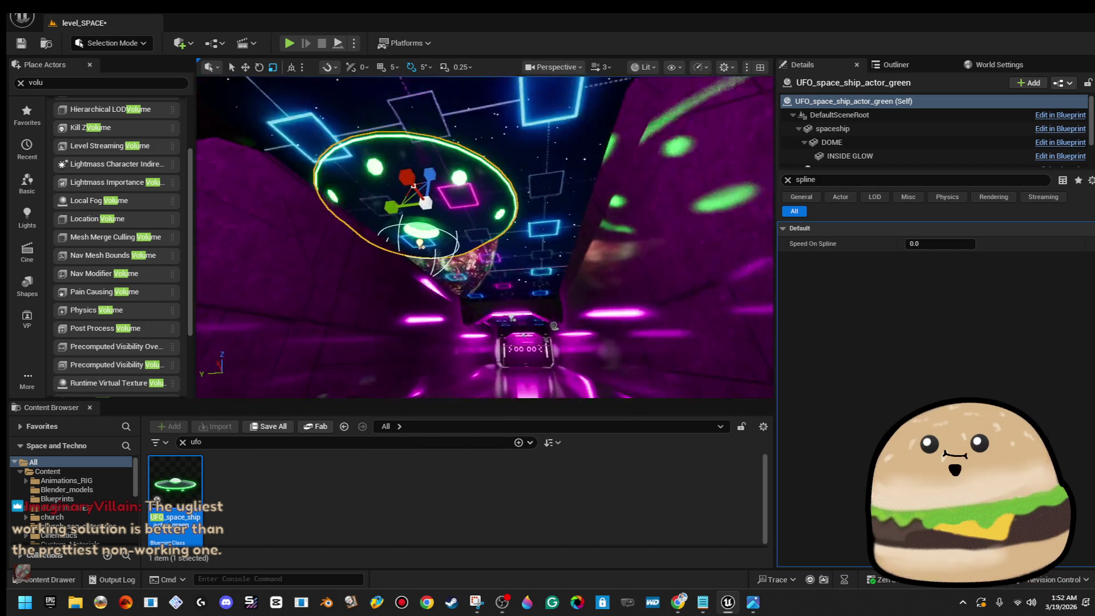
Test-play from the tunnel floor, stop, and reselect the green UFO.
right_click(509, 209)
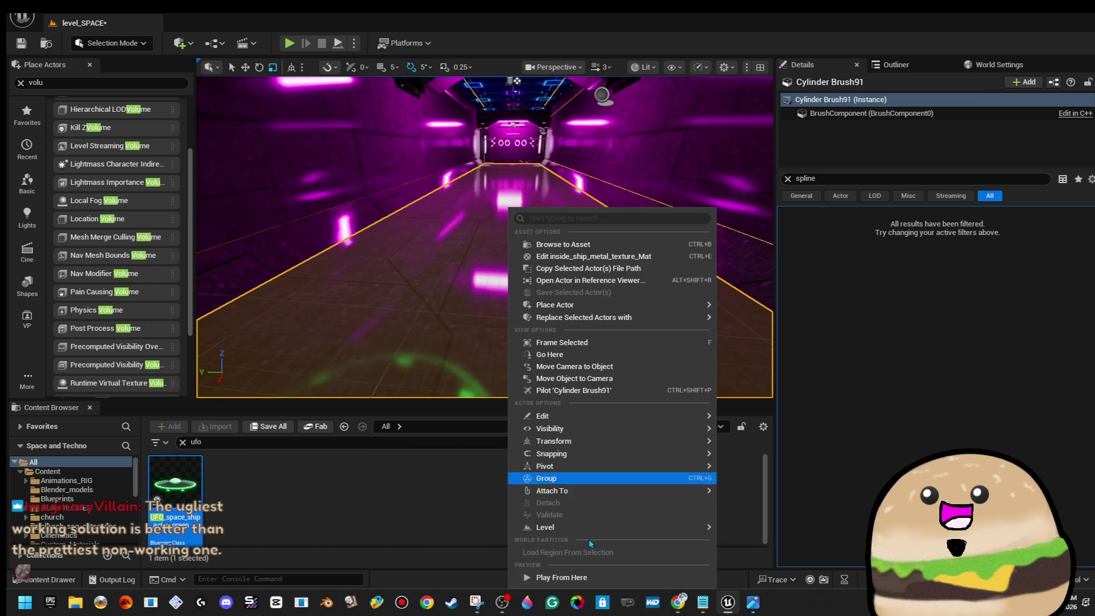
click(600, 579)
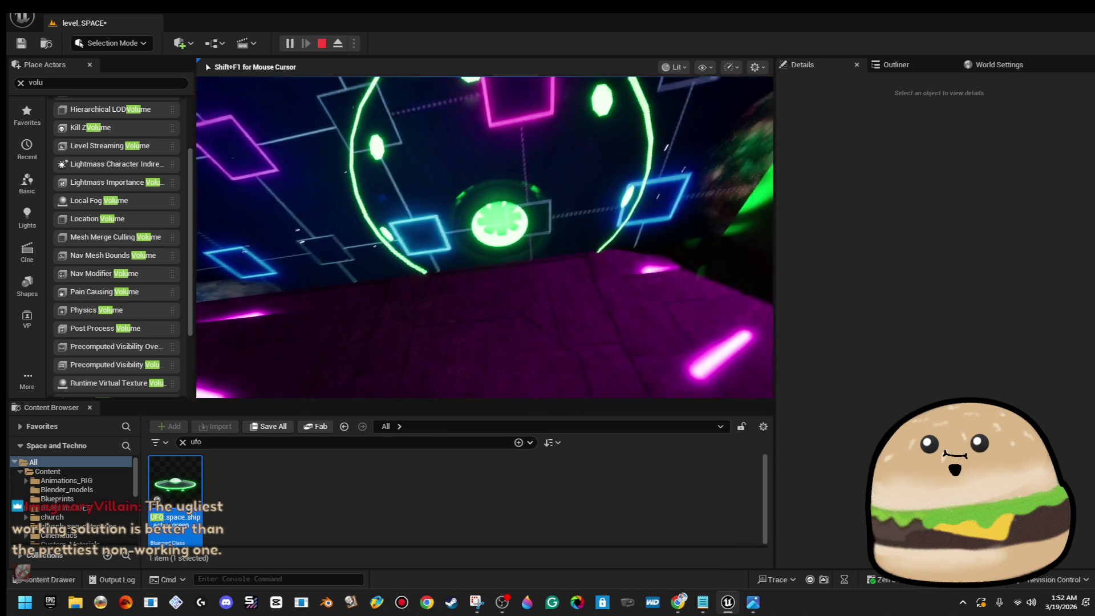
key(Escape)
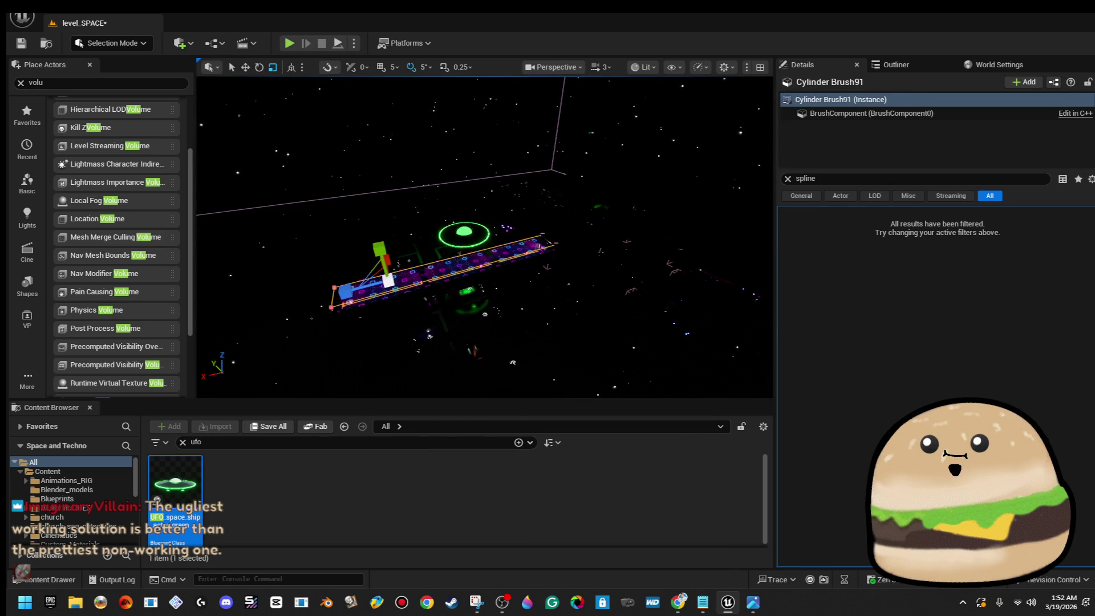
click(464, 234)
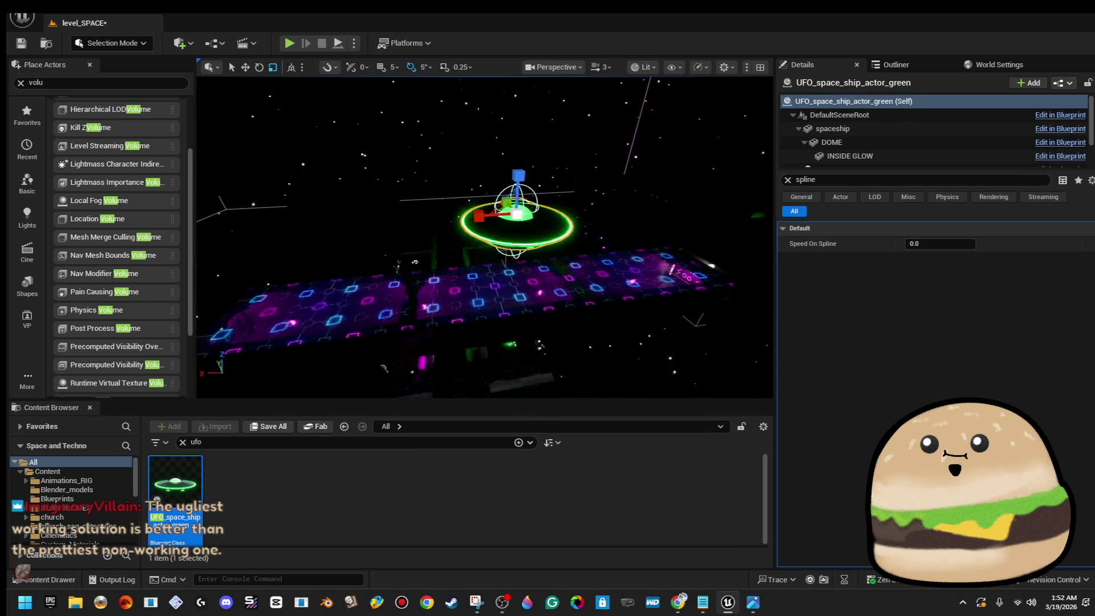
Frame a point on the UFO's spline and drag it outward and upward.
key(f)
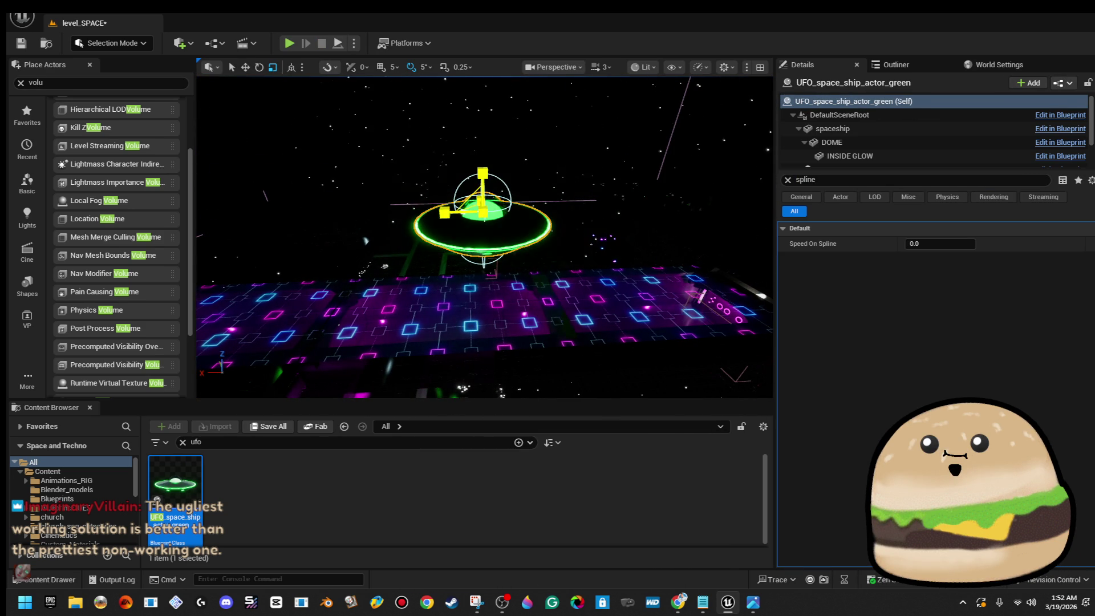
scroll(485, 237, up, 5)
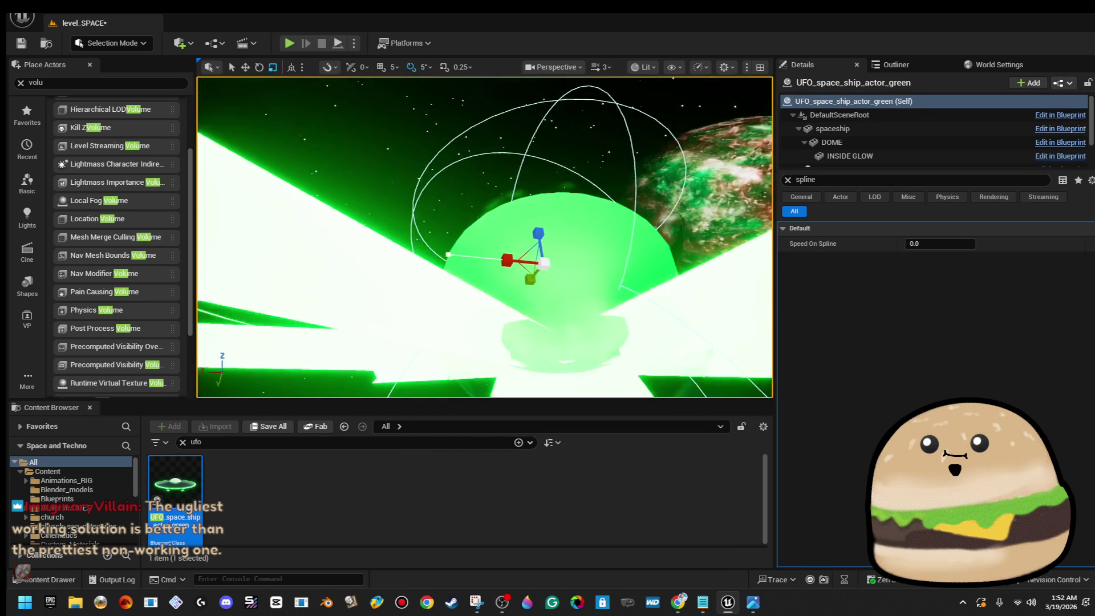
click(488, 204)
key(f)
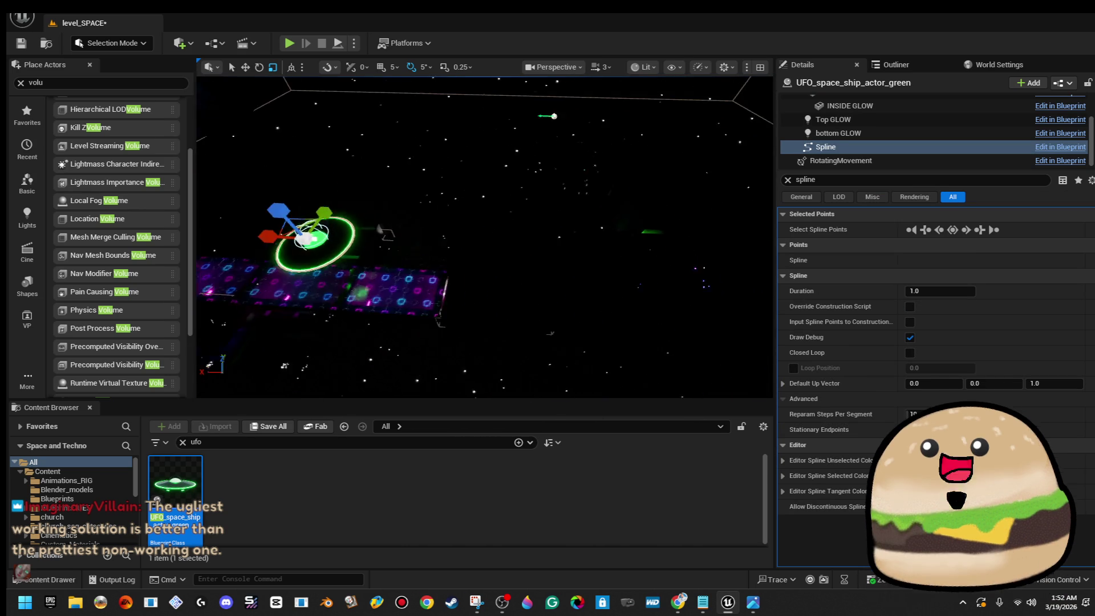
drag(425, 235, 576, 244)
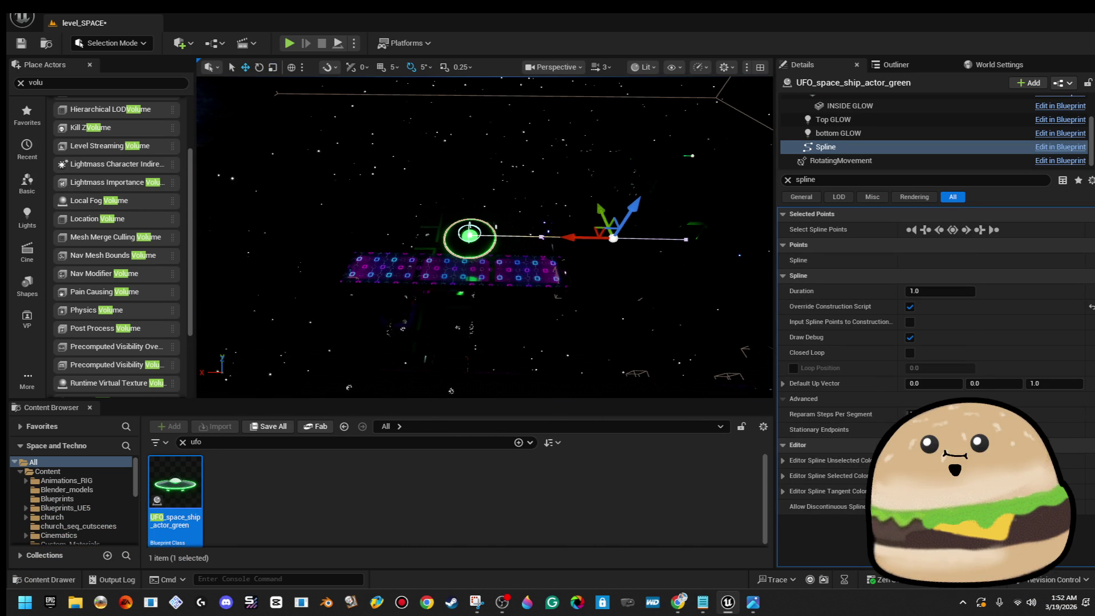
mouse_move(605, 236)
mouse_down()
mouse_move(581, 114)
mouse_move(589, 131)
mouse_up()
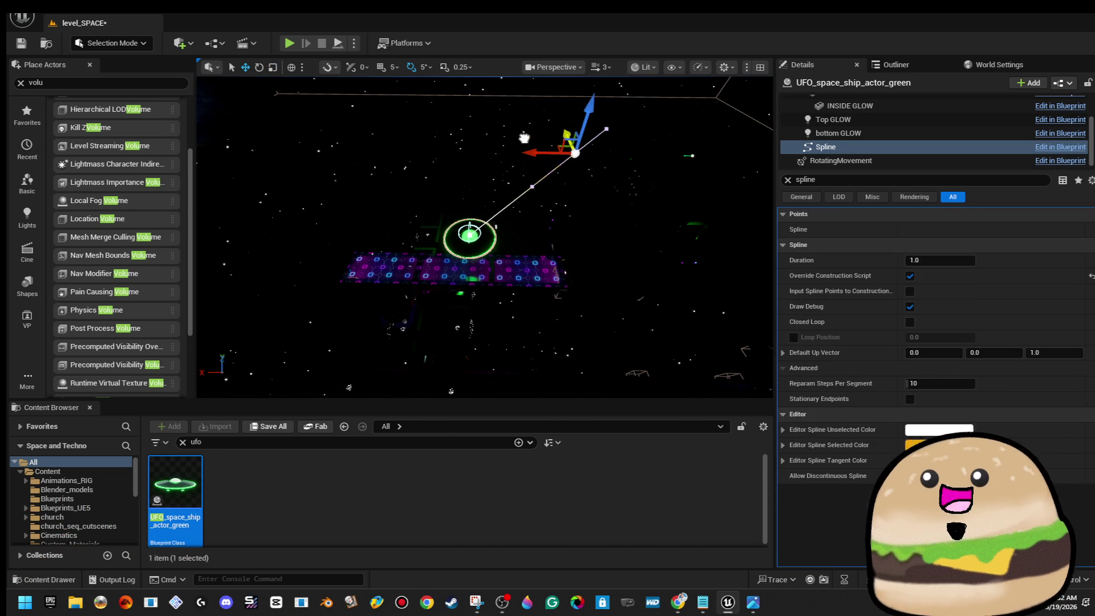
mouse_move(554, 134)
mouse_down()
mouse_move(355, 140)
mouse_move(348, 160)
mouse_move(442, 181)
mouse_up()
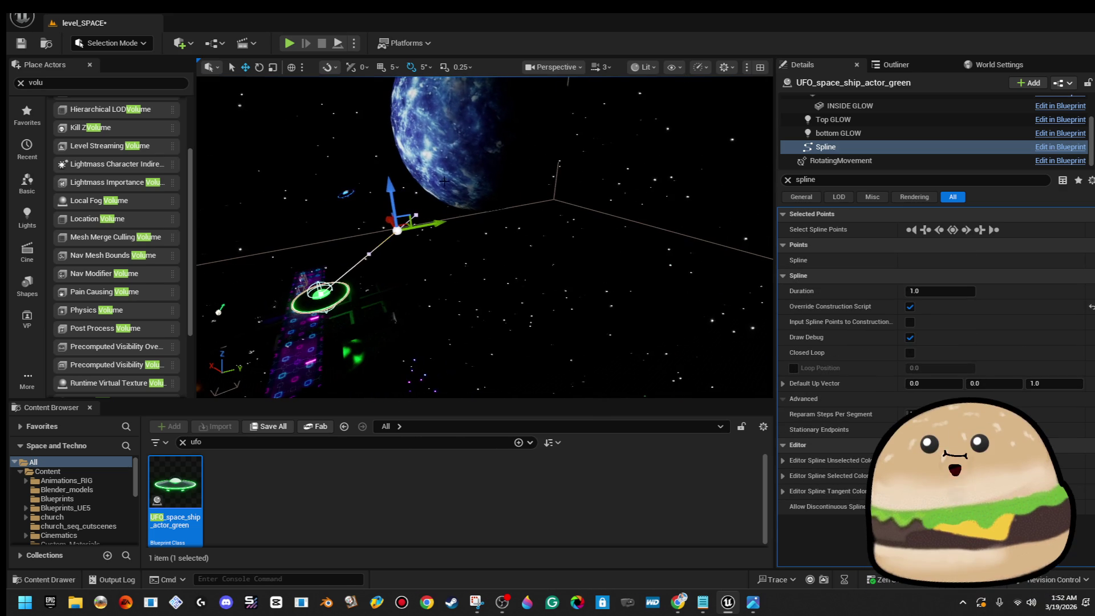
Alt-drag further spline points out toward the planets, undoing the last move.
mouse_move(442, 222)
mouse_down()
mouse_move(500, 213)
mouse_move(435, 216)
mouse_up()
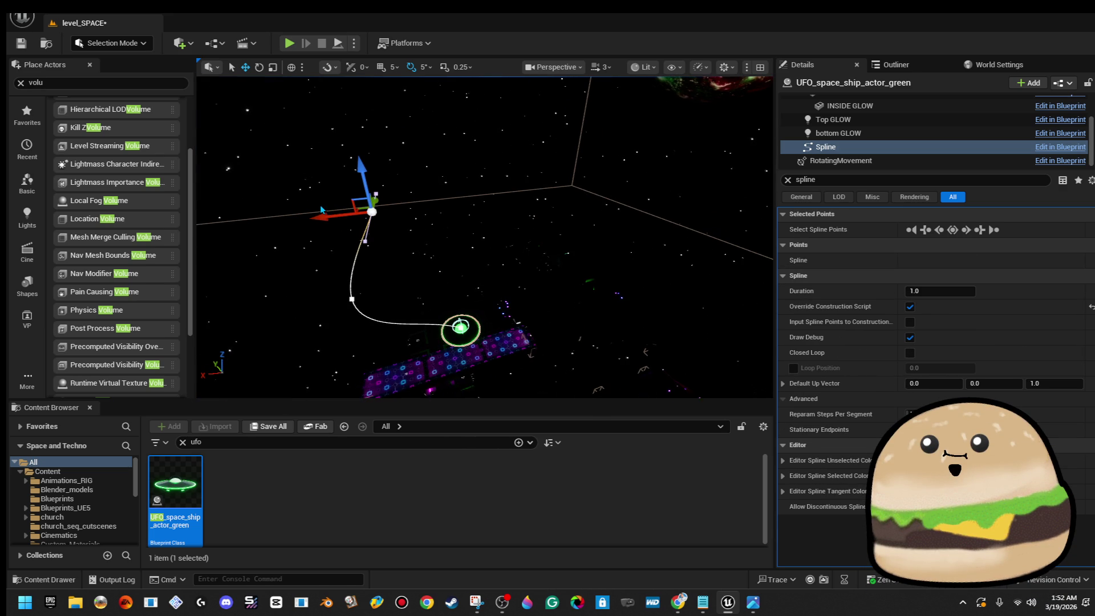
drag(355, 201, 378, 188)
mouse_move(498, 137)
mouse_down()
mouse_move(656, 147)
mouse_move(633, 149)
mouse_up()
mouse_move(565, 171)
mouse_down()
mouse_move(480, 283)
mouse_move(492, 287)
mouse_up()
mouse_move(661, 237)
mouse_down()
mouse_move(650, 237)
mouse_move(660, 237)
mouse_up()
key(ctrl+z)
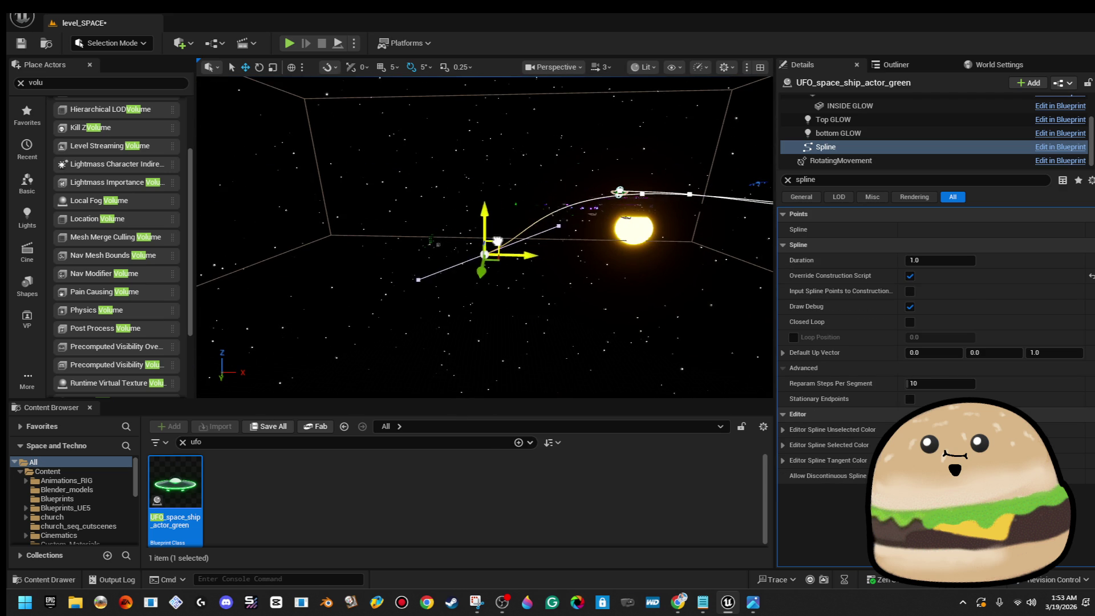
Stretch one spline point far to the right and lift it higher.
click(344, 297)
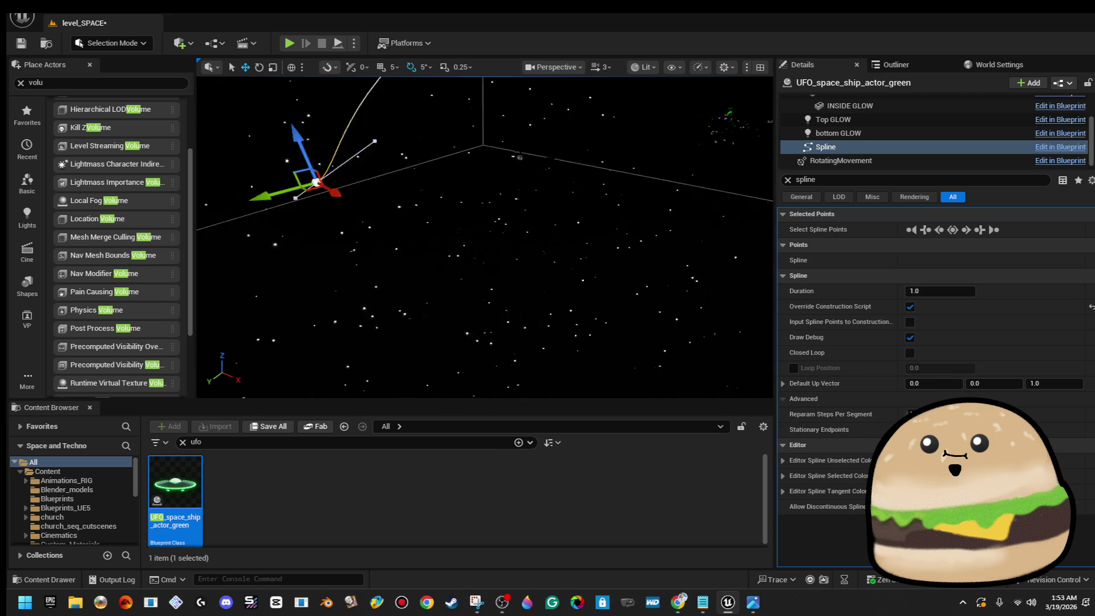
drag(391, 201, 717, 237)
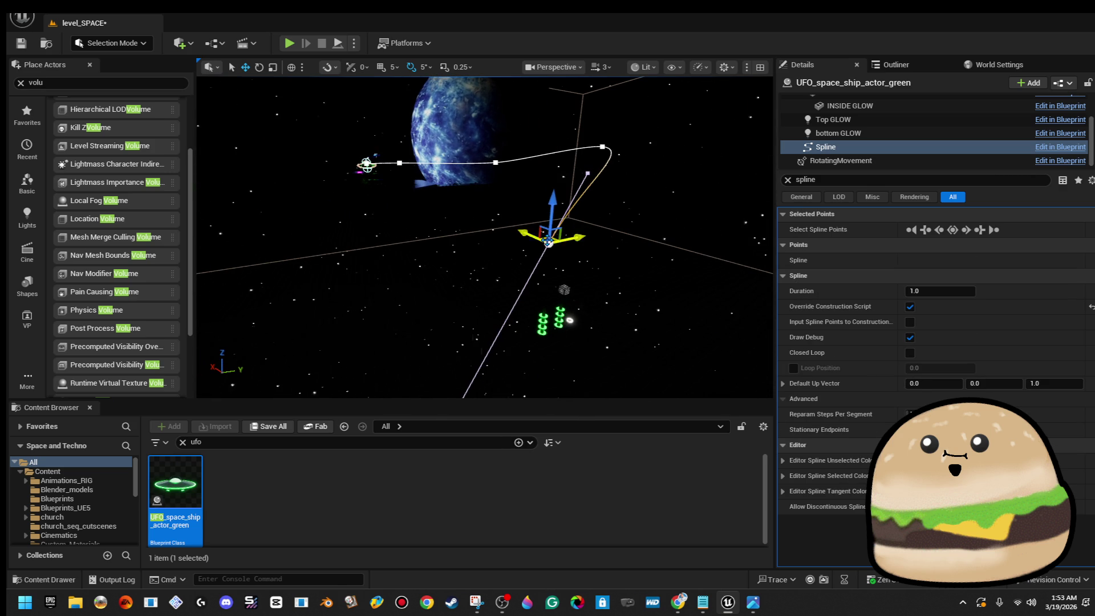
mouse_move(549, 239)
mouse_down()
mouse_move(552, 211)
mouse_move(594, 202)
mouse_move(325, 235)
mouse_up()
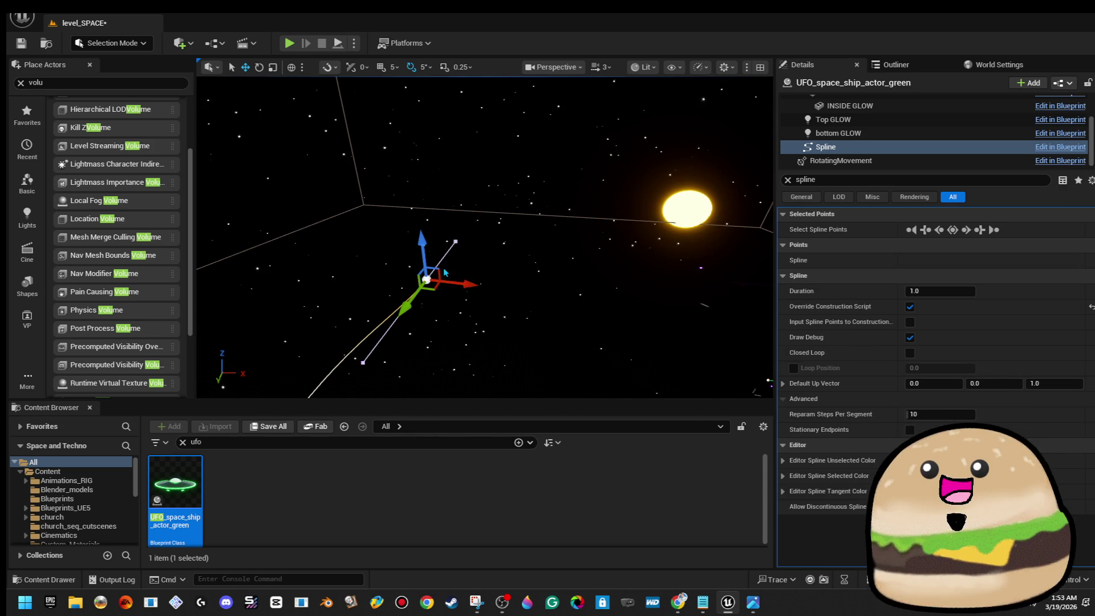
click(434, 287)
Move the next spline points up and across, winding the path past the planets.
click(569, 202)
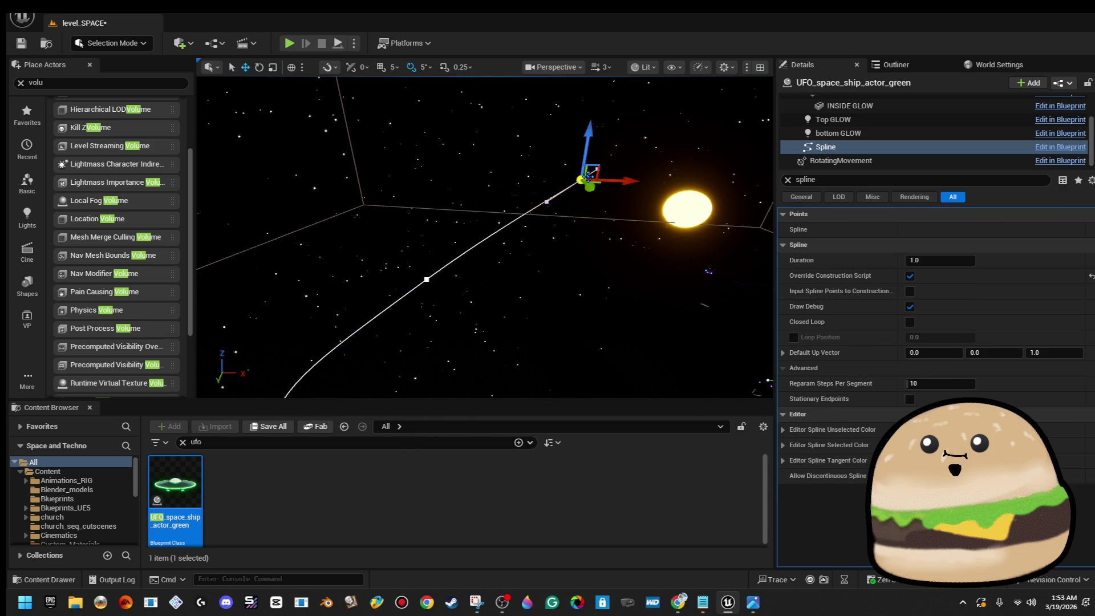
mouse_move(568, 248)
mouse_down()
mouse_move(582, 143)
mouse_move(619, 159)
mouse_move(676, 156)
mouse_up()
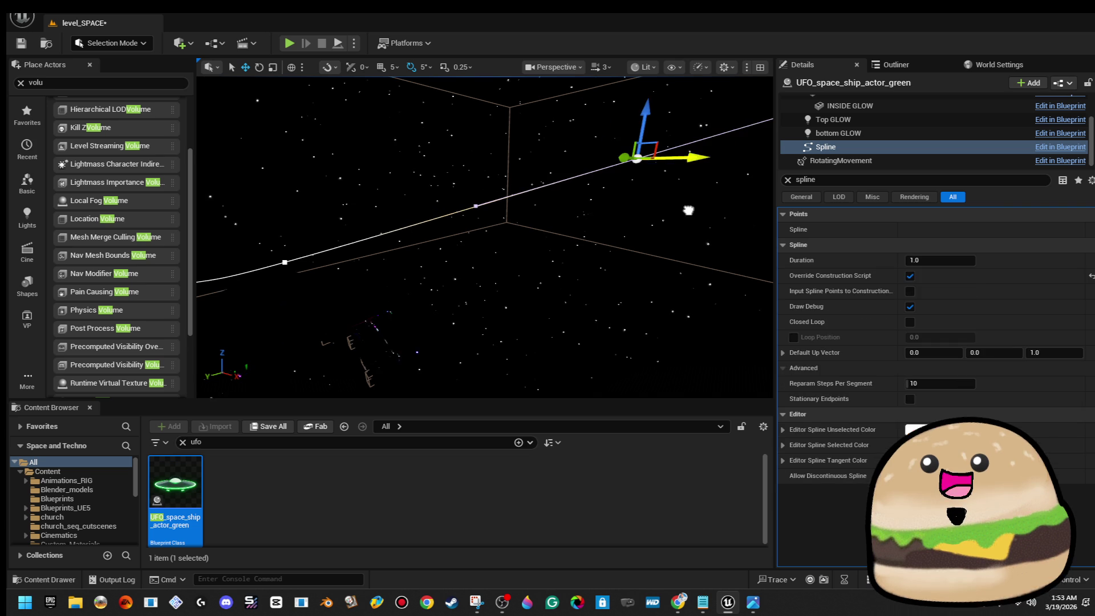
drag(647, 103, 640, 144)
click(627, 237)
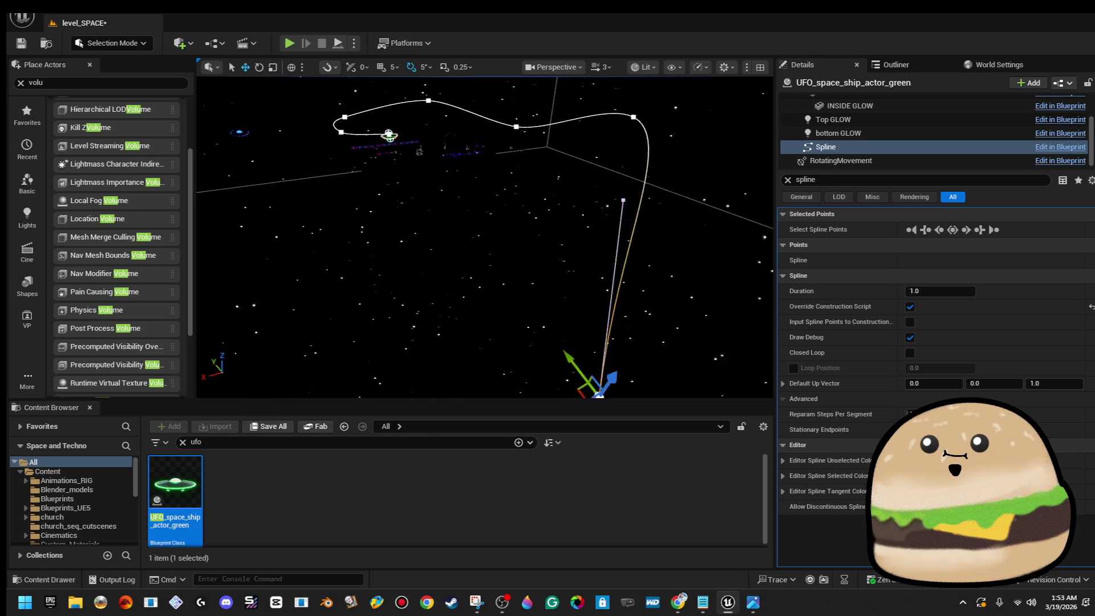
mouse_move(573, 302)
mouse_down()
mouse_move(268, 308)
mouse_move(268, 294)
mouse_up()
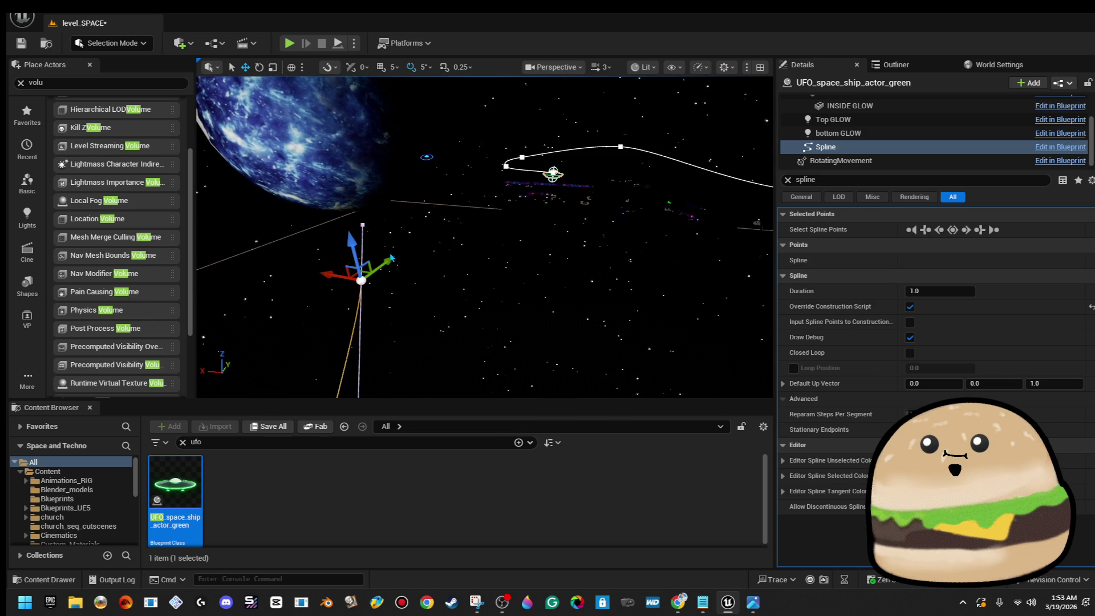
drag(348, 267, 606, 185)
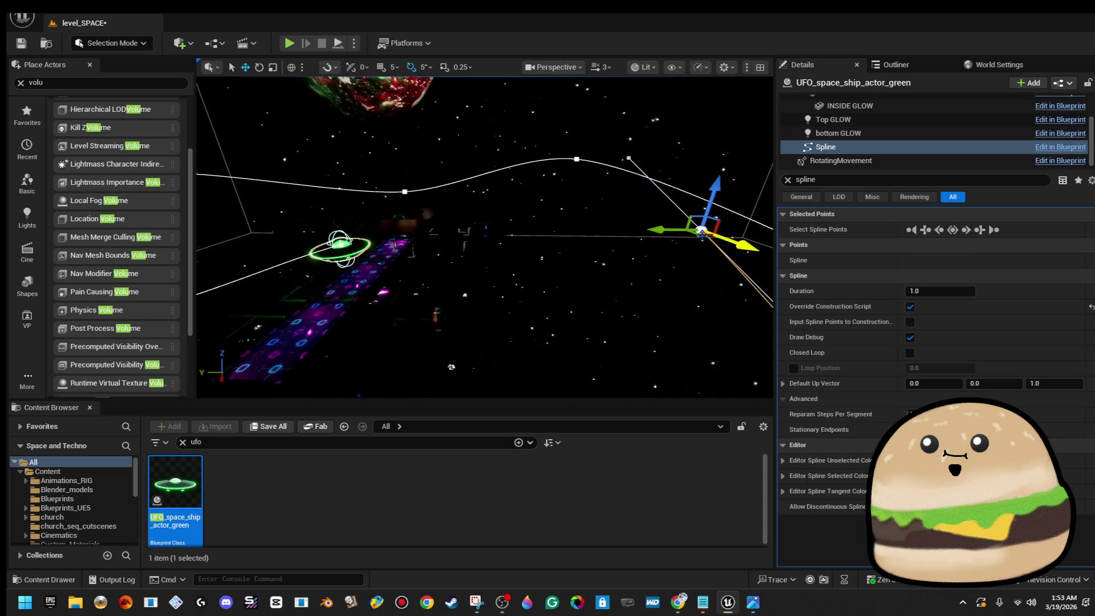
click(500, 227)
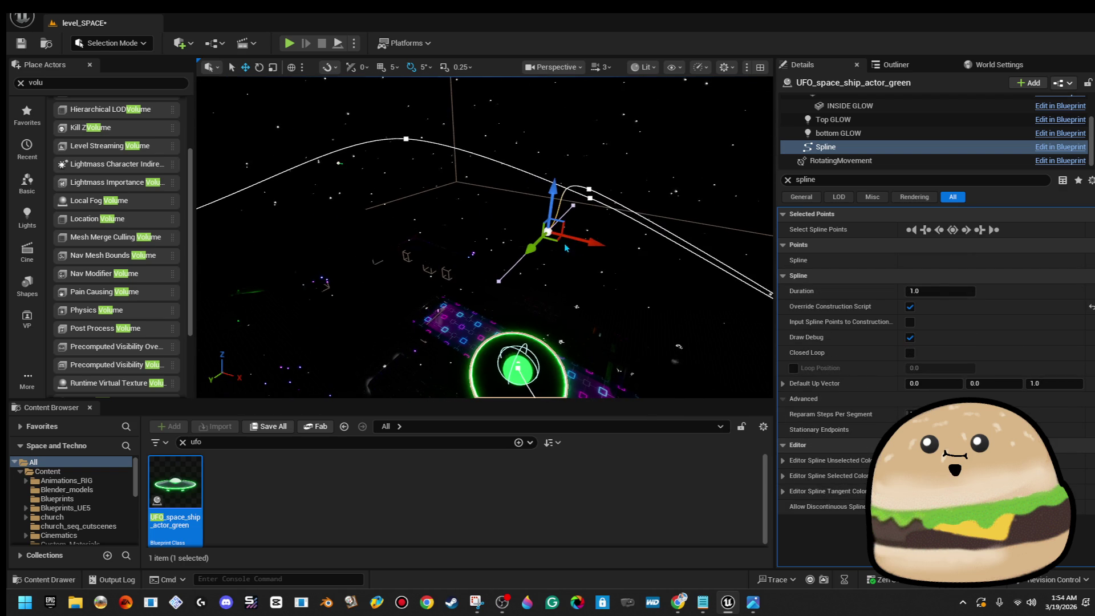
Reshape the UFO's flight spline by moving one point, save the level, and play-test from here.
mouse_move(560, 242)
mouse_down()
mouse_move(378, 176)
mouse_move(386, 167)
mouse_move(340, 160)
mouse_move(460, 265)
mouse_move(570, 268)
mouse_move(496, 214)
mouse_up()
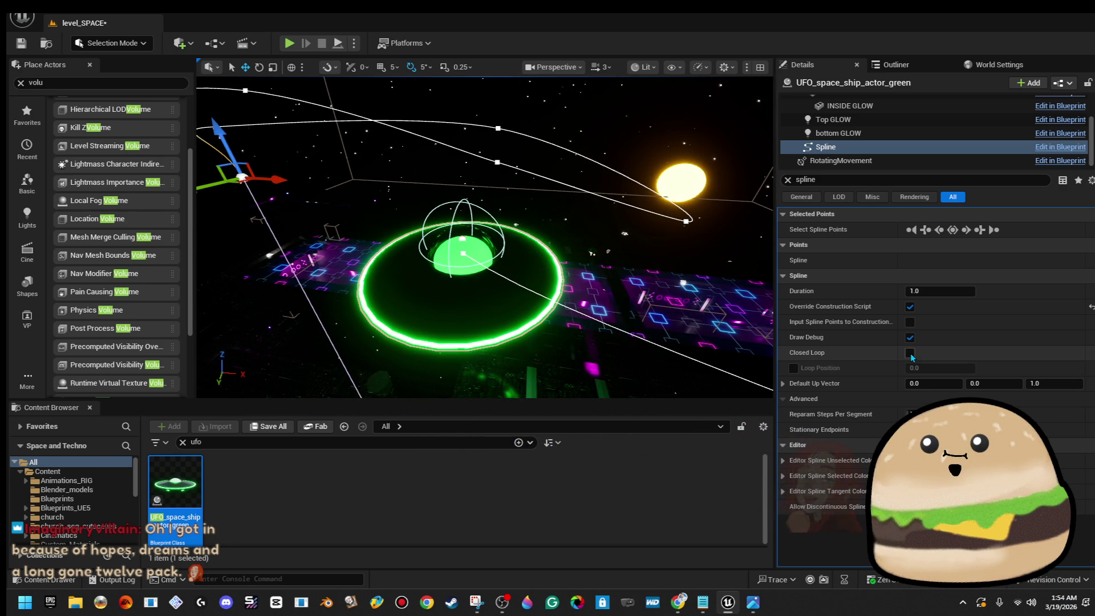
drag(544, 323, 539, 348)
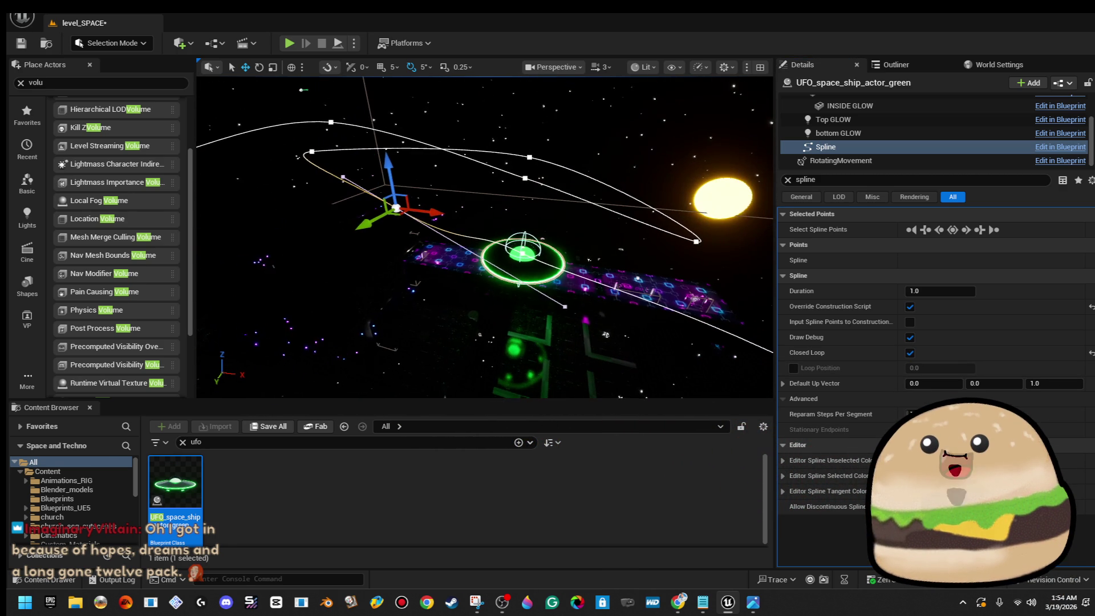
click(22, 44)
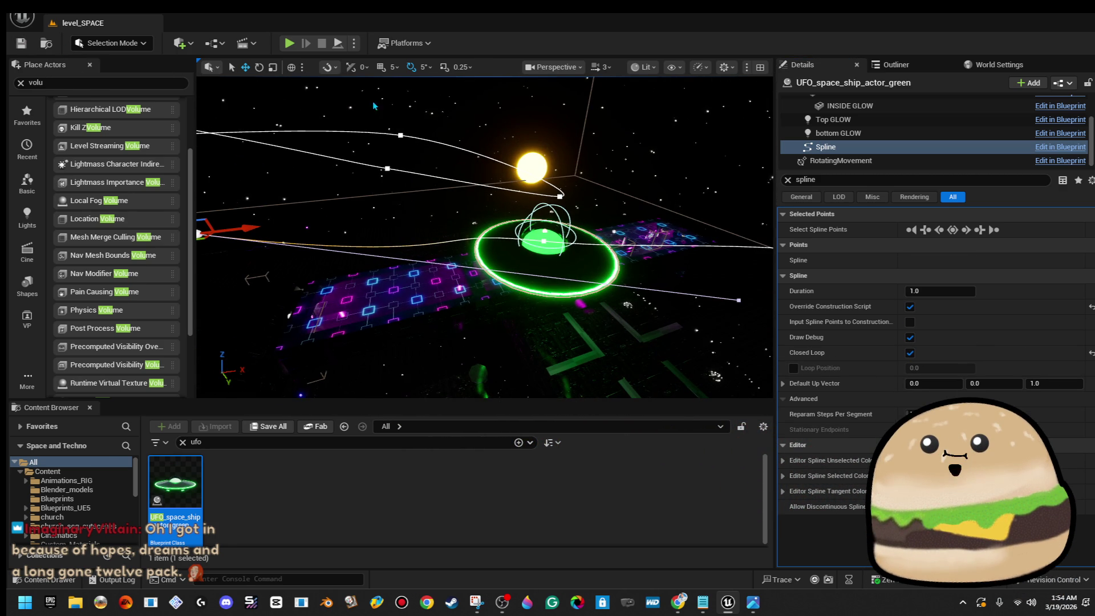
right_click(276, 207)
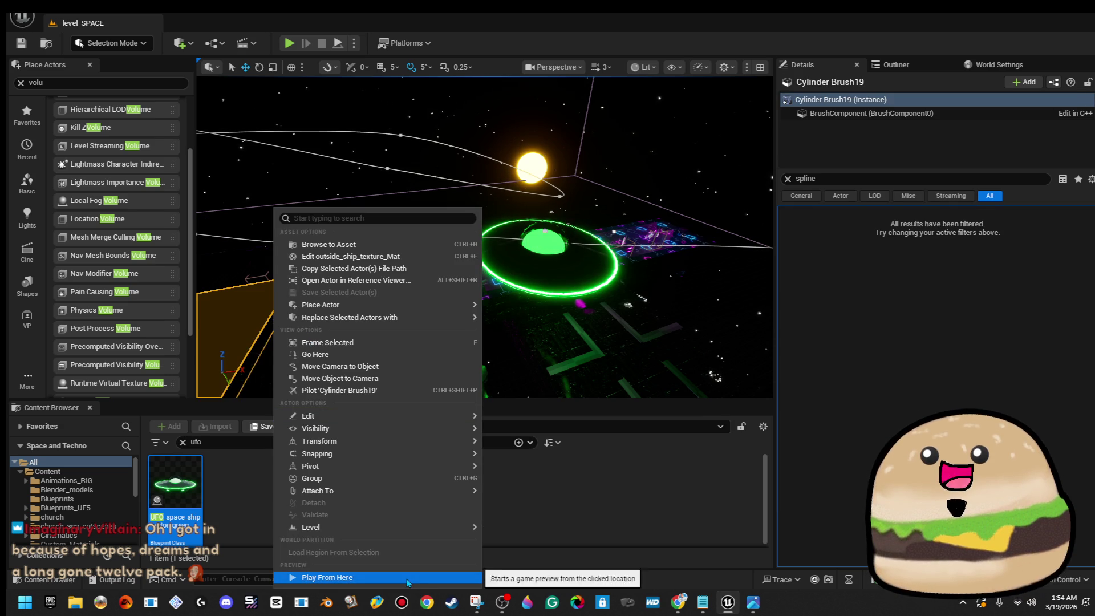
click(407, 528)
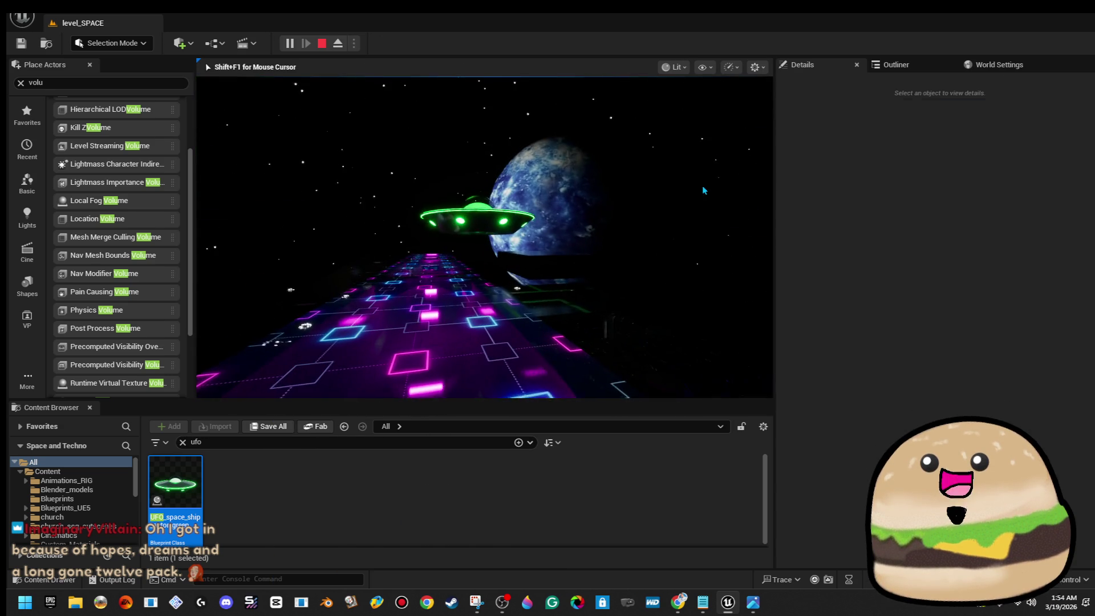
Set the UFO's Speed On Spline to 2000, save the level, and play from the track.
click(477, 216)
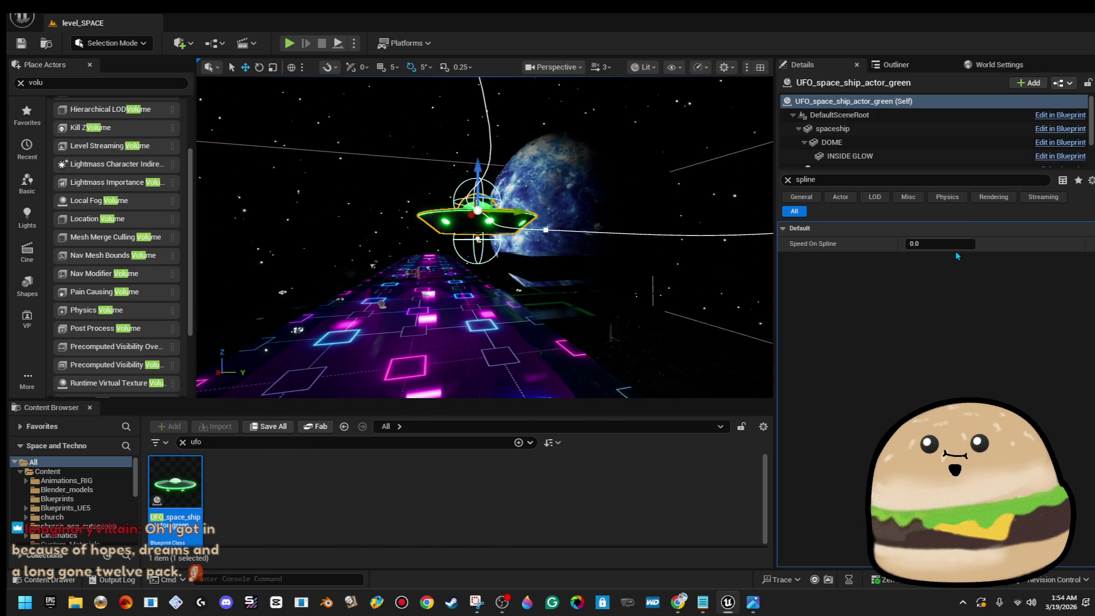
click(955, 245)
text(2000)
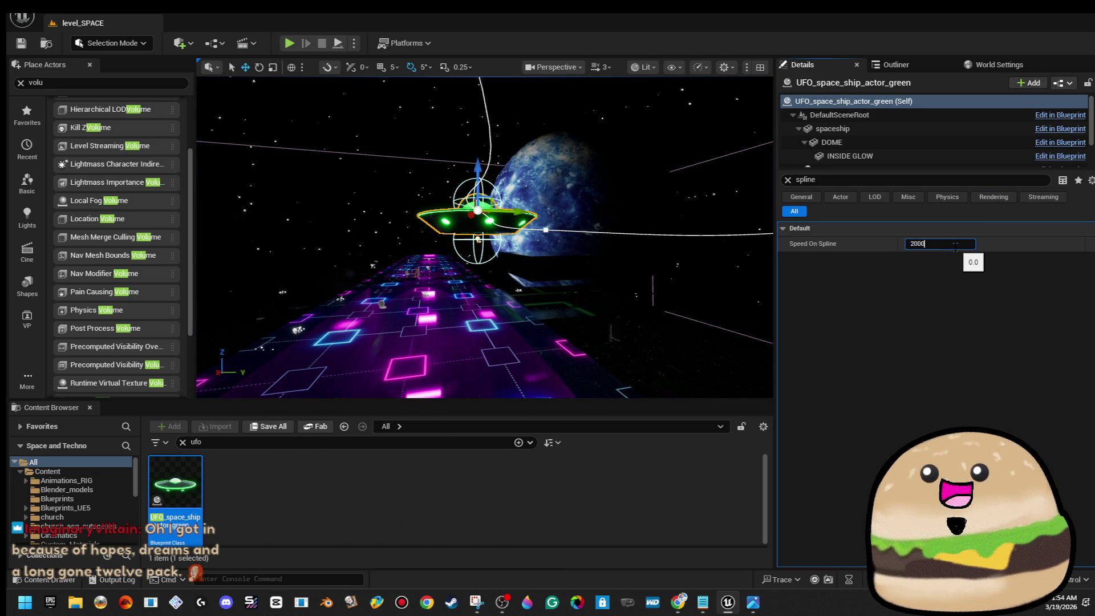
key(Return)
click(23, 45)
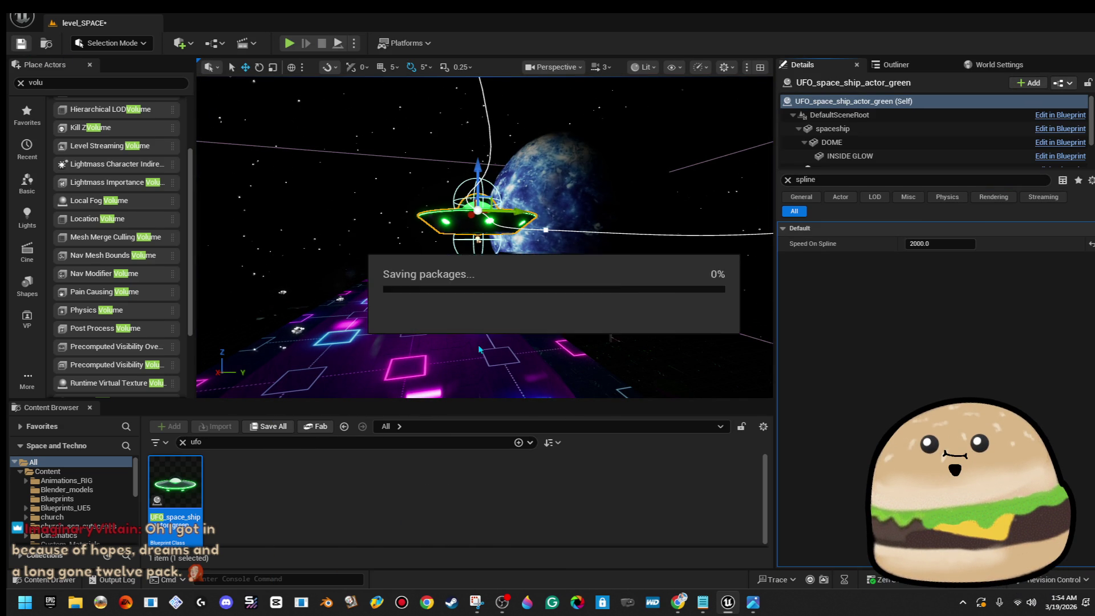
right_click(480, 209)
click(612, 577)
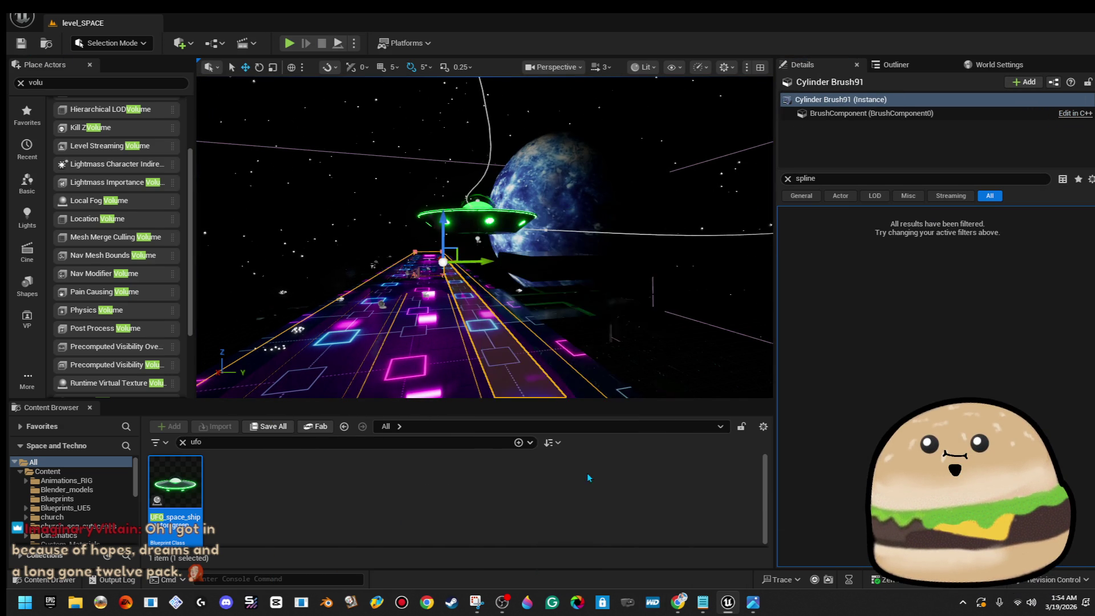
Stop the preview, turn the view toward the planet, and play from another spot.
key(Escape)
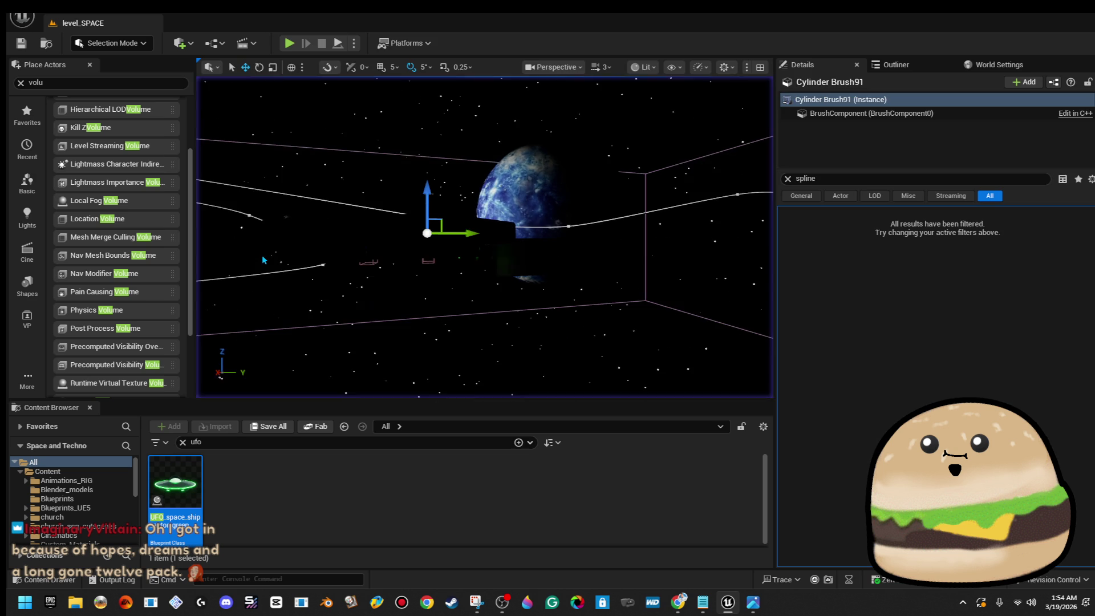
drag(485, 236, 479, 196)
right_click(497, 298)
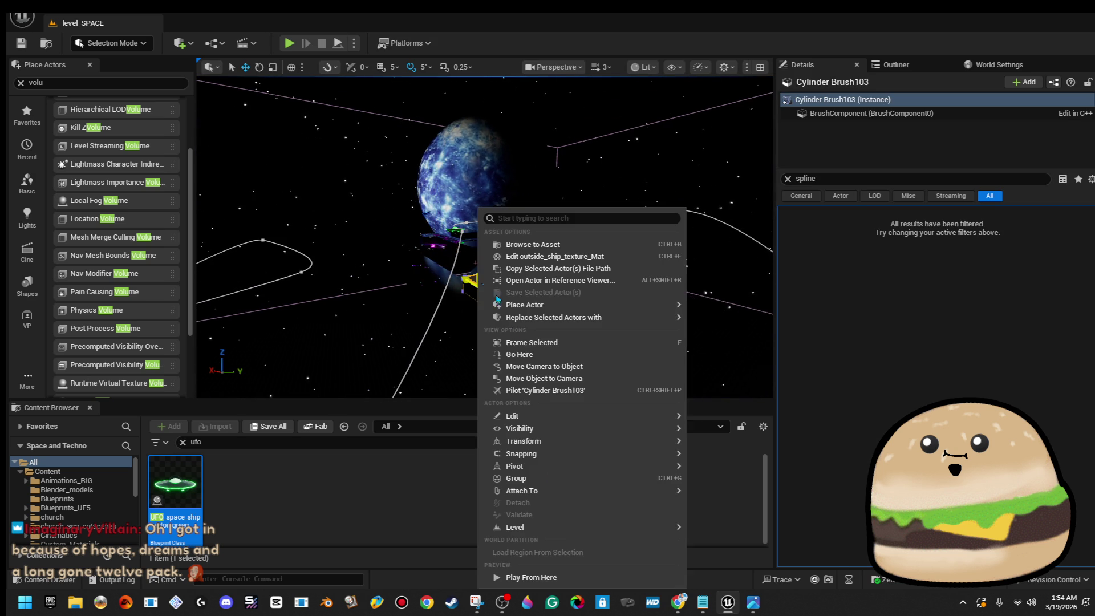
click(566, 574)
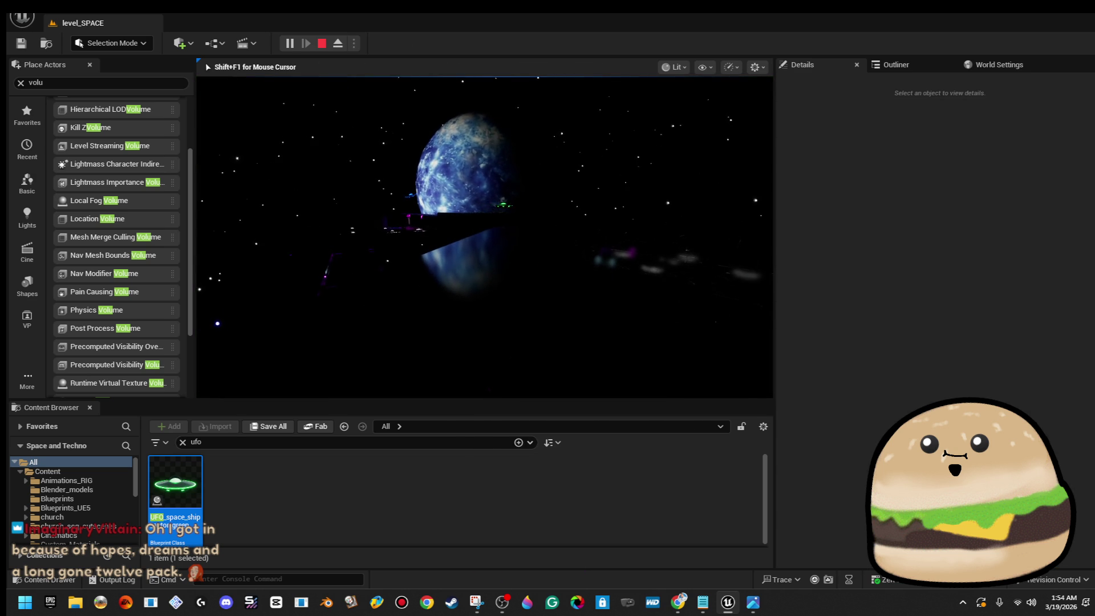
Run two more Play From Here previews from different spots along the track.
key(Escape)
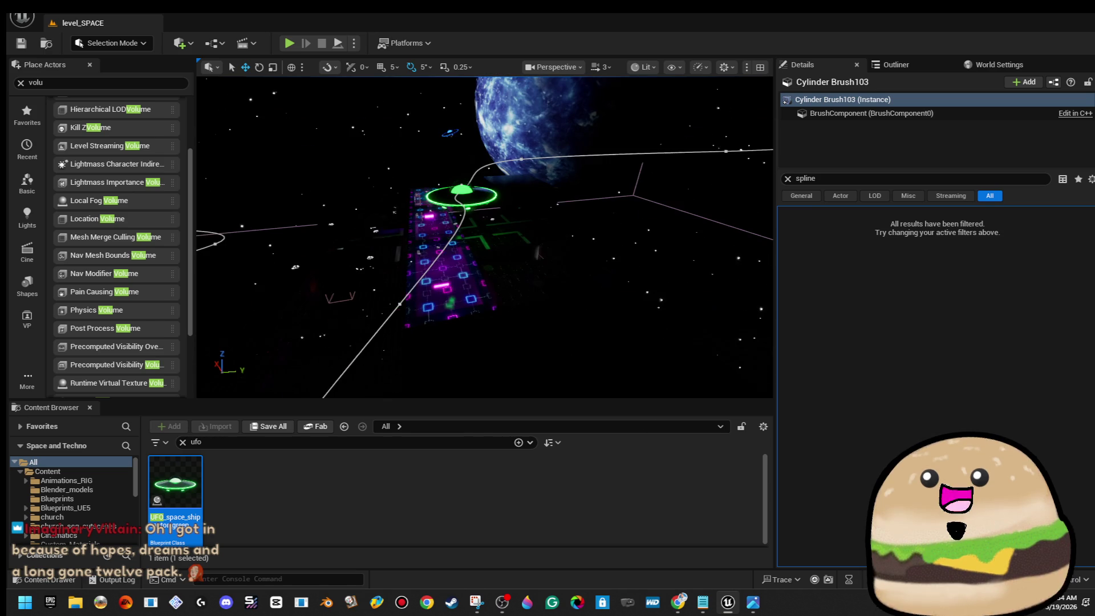
right_click(484, 365)
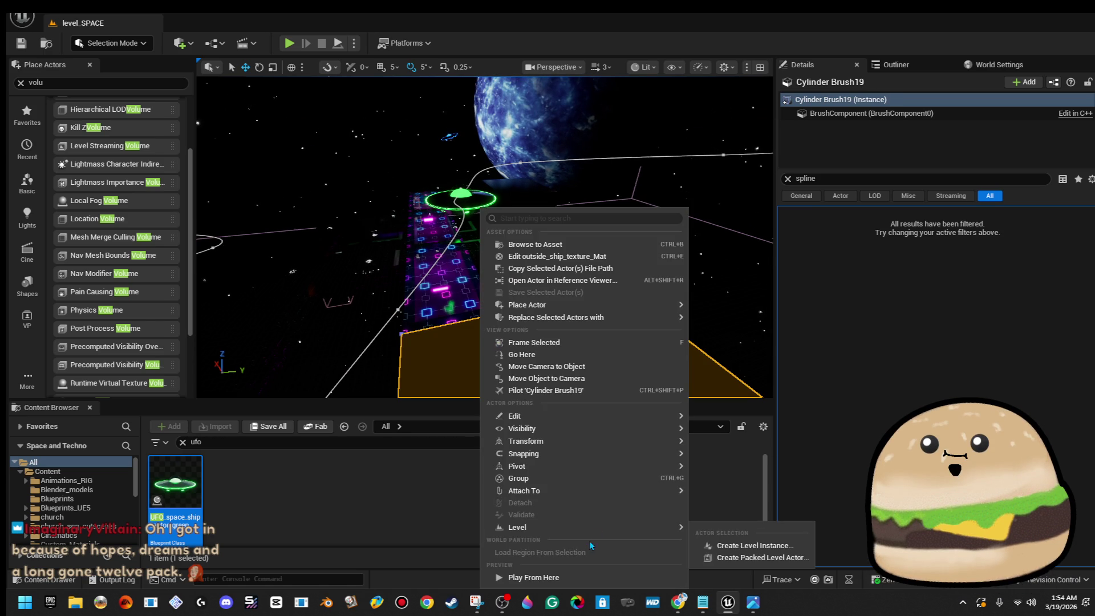
click(574, 575)
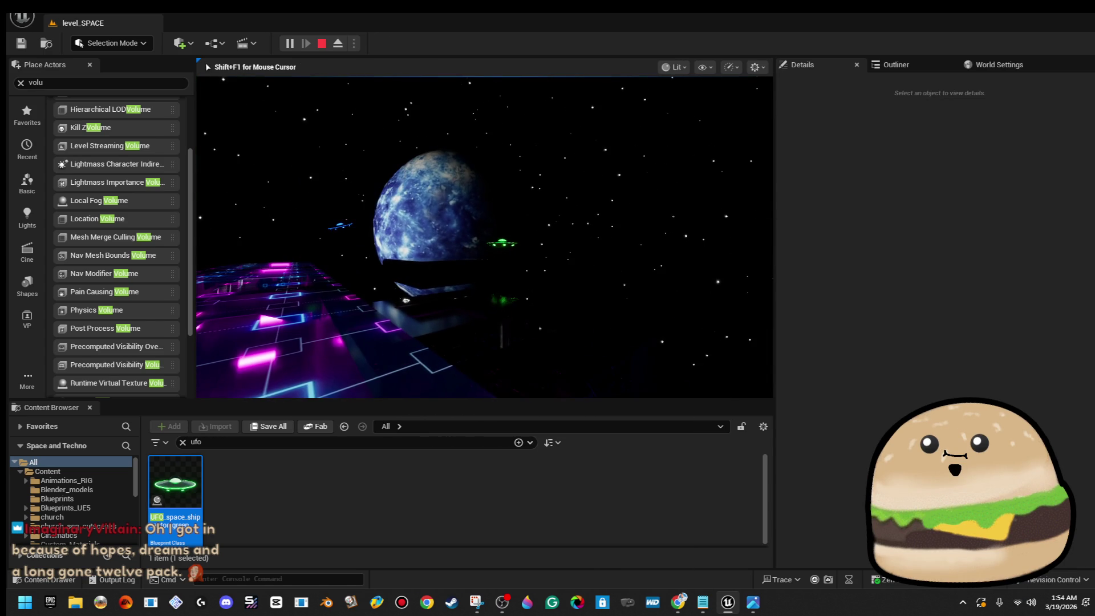
key(Escape)
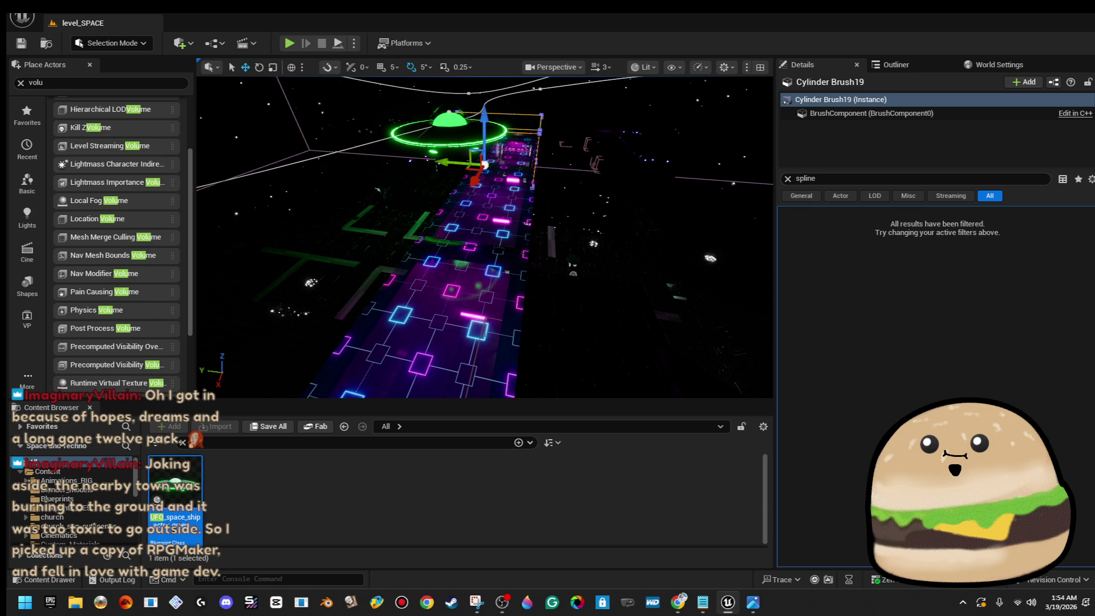
click(538, 219)
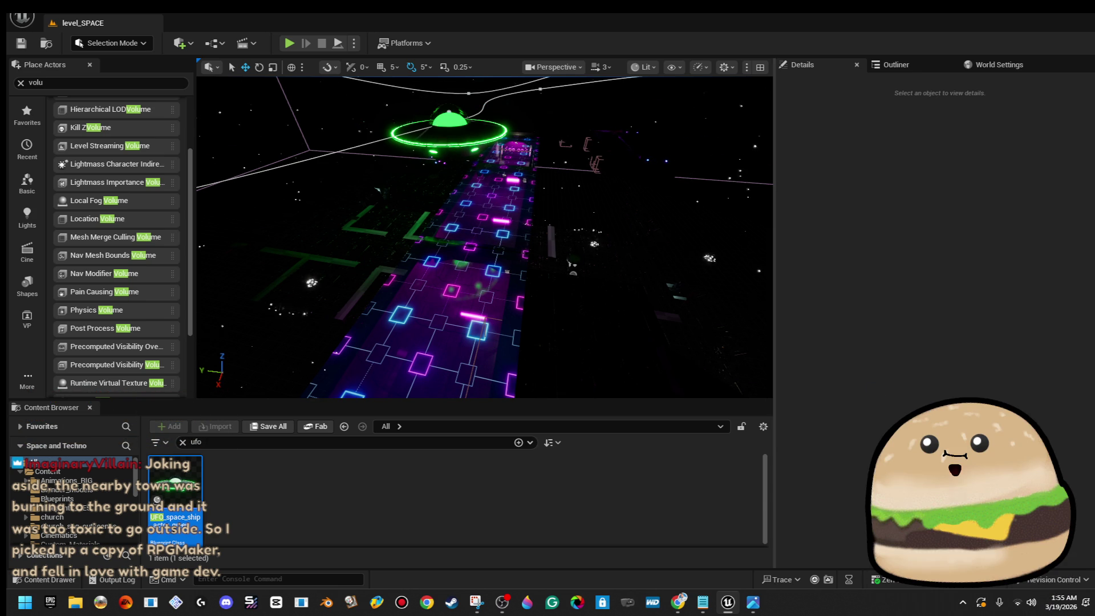
right_click(542, 273)
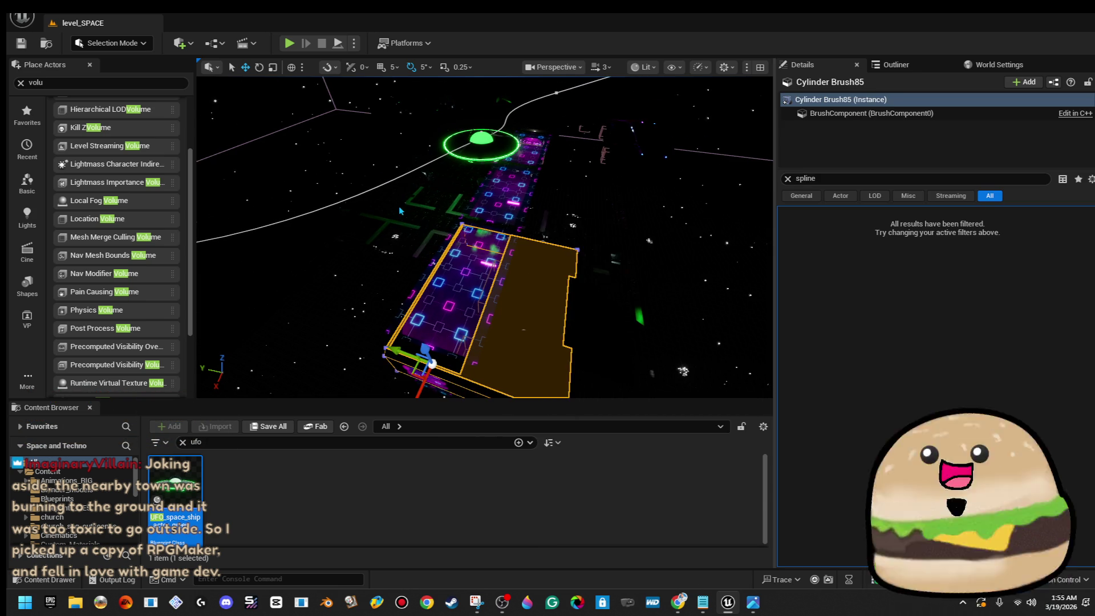
right_click(399, 210)
click(440, 572)
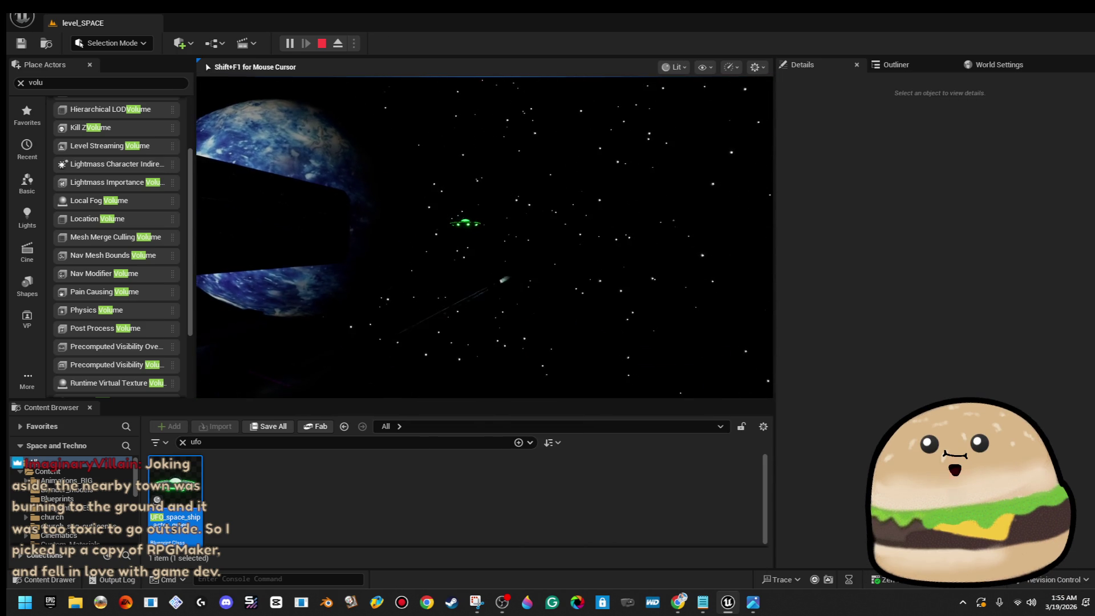
Stop the preview, open the UFO spaceship Blueprint, and play again from near the cylinder.
key(Escape)
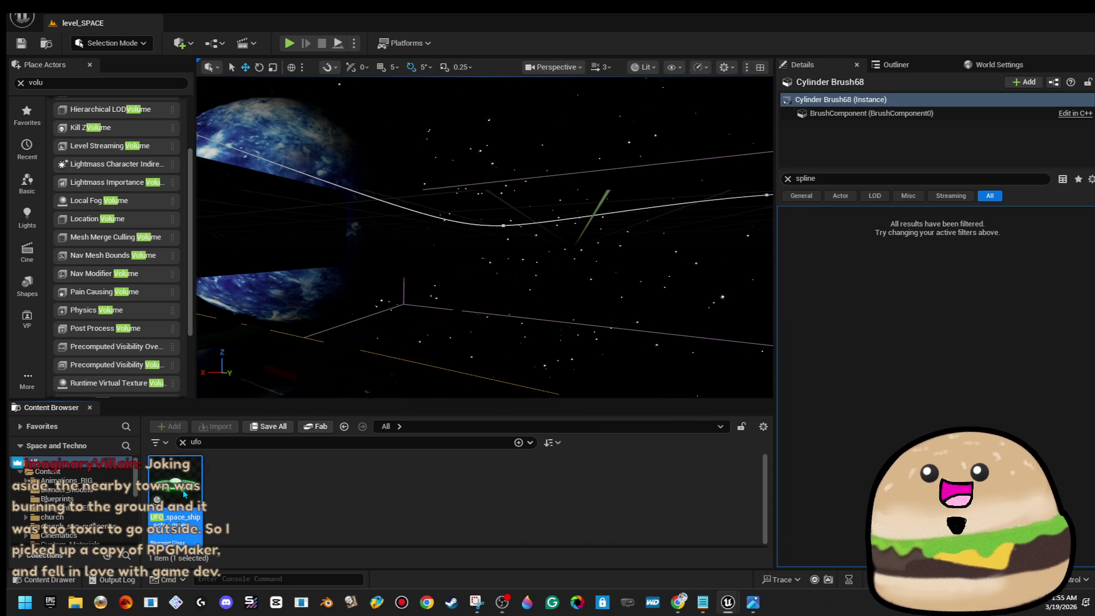
double_click(188, 492)
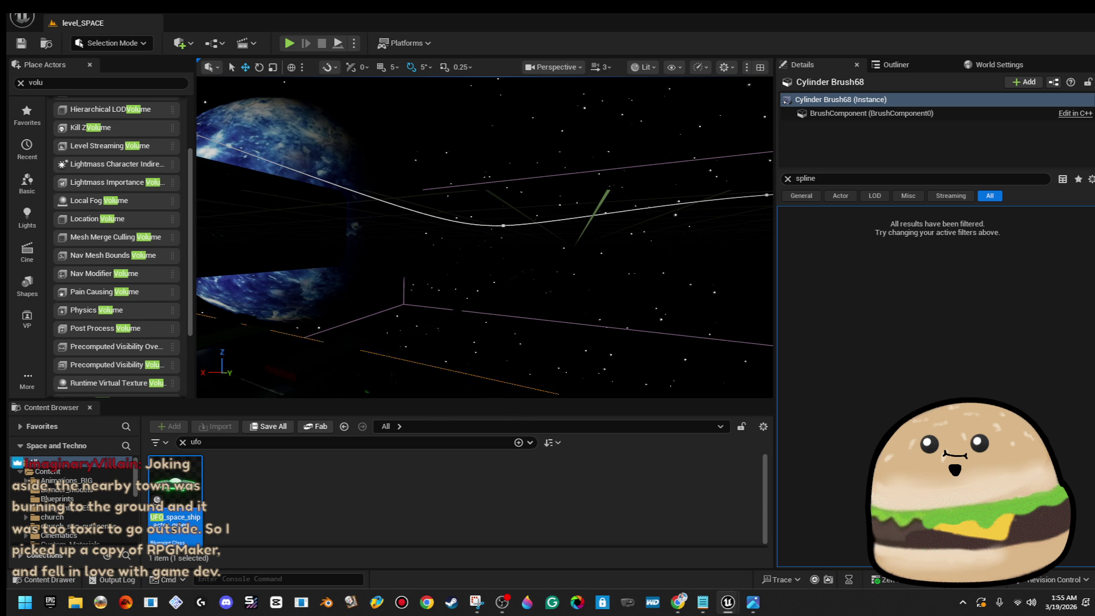
key(f)
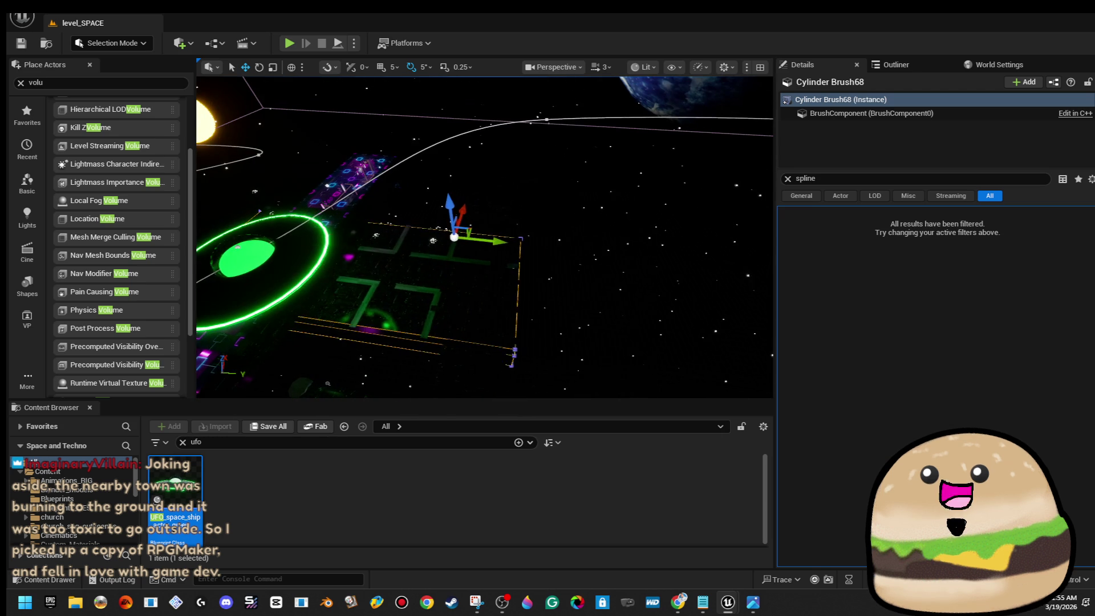
right_click(446, 209)
click(553, 576)
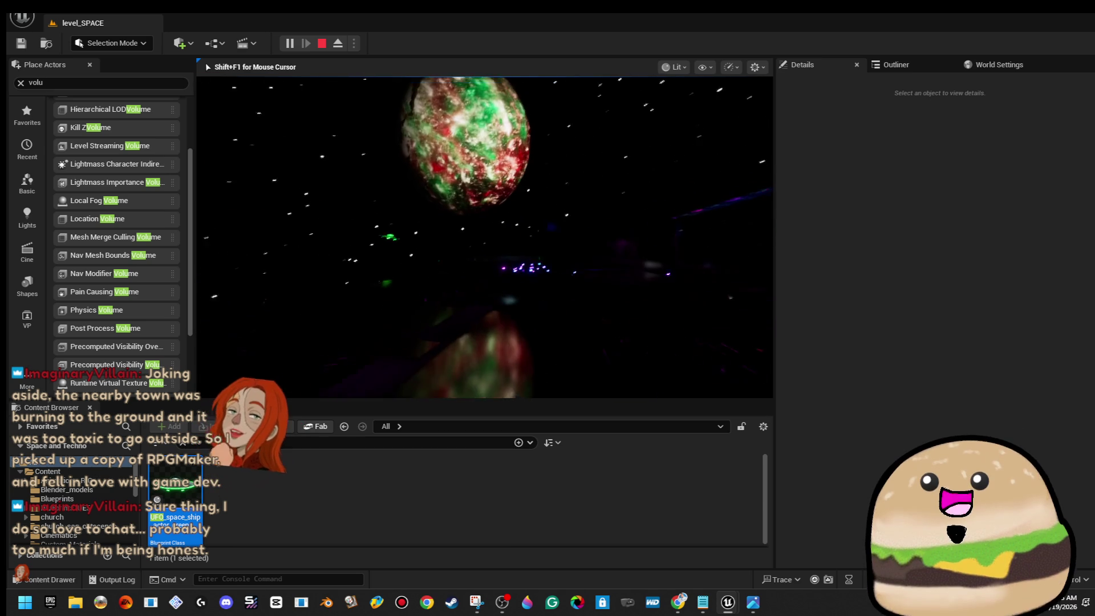
Replay fullscreen from the boxed actor, then bring the UFO Blueprint window forward and maximize it.
key(F11)
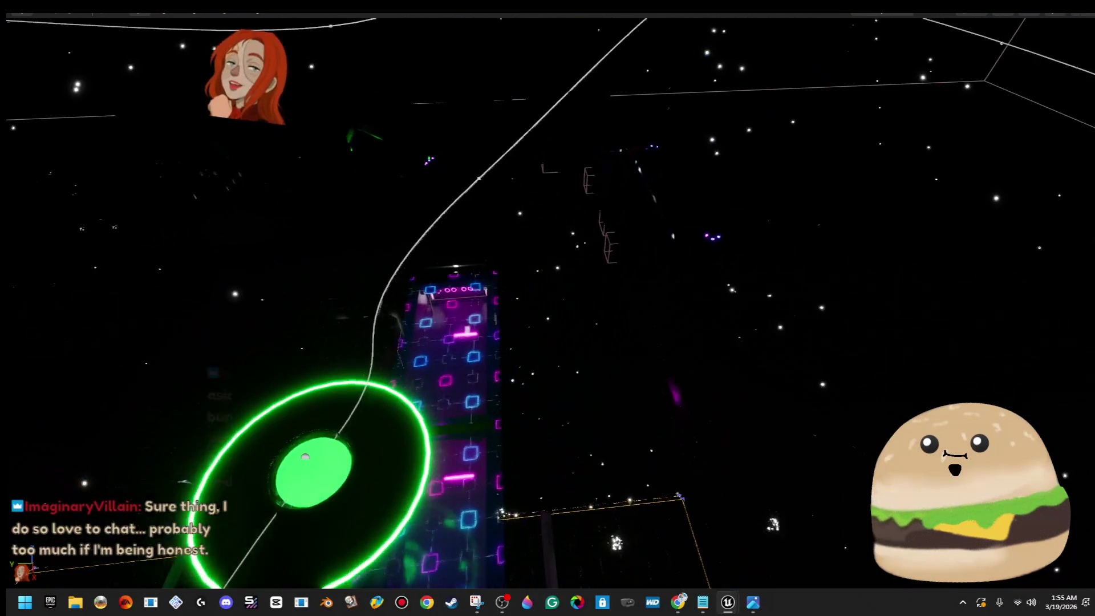
right_click(461, 206)
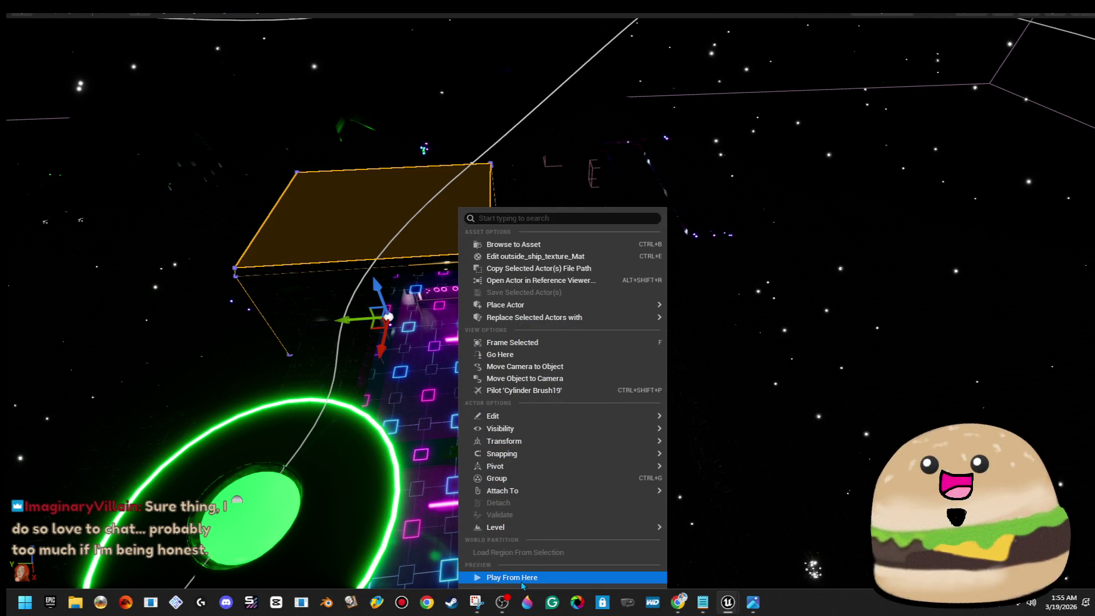
click(513, 574)
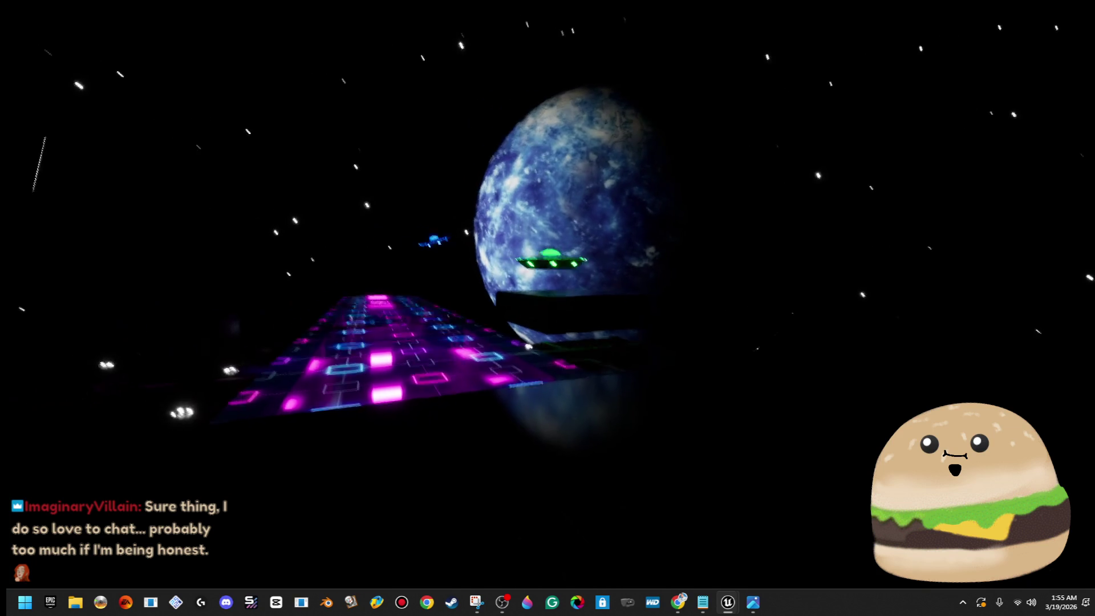
key(Escape)
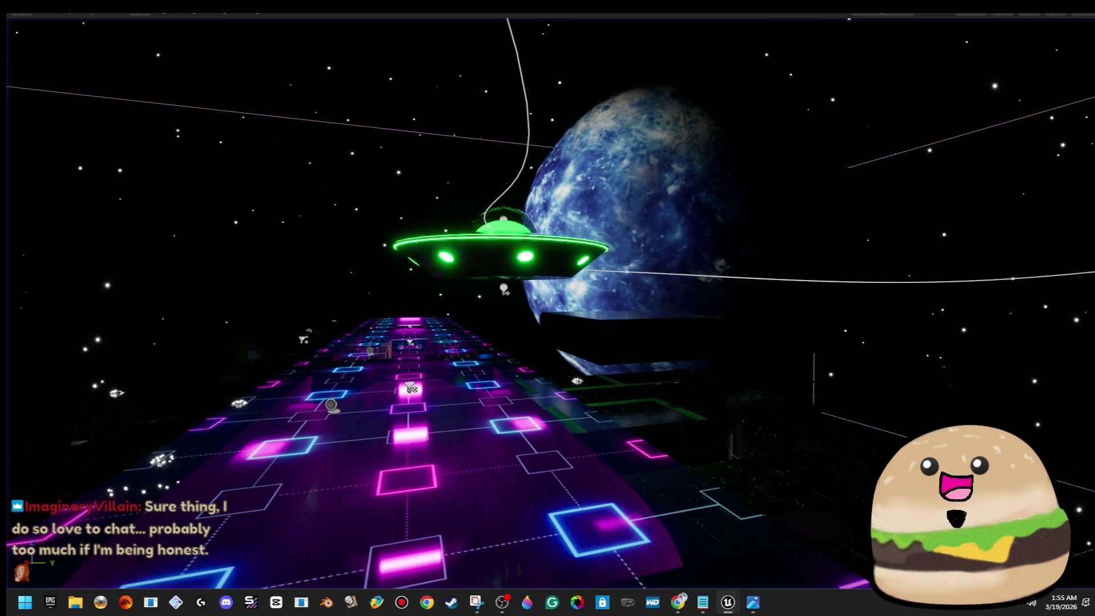
drag(954, 78, 762, 87)
double_click(761, 88)
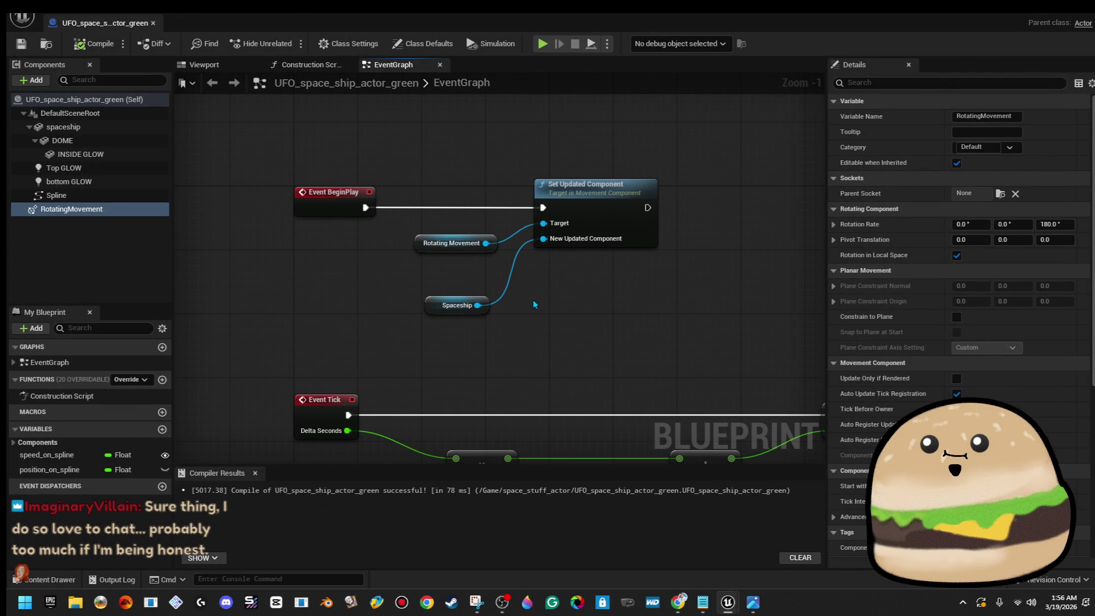
Raise RotatingMovement's Z Rotation Rate from 180 to 360 degrees and save the UFO Blueprint.
scroll(529, 319, down, 1)
drag(490, 228, 459, 304)
text(360)
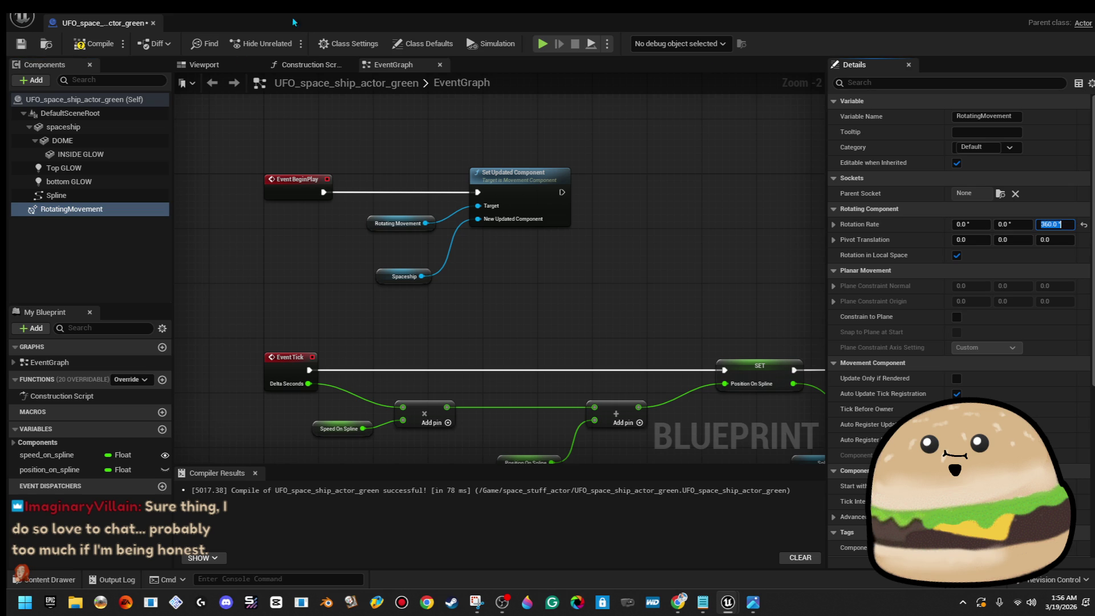
key(Return)
key(ctrl+s)
Run two play tests of level_SPACE, then stop and right-click the UFO in the viewport.
click(543, 43)
key(Escape)
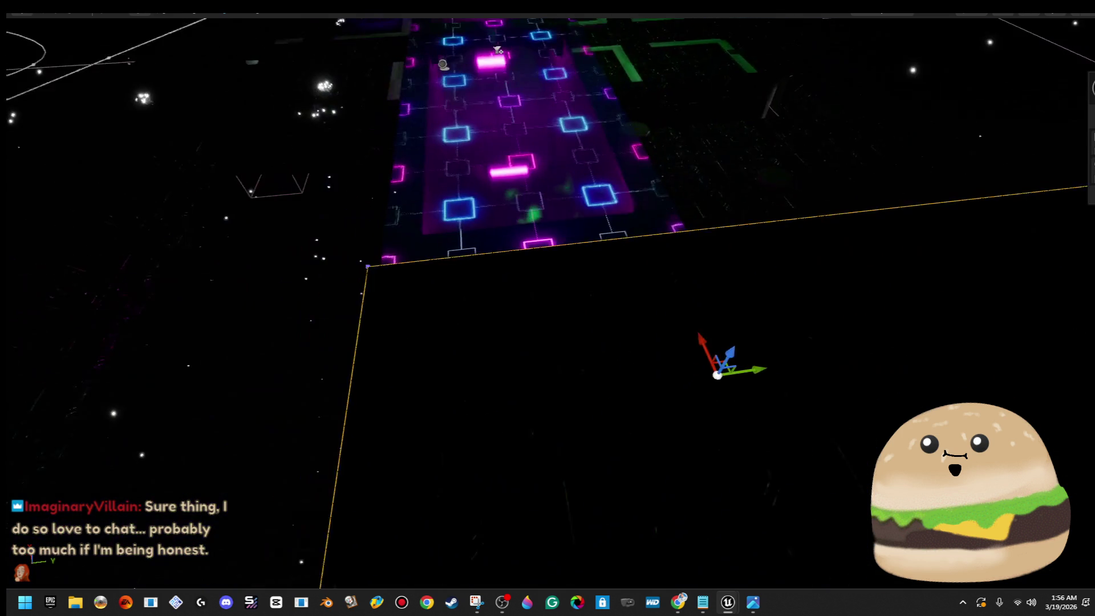
right_click(495, 342)
click(652, 577)
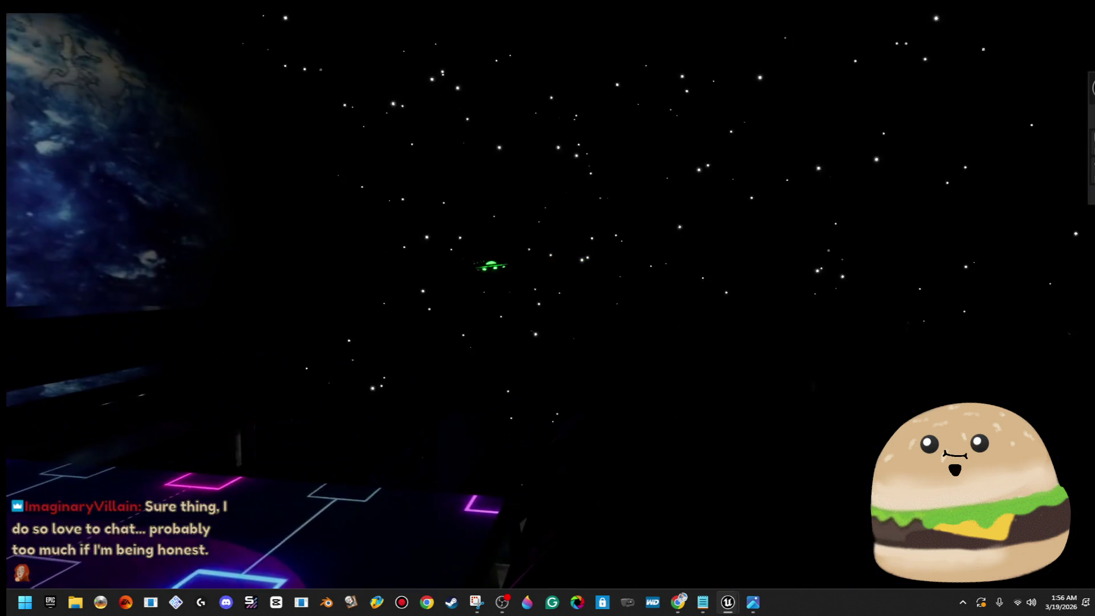
key(Escape)
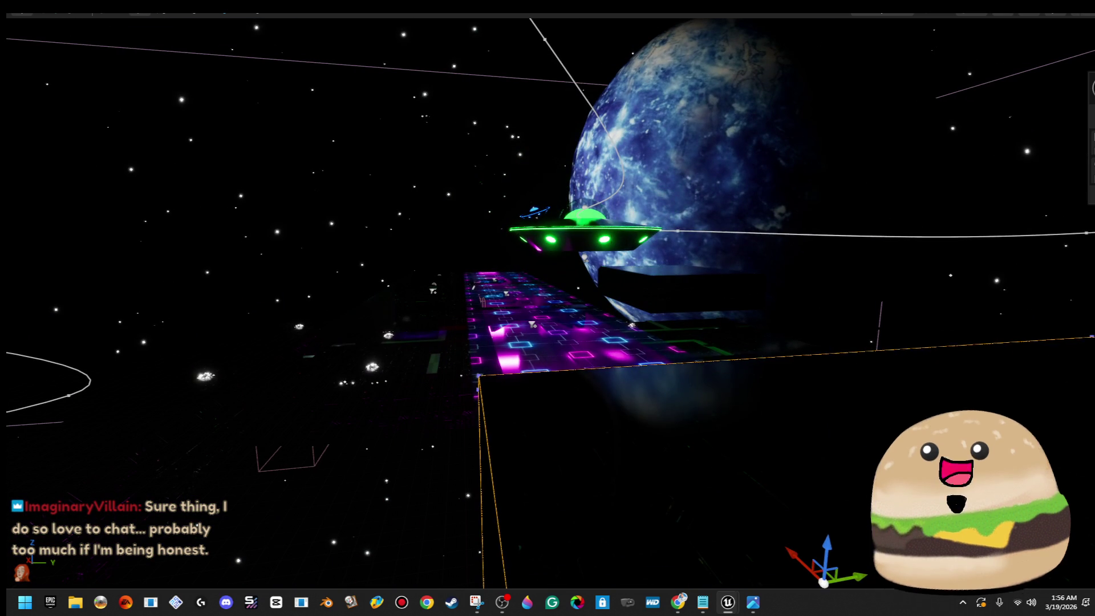
right_click(611, 209)
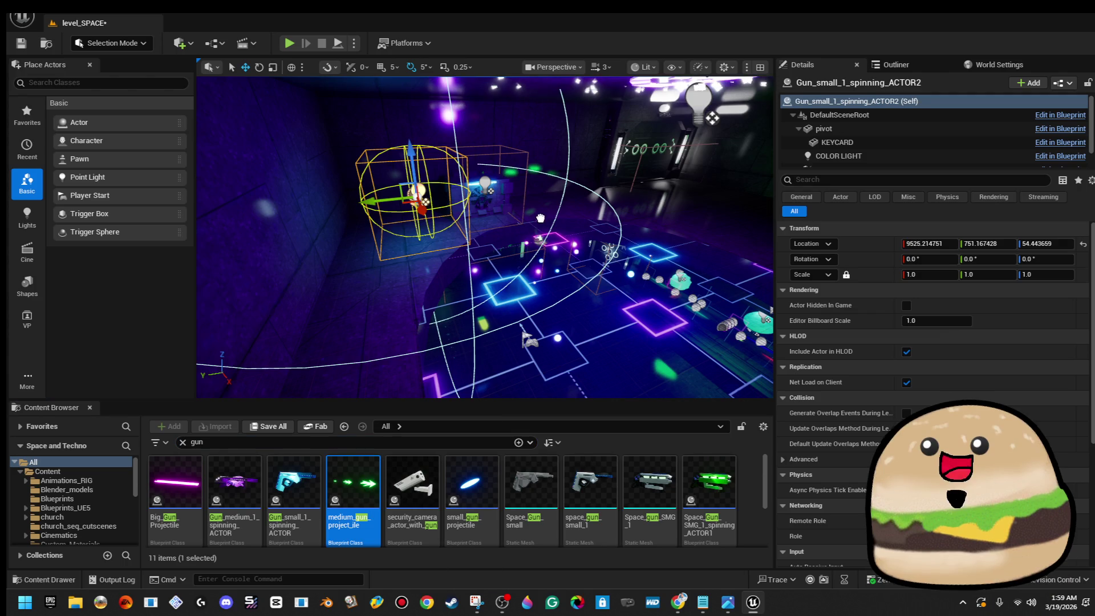
Nudge Gun_medium_1_spinning_ACTOR2 slightly along the X axis.
key(Escape)
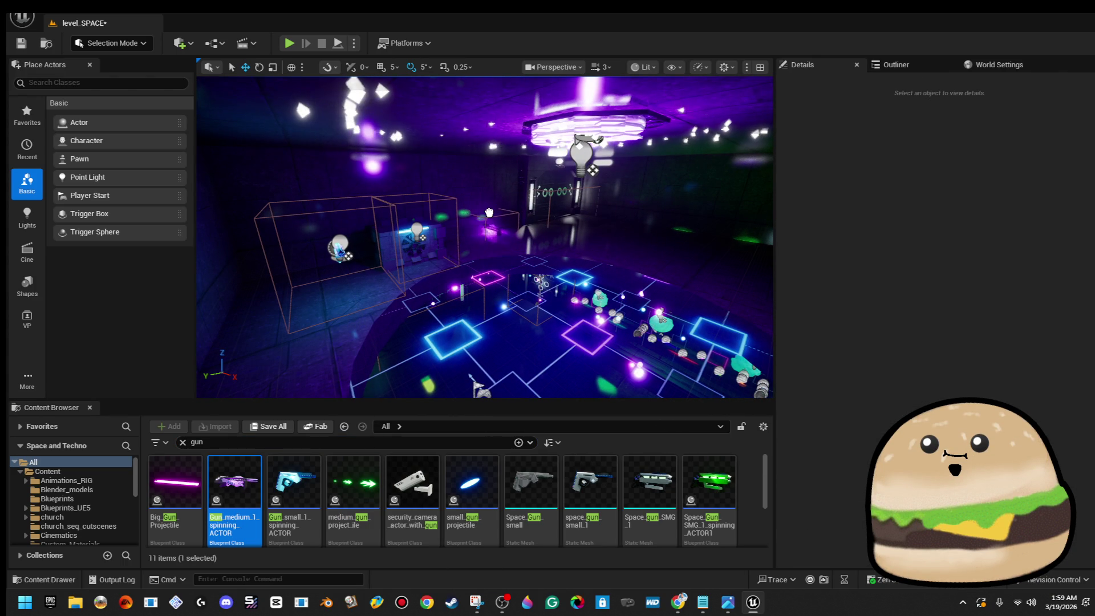
click(485, 191)
drag(486, 208, 506, 211)
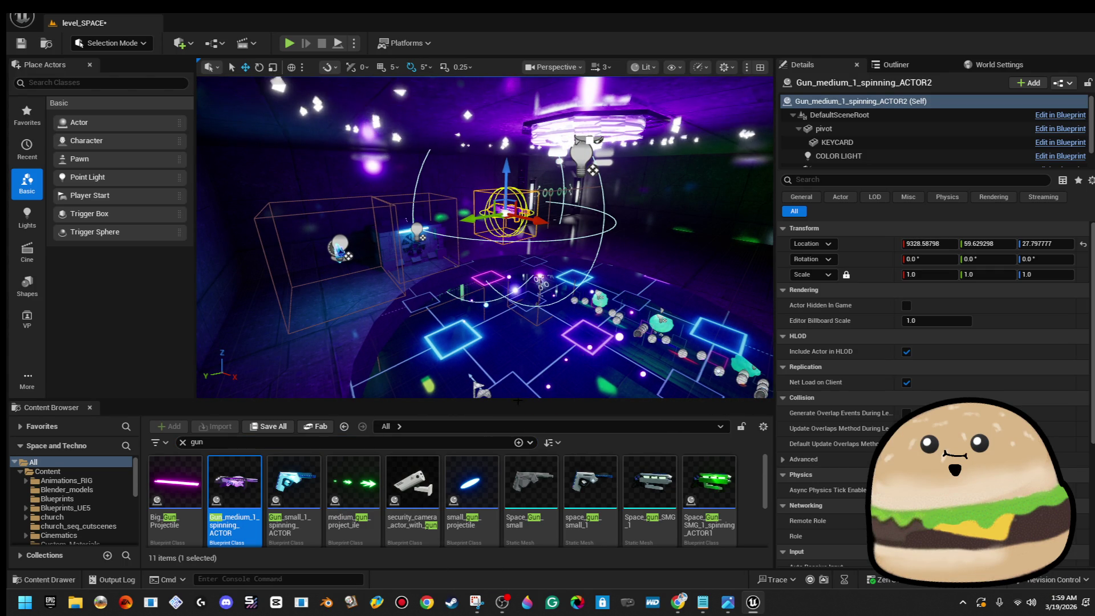
Place a Space_Gun_SMG_1_spinning_ACTOR1 in the room and start a play test.
click(709, 482)
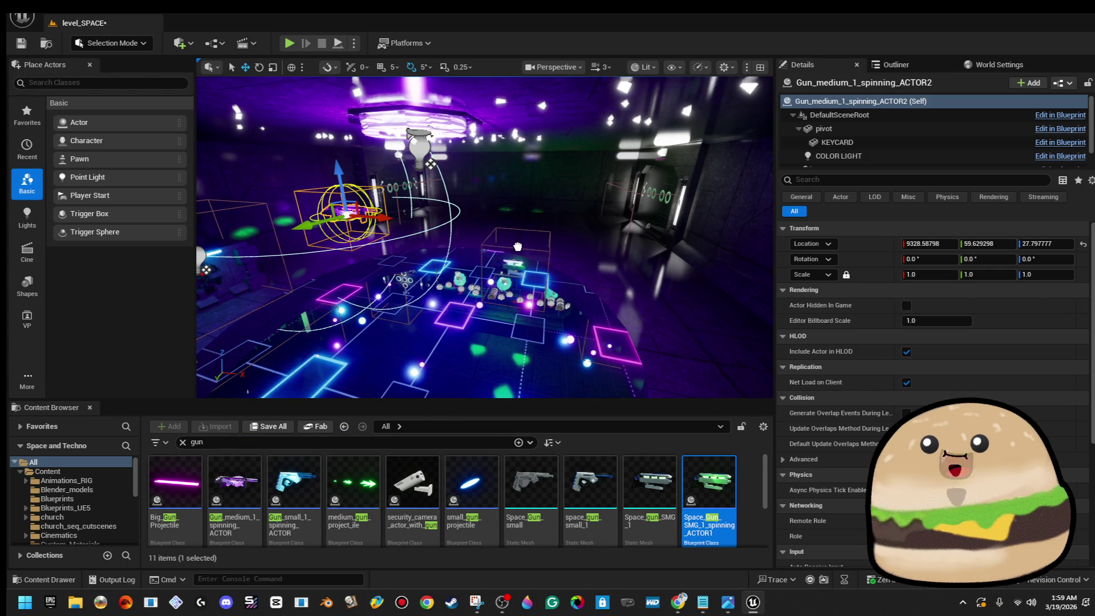
drag(518, 222, 519, 223)
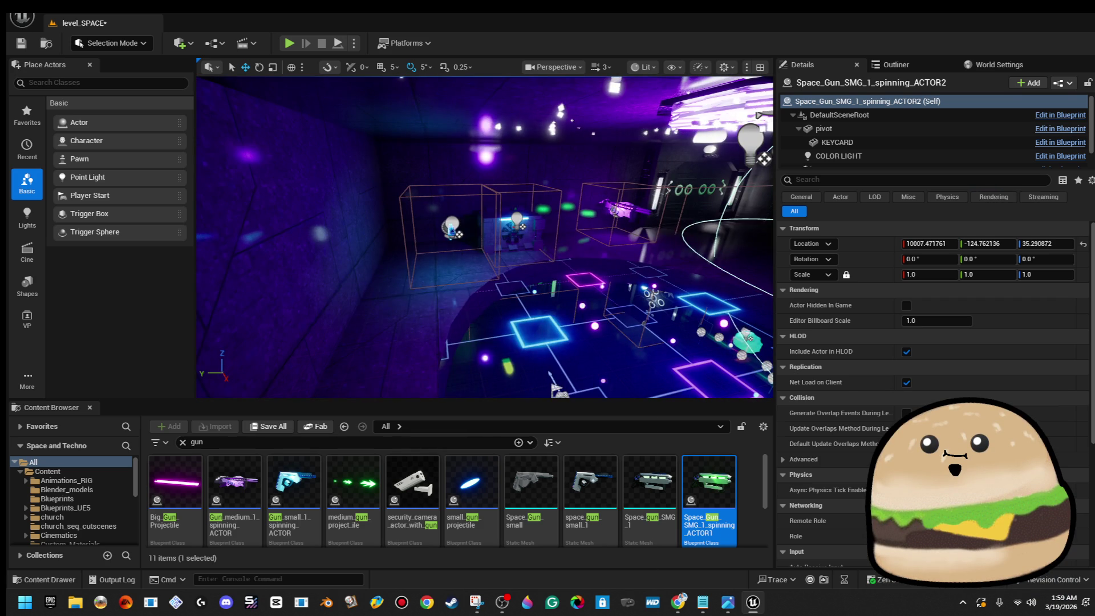
right_click(549, 374)
click(491, 579)
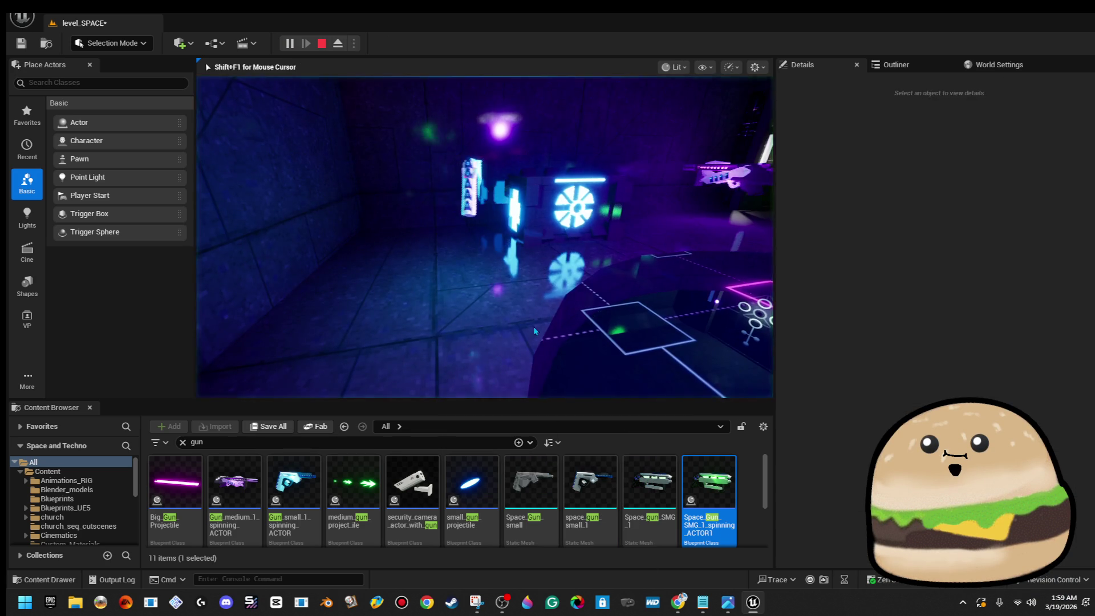
Go fullscreen and walk back and forth through the neon gun room.
key(F11)
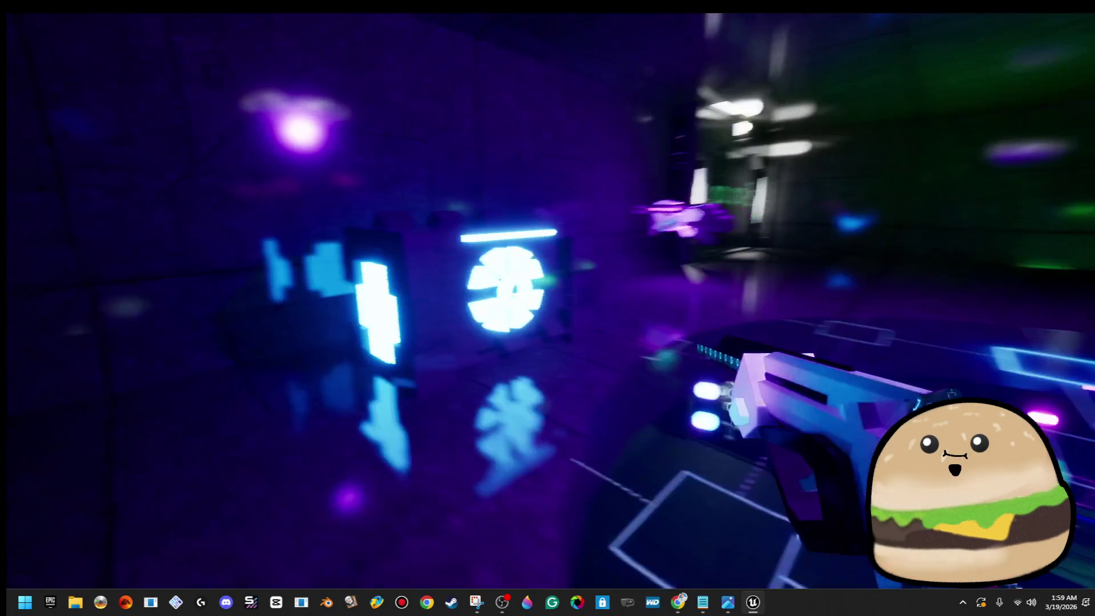
key(s)
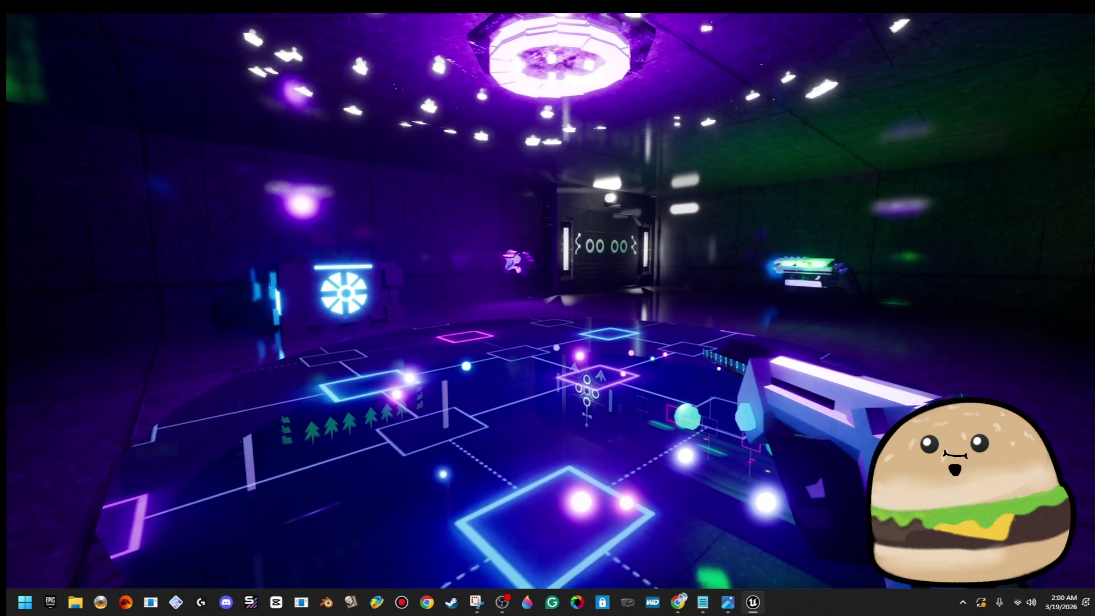
key(alt+Tab)
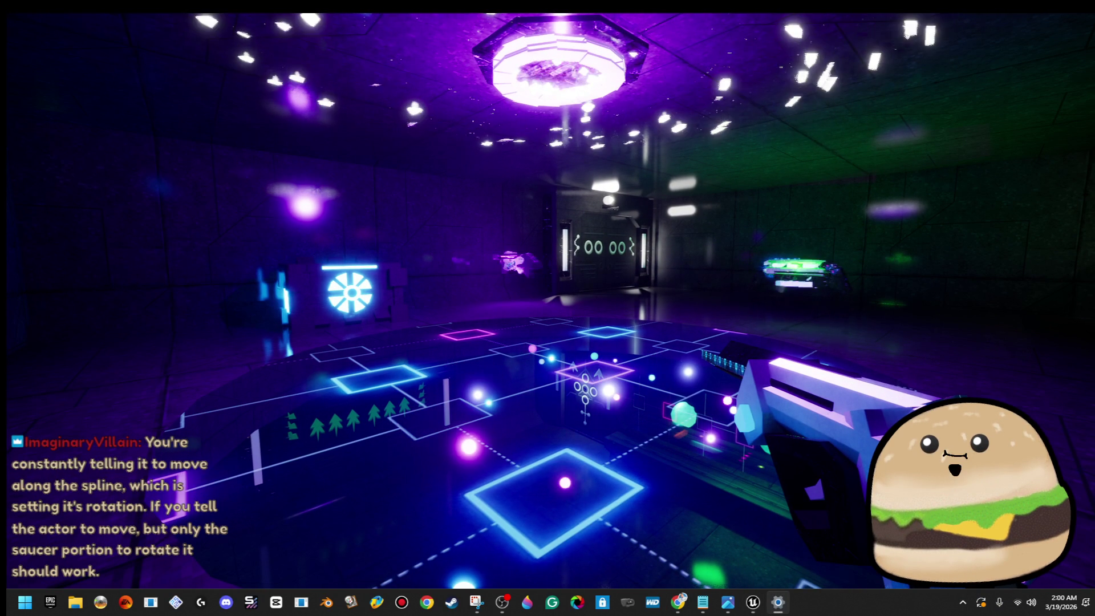
click(895, 350)
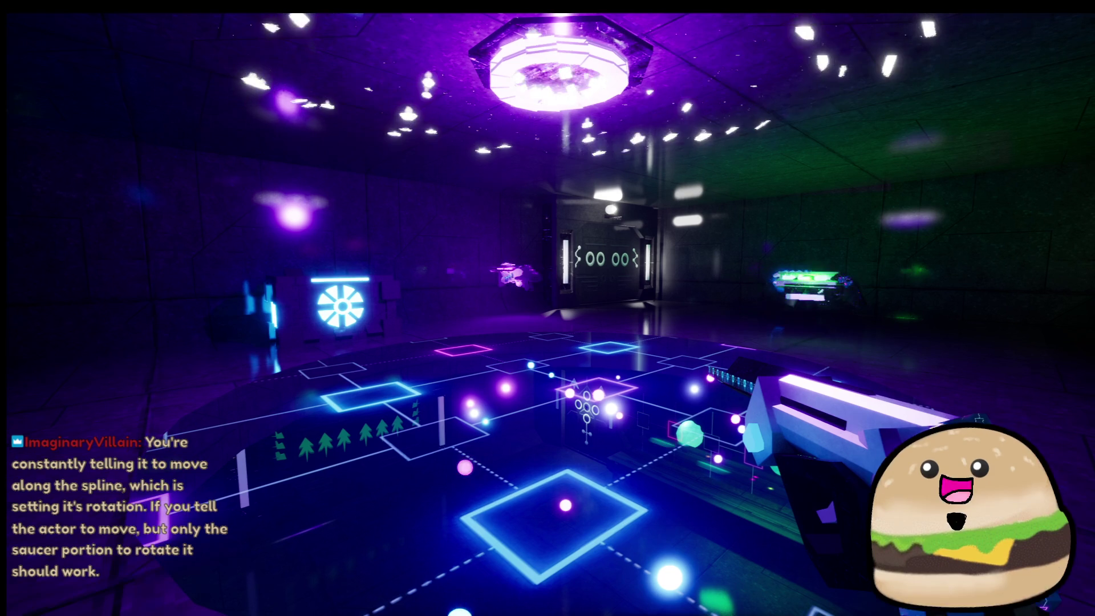
key(s)
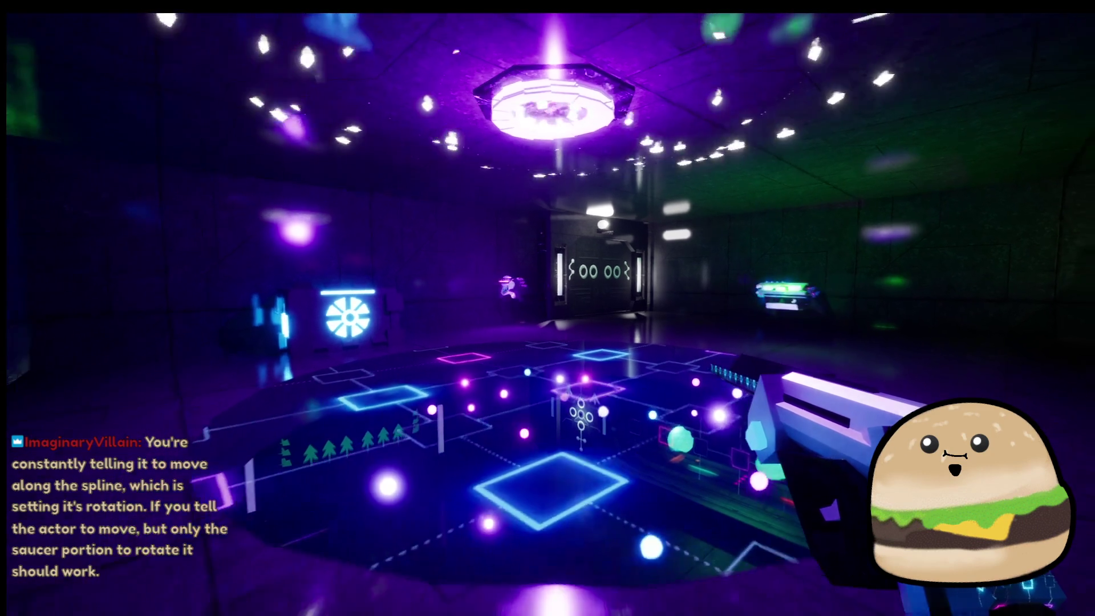
key(w)
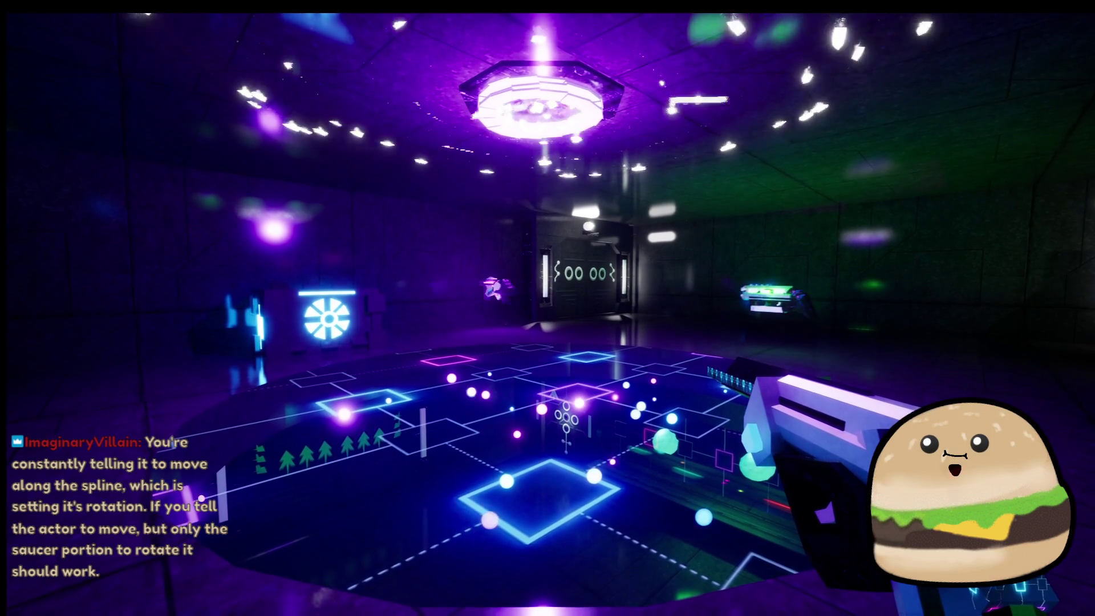
Snip a screenshot of the neon room view with Win+Shift+S.
key(super+shift+s)
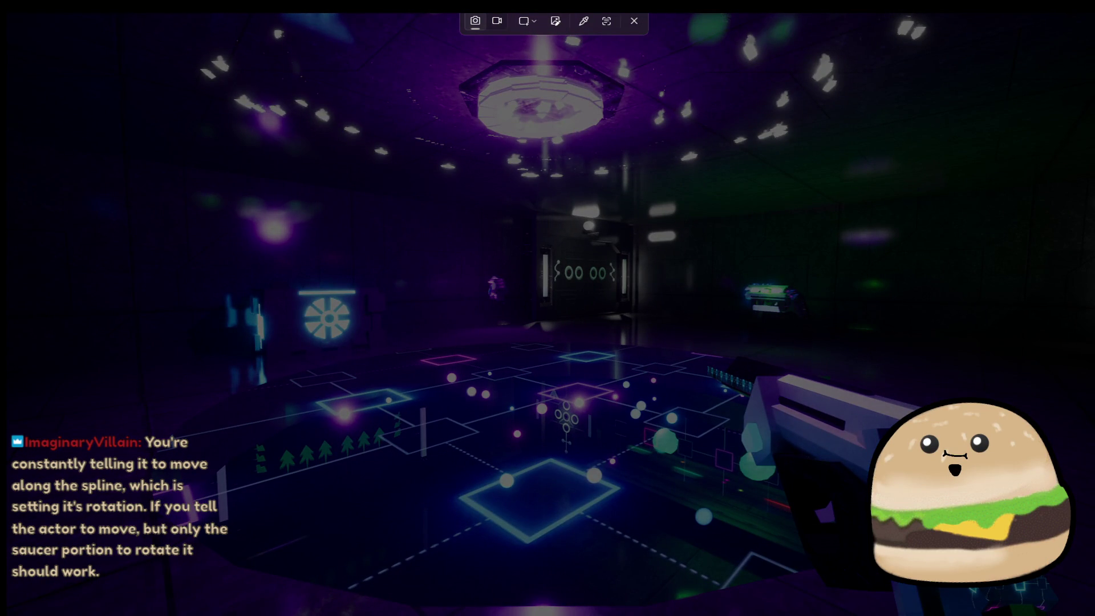
key(Escape)
key(super+shift+s)
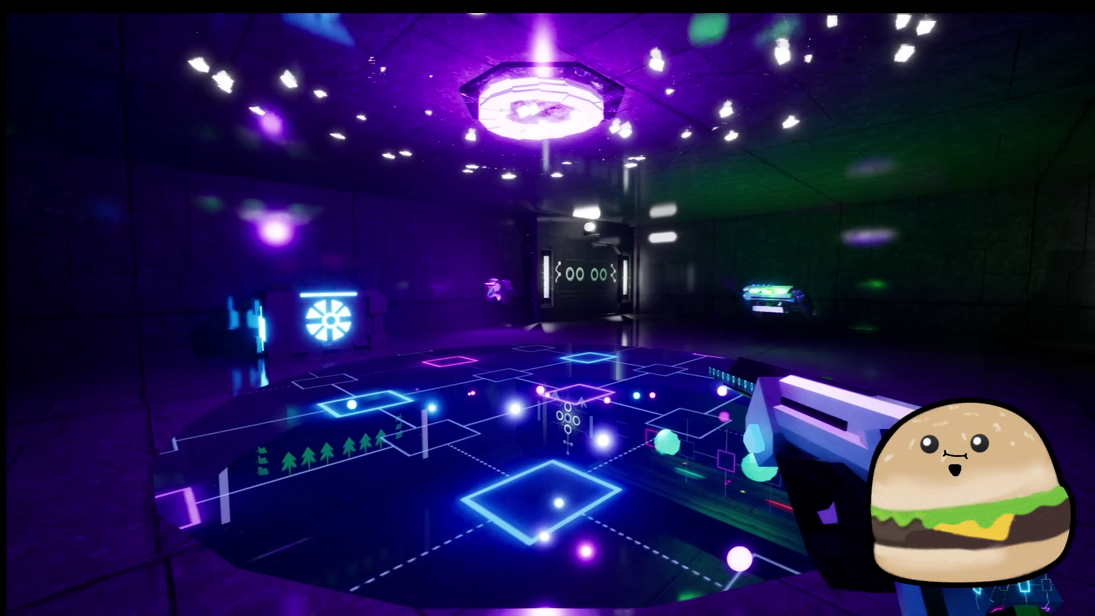
key(super+shift+s)
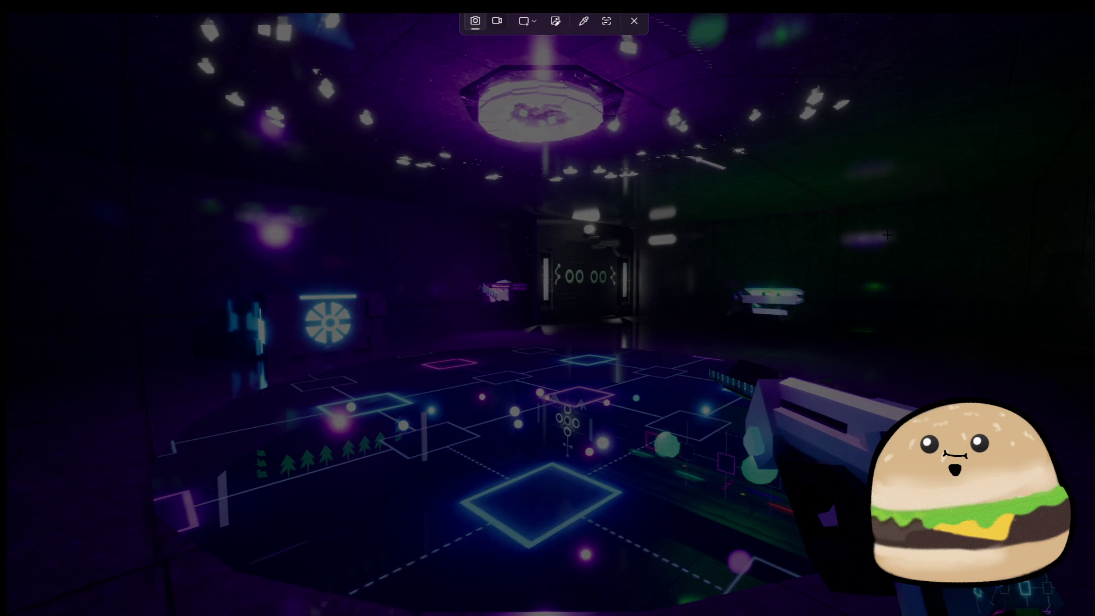
key(Escape)
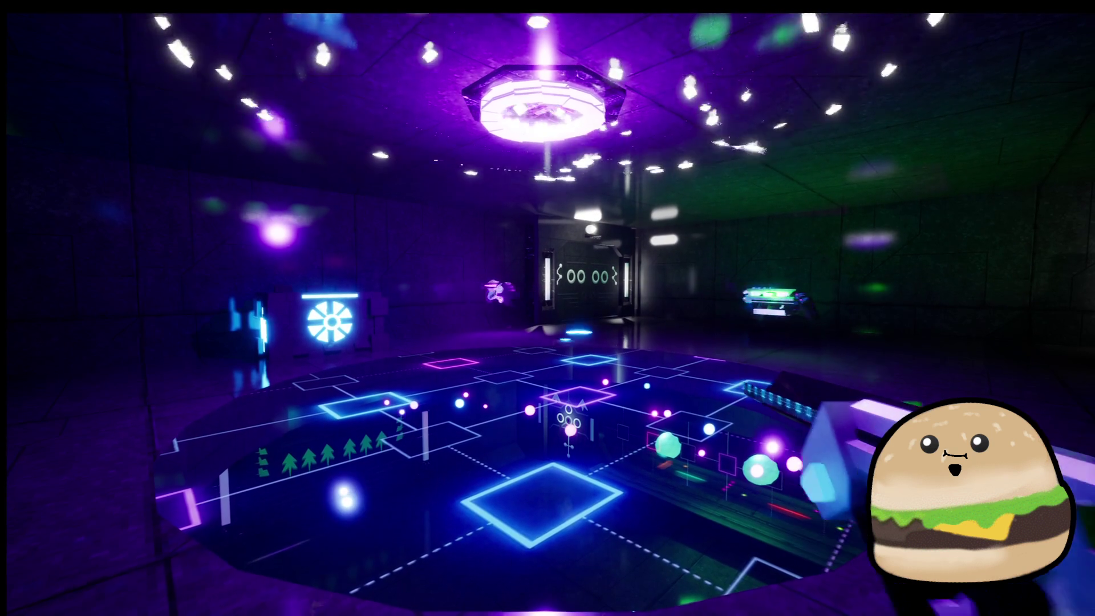
key(super+shift+s)
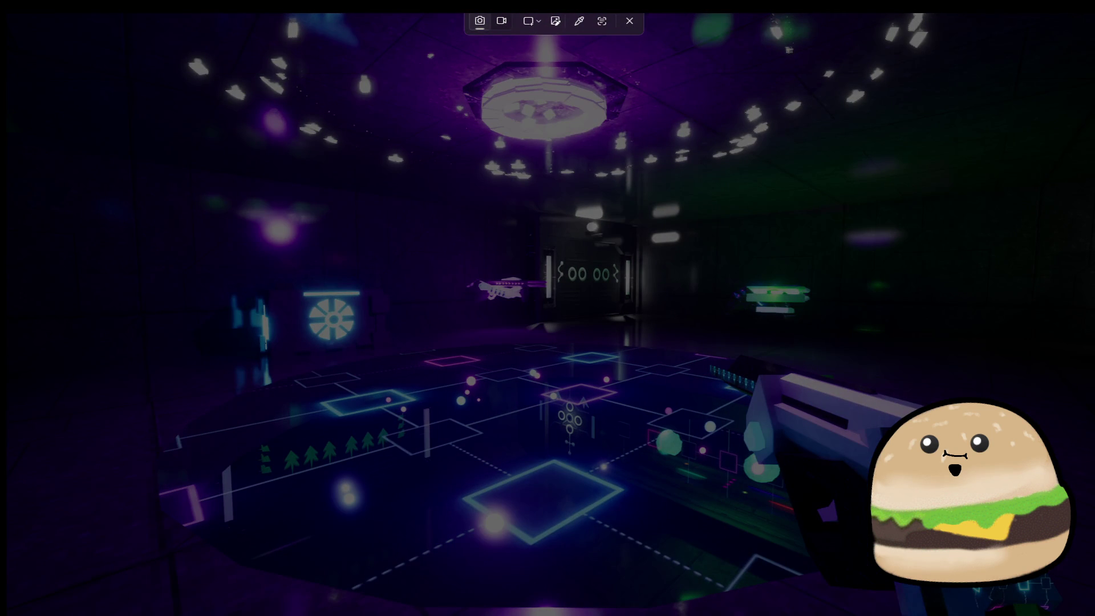
drag(7, 12, 416, 548)
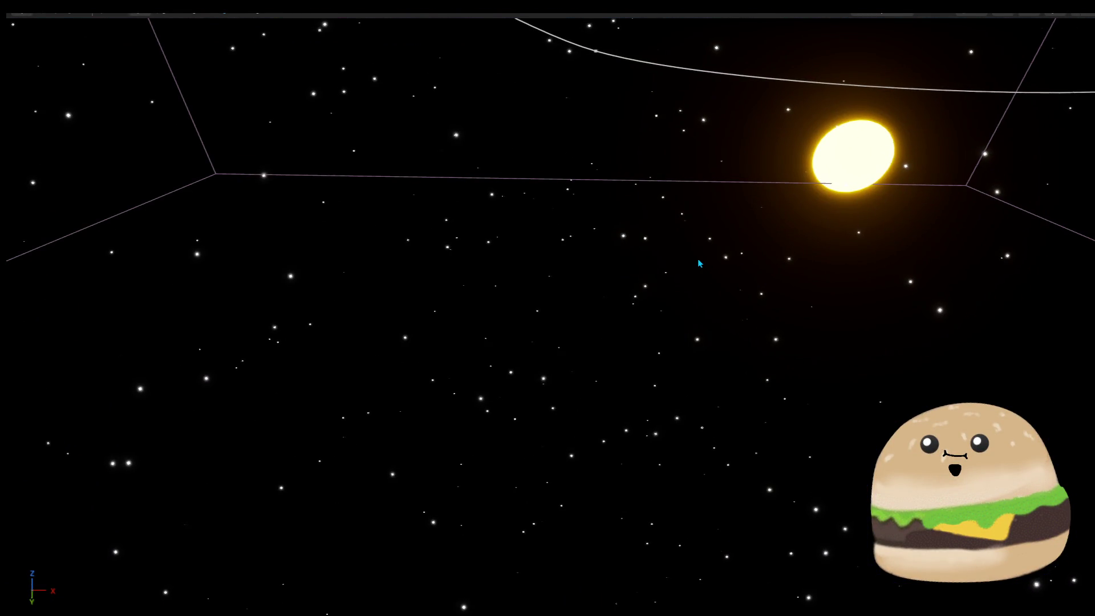
Exit immersive mode with F11 to restore the editor panels, then open the Edit menu.
key(F11)
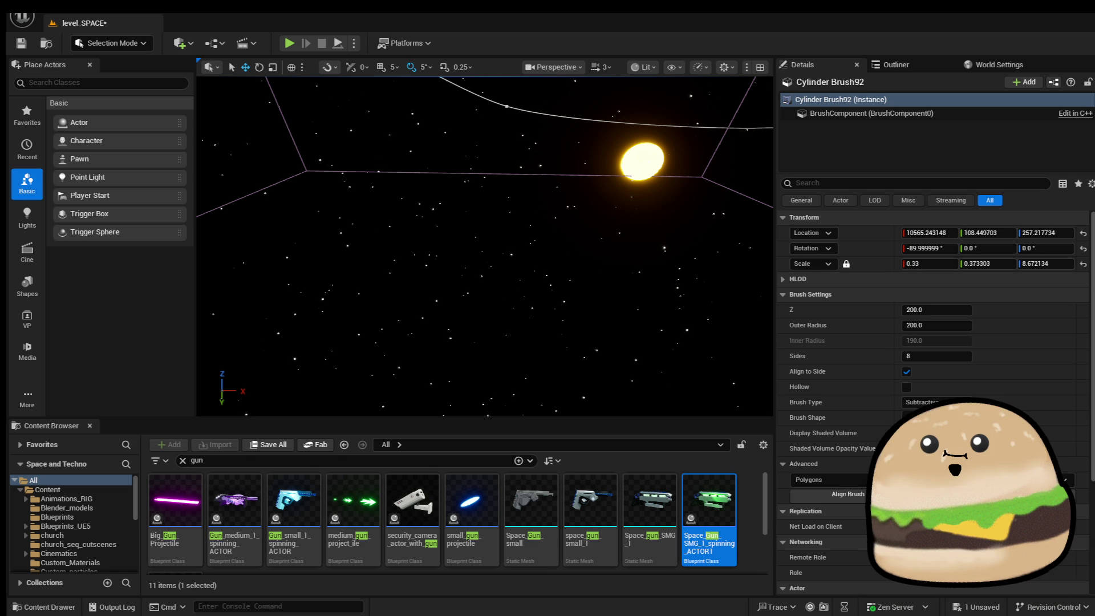
click(22, 17)
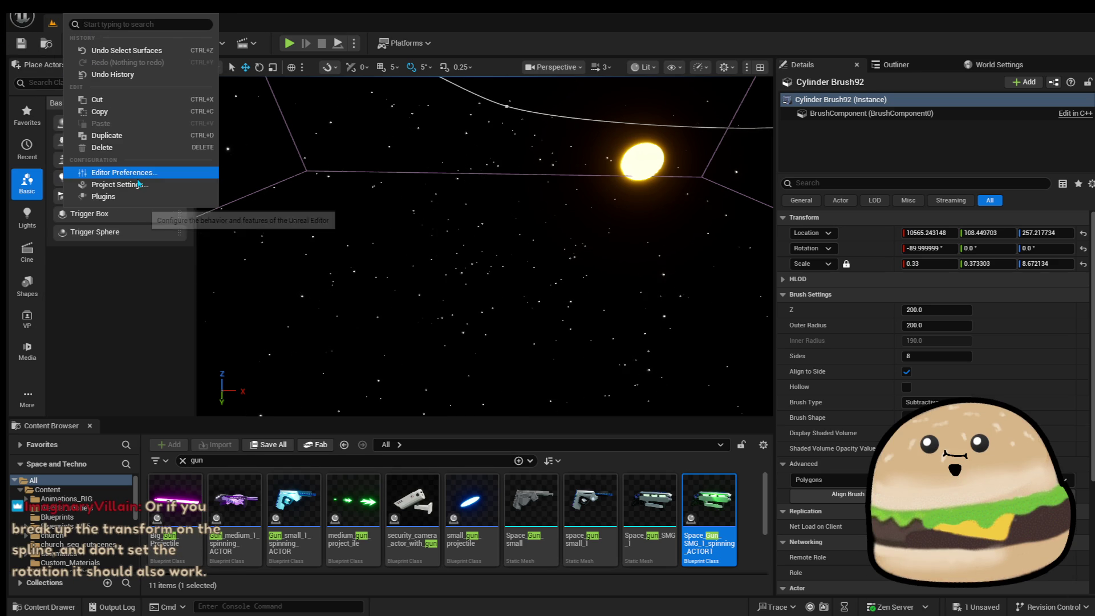
Set the Windows Editor Splash to alien_space_game_wallpaper from the Alien_texture folder.
click(139, 186)
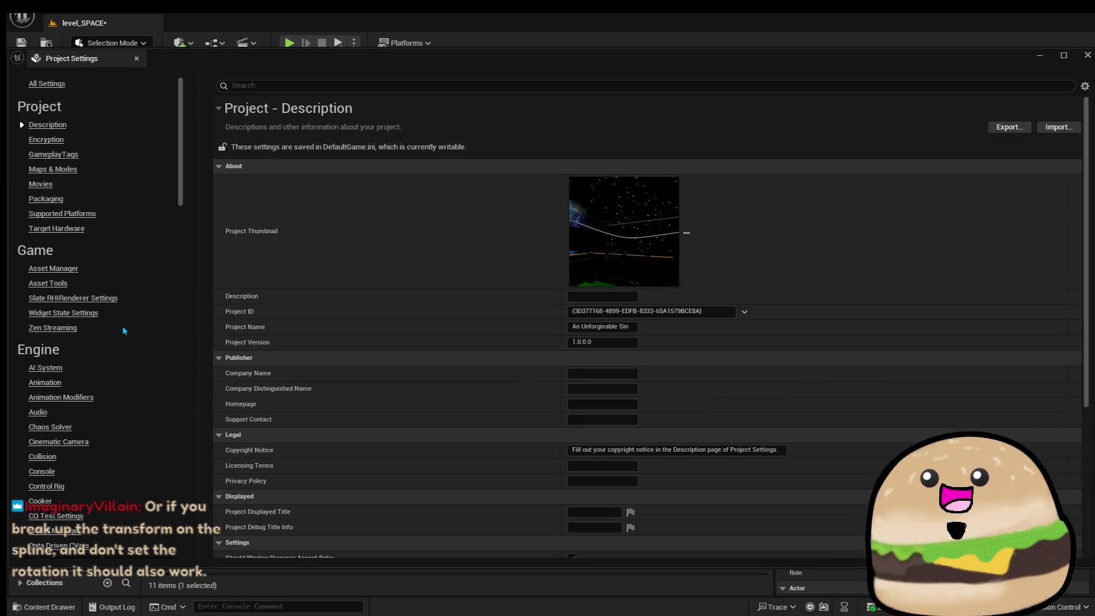
scroll(94, 306, down, 15)
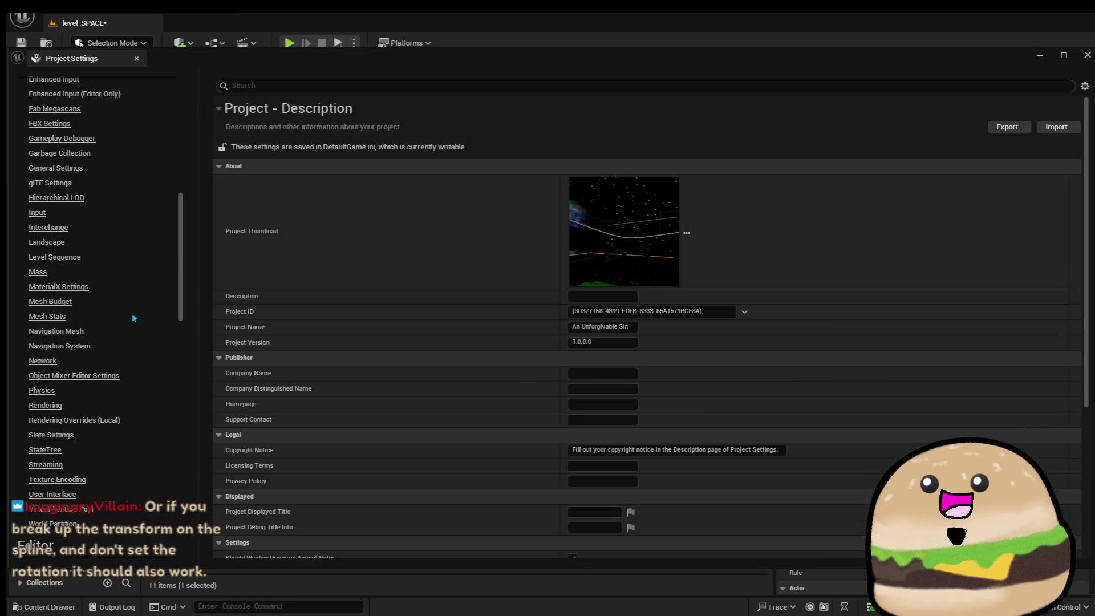
scroll(138, 326, down, 15)
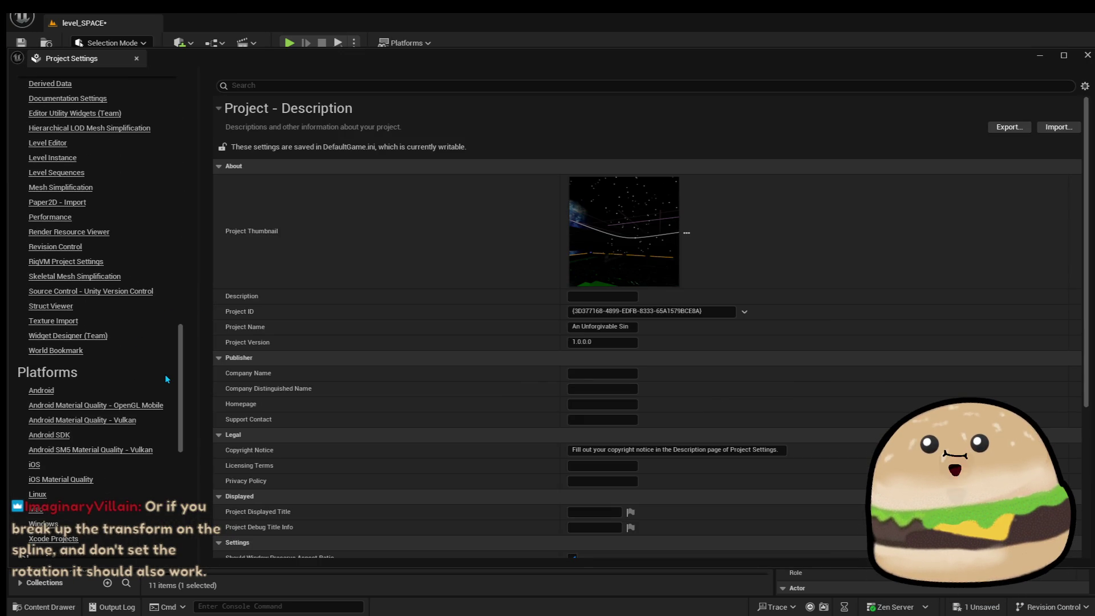
click(43, 487)
scroll(804, 406, down, 2)
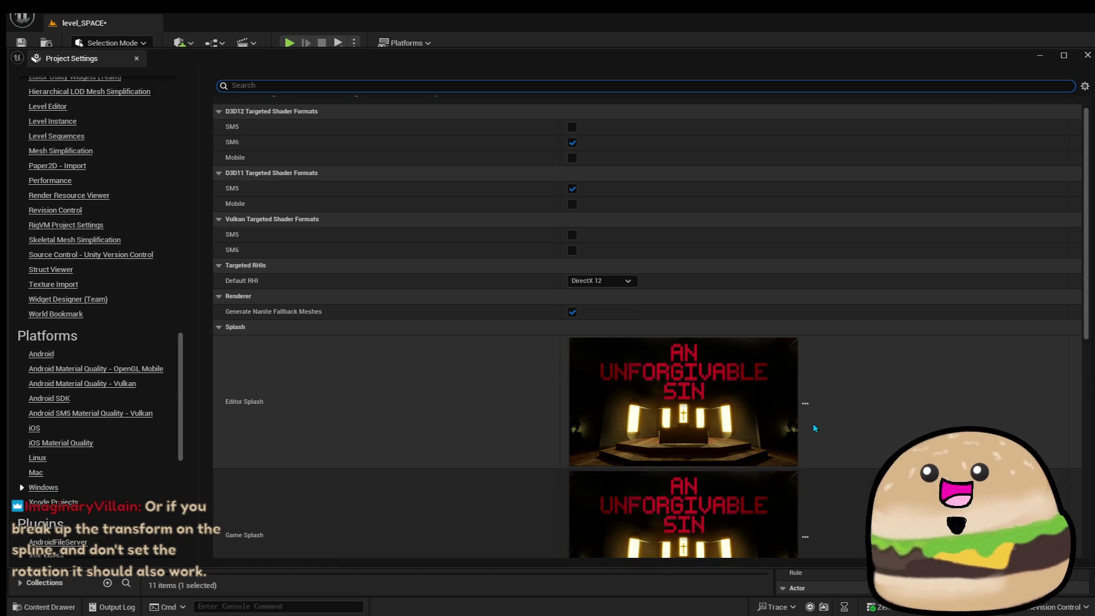
click(804, 405)
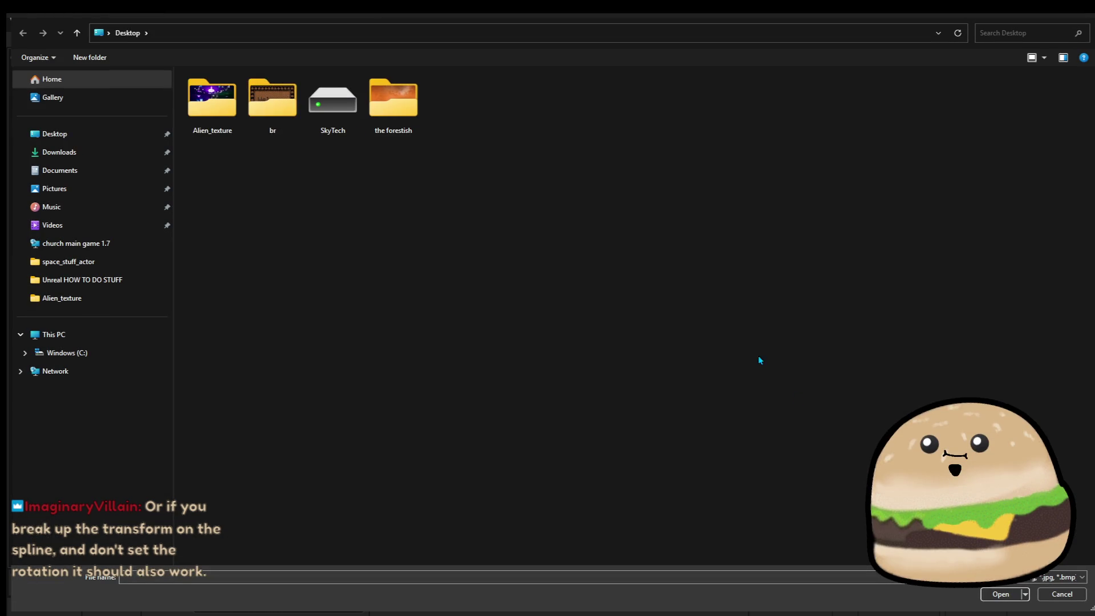
double_click(201, 115)
double_click(393, 107)
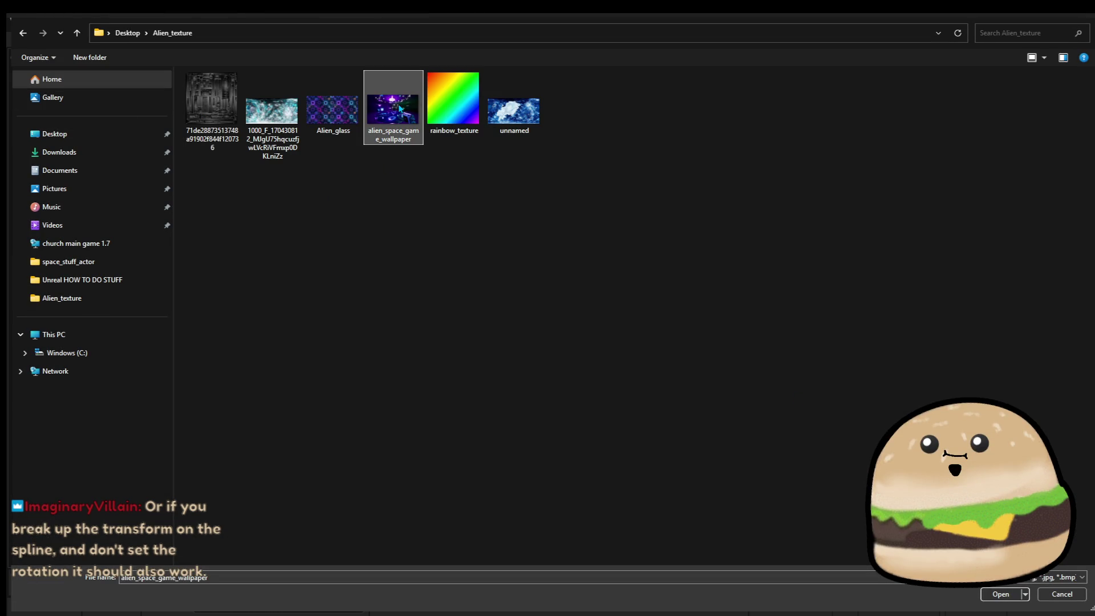
Set the Windows Game Splash to alien_space_game_wallpaper as well and close Project Settings.
click(804, 535)
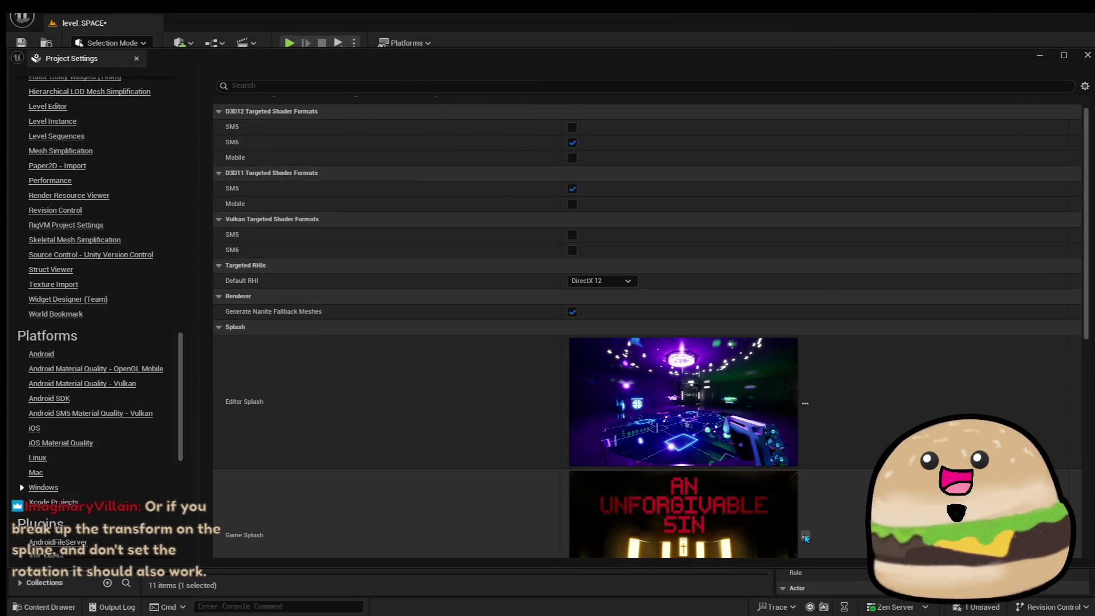
double_click(373, 116)
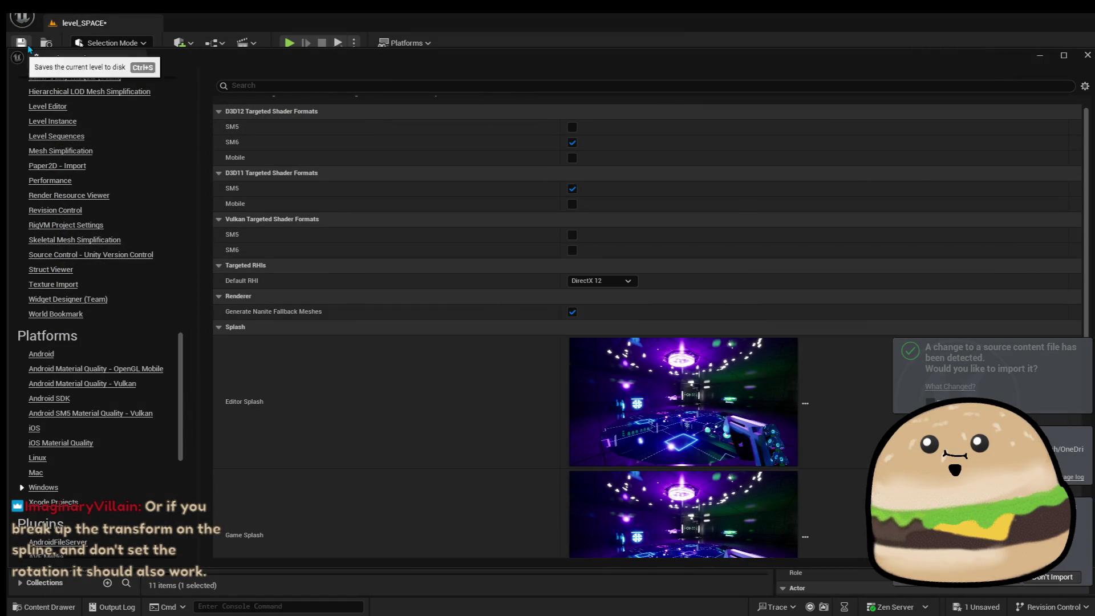
click(1079, 62)
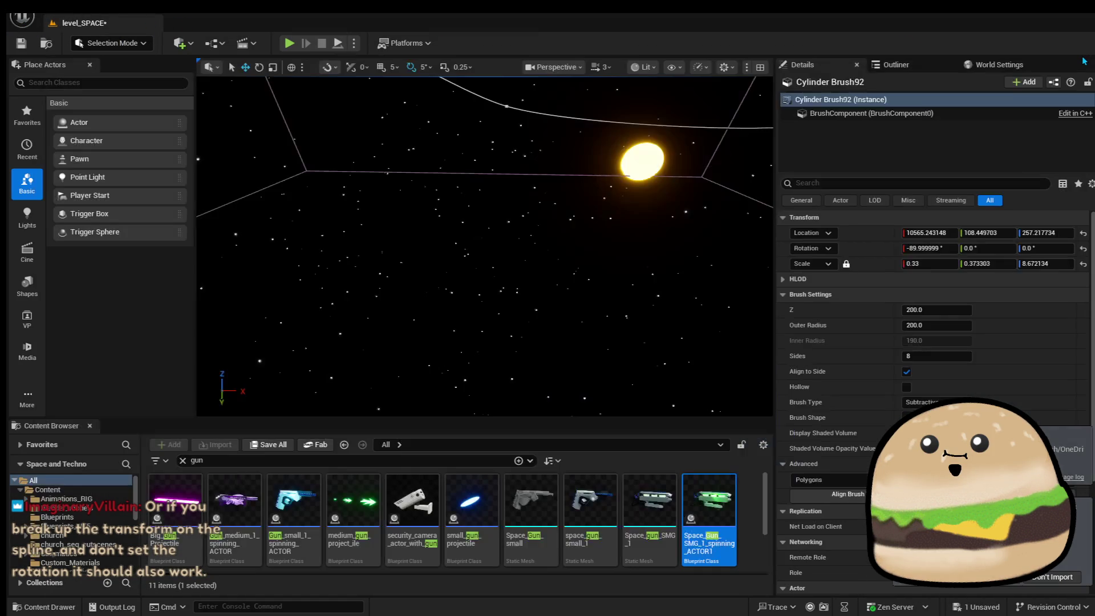
Open the UFO_space_ship_actor_green Blueprint from the level and save pending changes.
key(f)
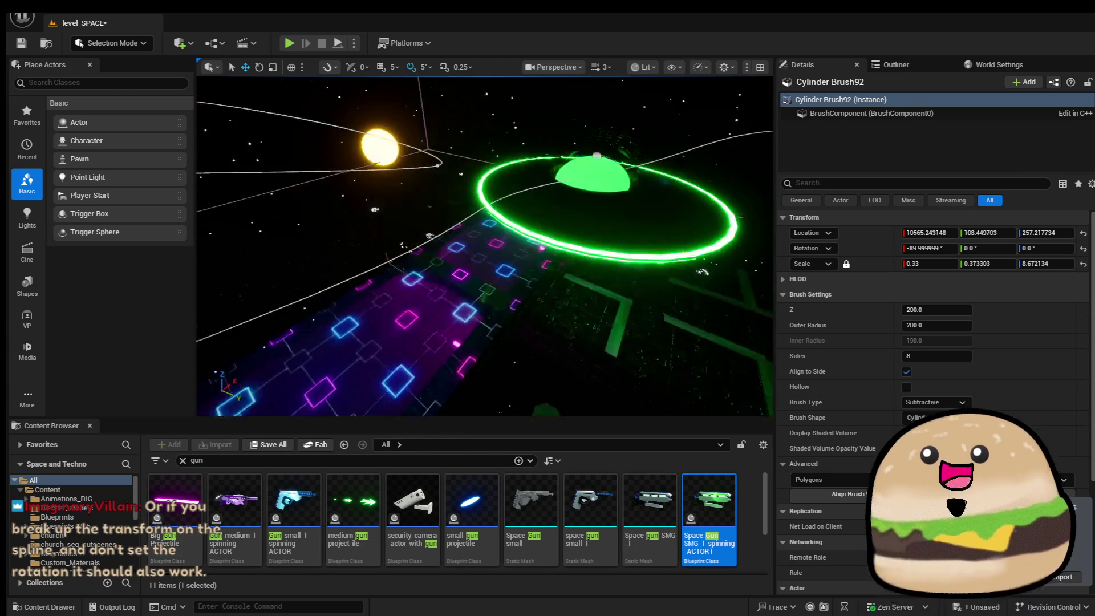
right_click(491, 231)
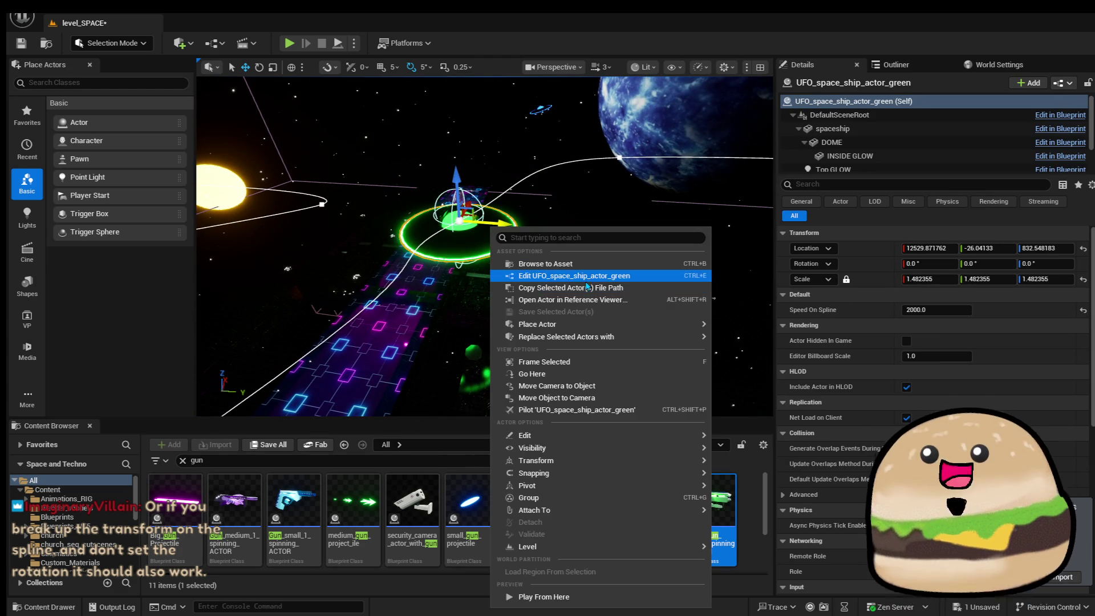
click(588, 279)
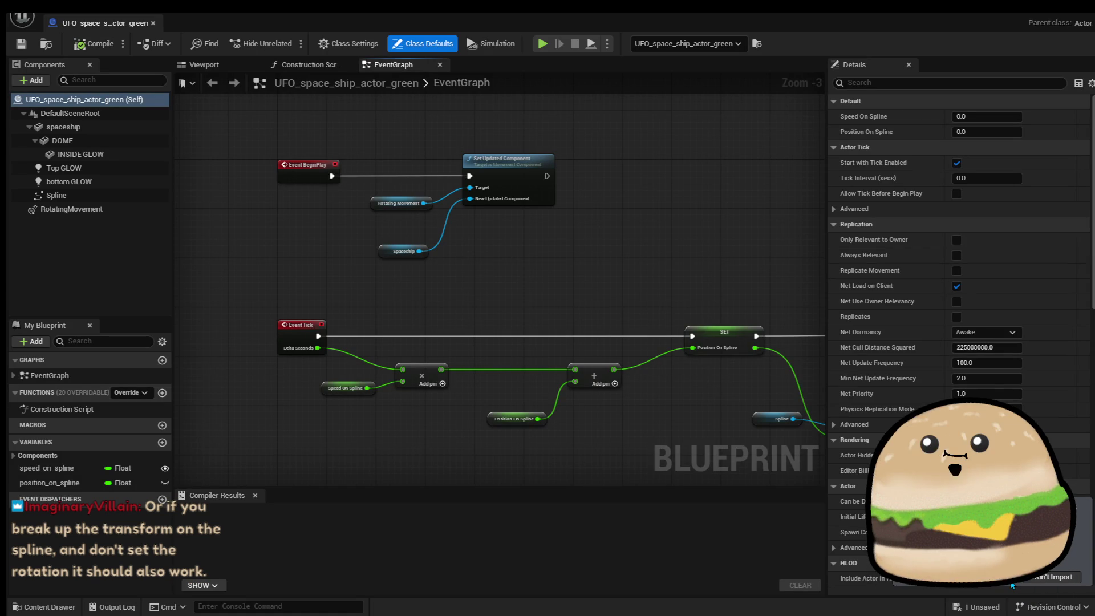
key(ctrl+s)
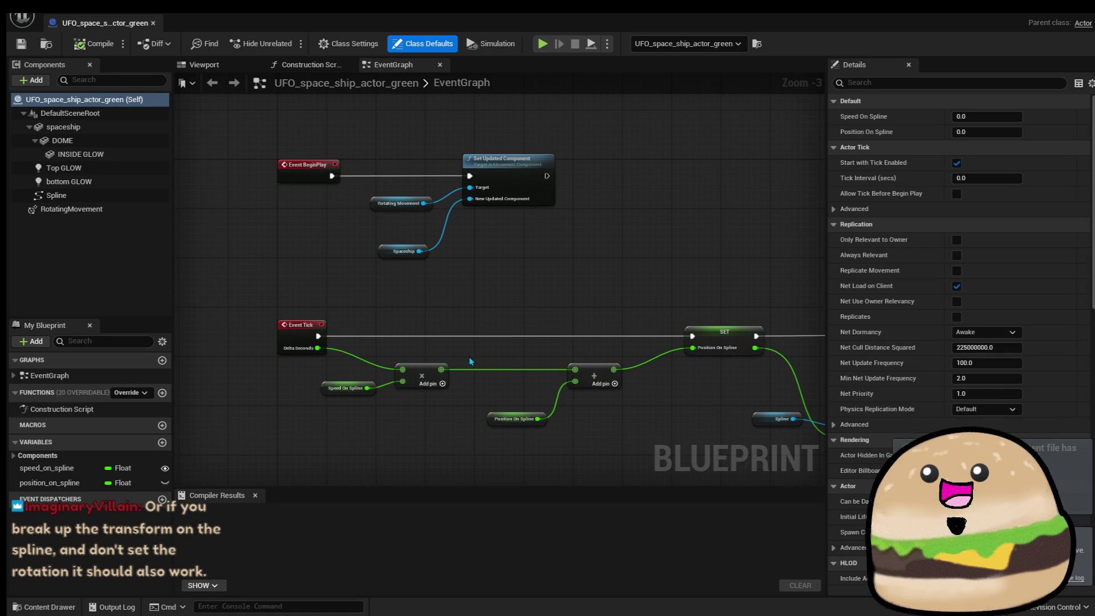
Raise the Spaceship and Set World Transform nodes slightly in the event graph.
scroll(388, 258, down, 2)
drag(388, 257, 403, 276)
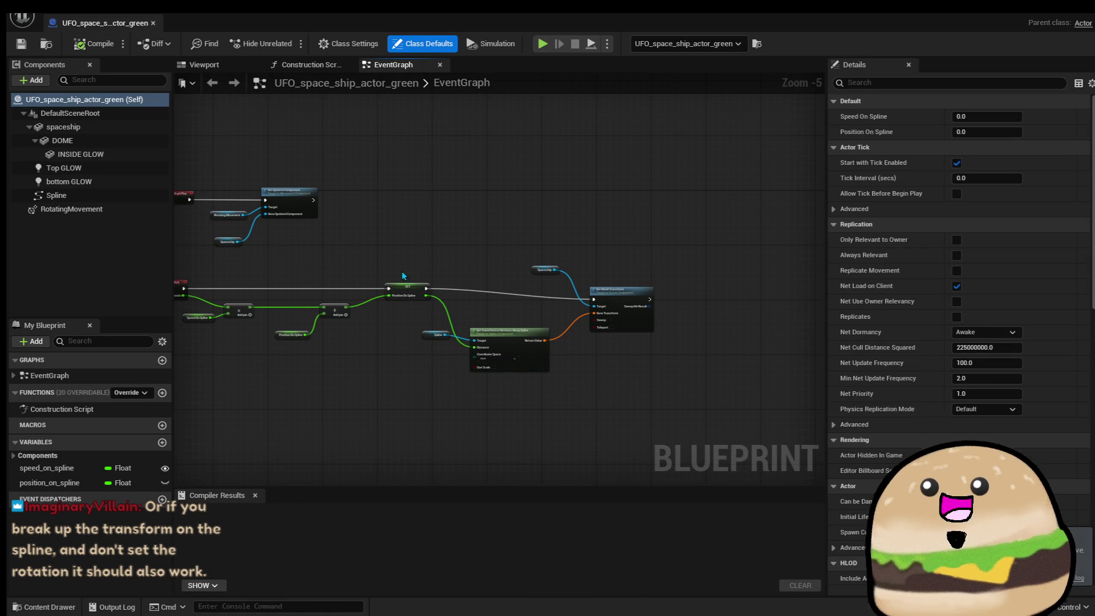
mouse_move(529, 236)
mouse_down()
mouse_move(626, 328)
mouse_move(637, 323)
mouse_up()
click(640, 364)
drag(574, 350, 702, 359)
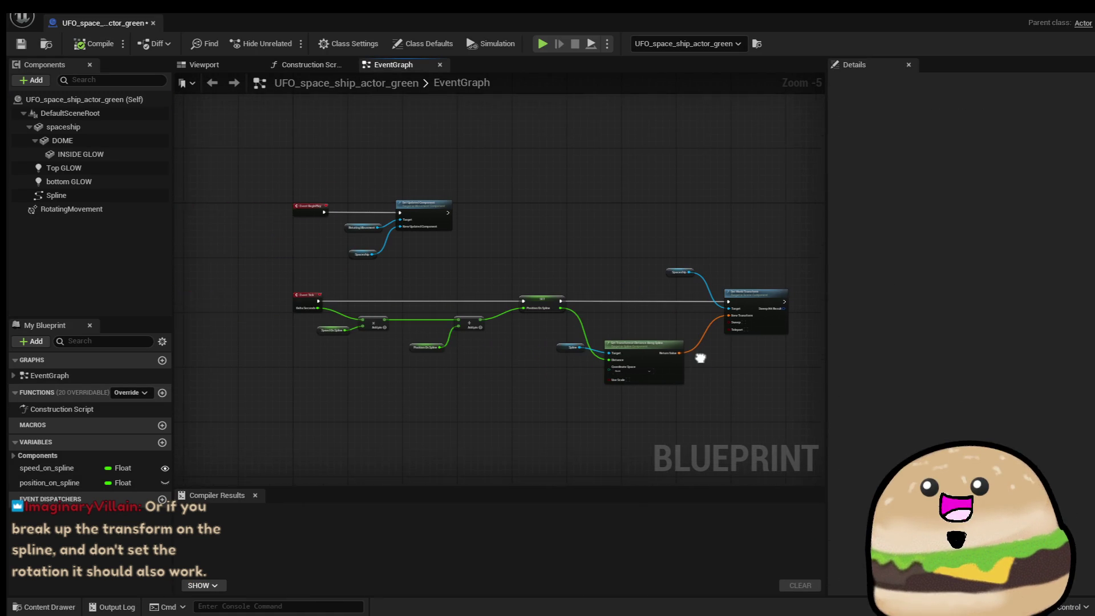
scroll(382, 349, up, 2)
drag(382, 349, 497, 361)
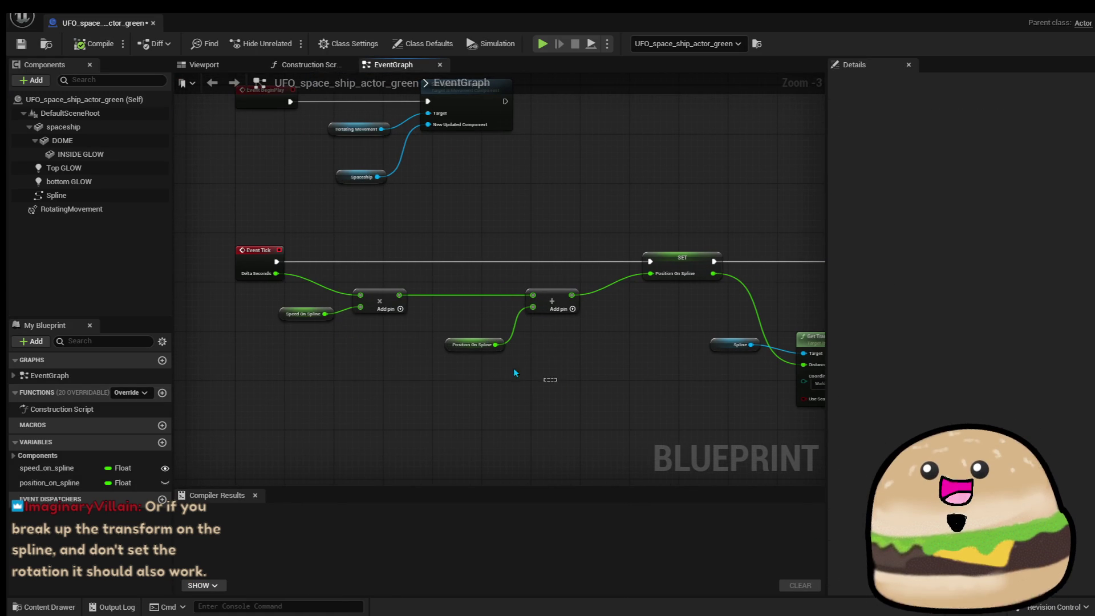
Align Speed On Spline, Position On Spline, the multiply and Add nodes on one row.
drag(300, 325, 285, 305)
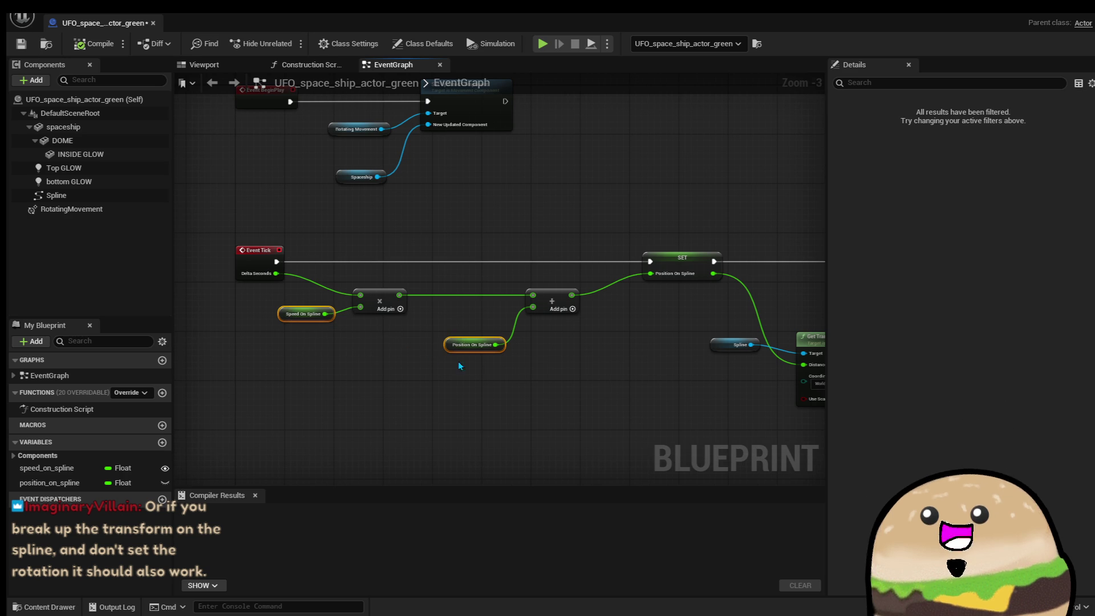
click(515, 376)
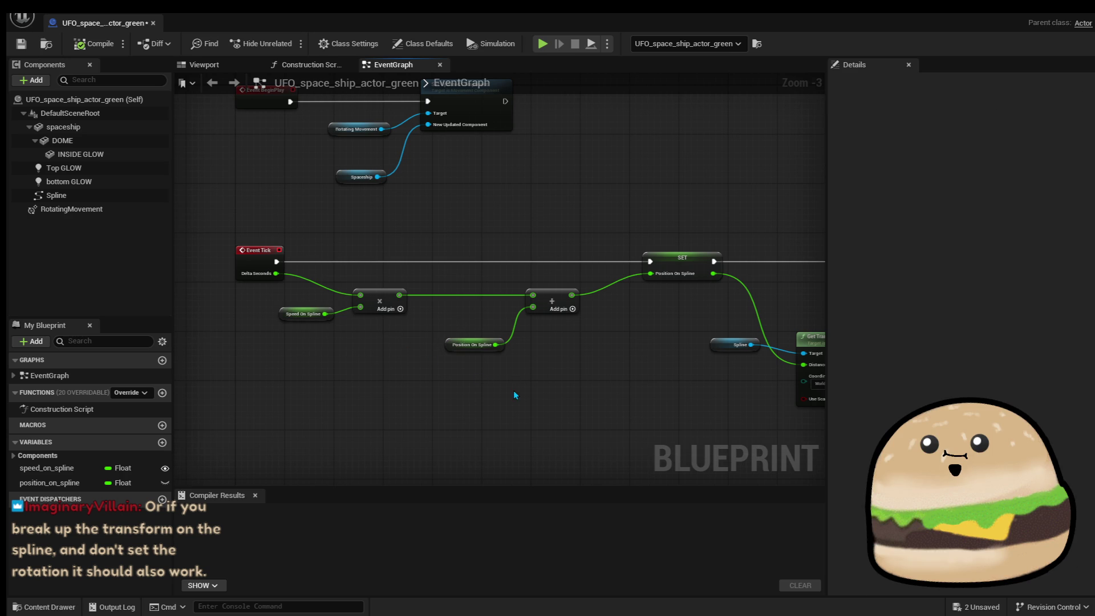
drag(339, 313, 334, 311)
key(q)
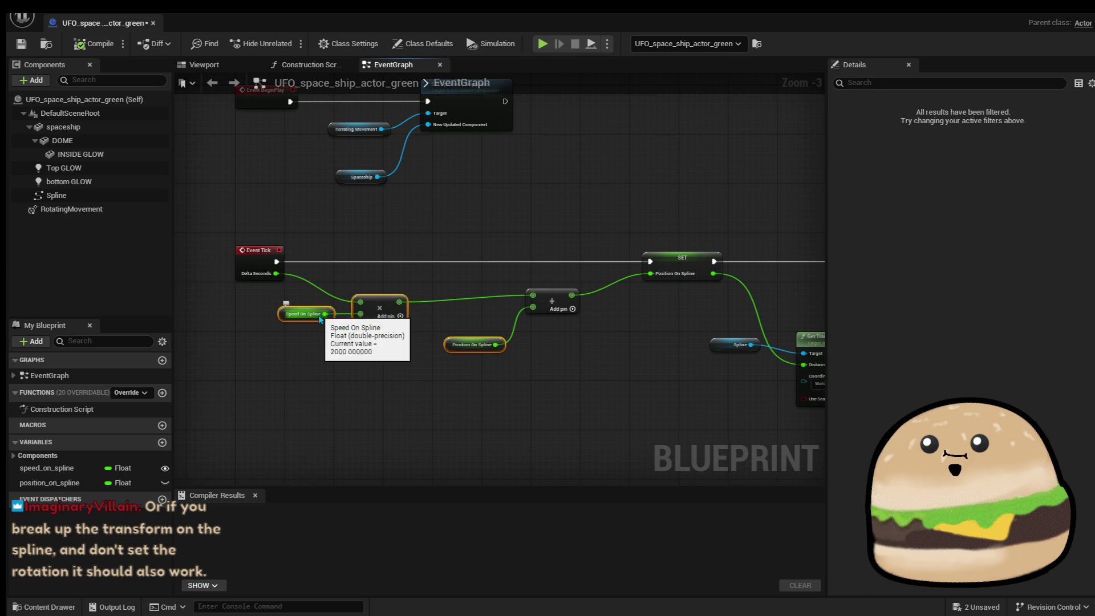
click(439, 344)
drag(497, 324, 502, 321)
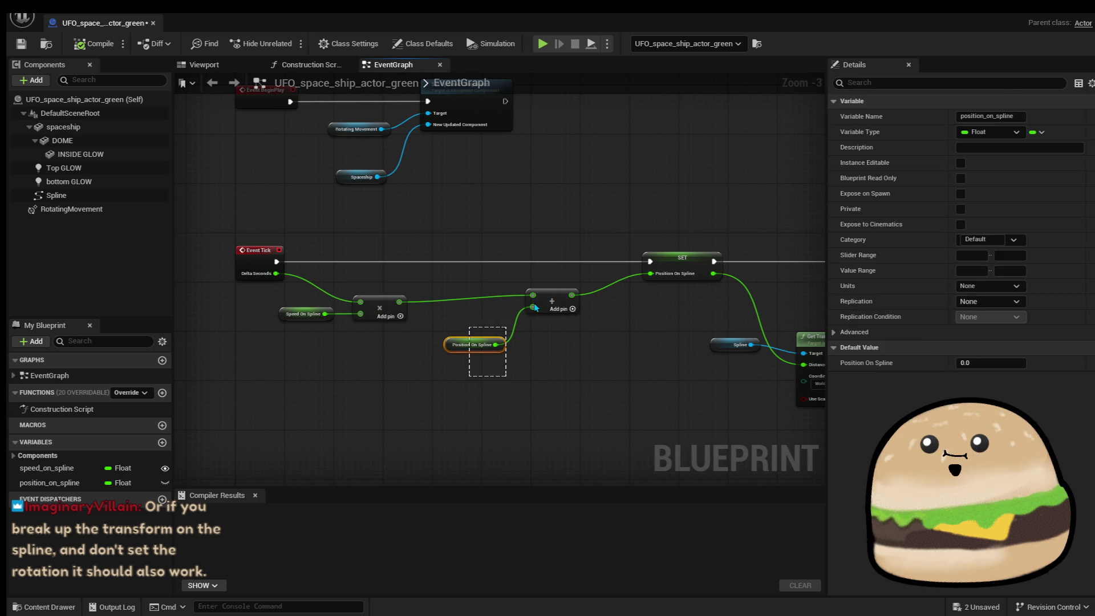
shift+click(535, 308)
key(q)
drag(280, 291, 281, 290)
key(q)
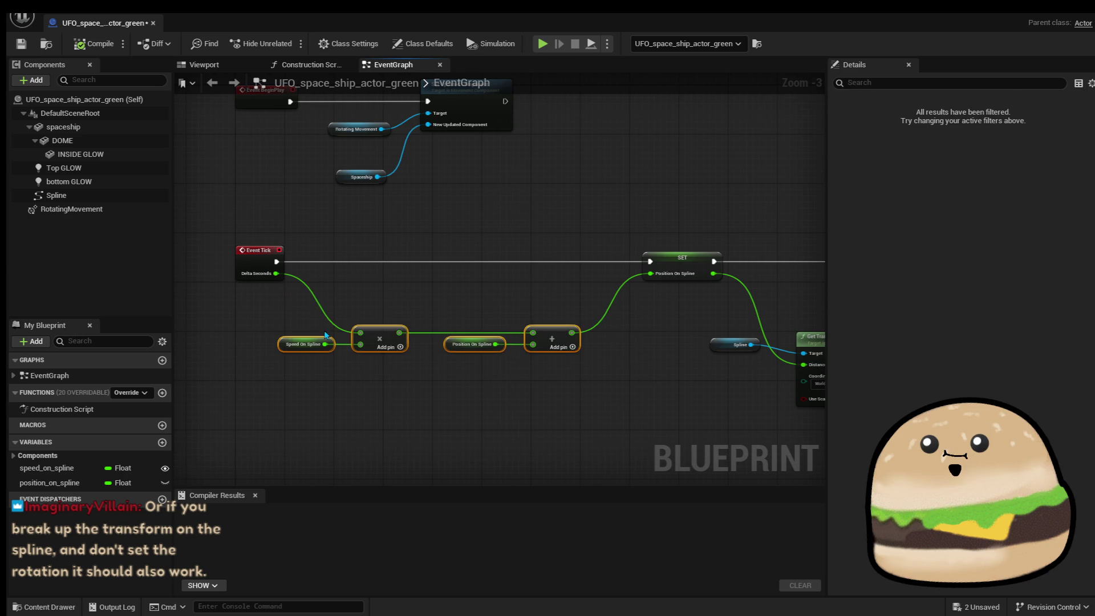
click(439, 406)
Align the transform lookup node with the lower row of nodes.
scroll(384, 372, down, 1)
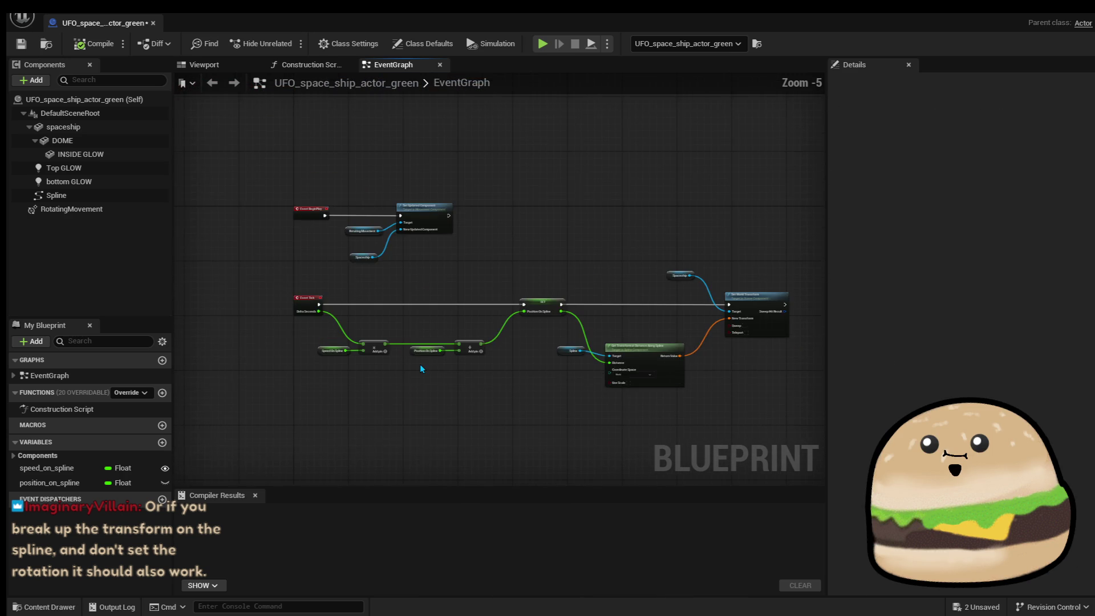
drag(425, 369, 306, 384)
drag(503, 361, 664, 325)
key(q)
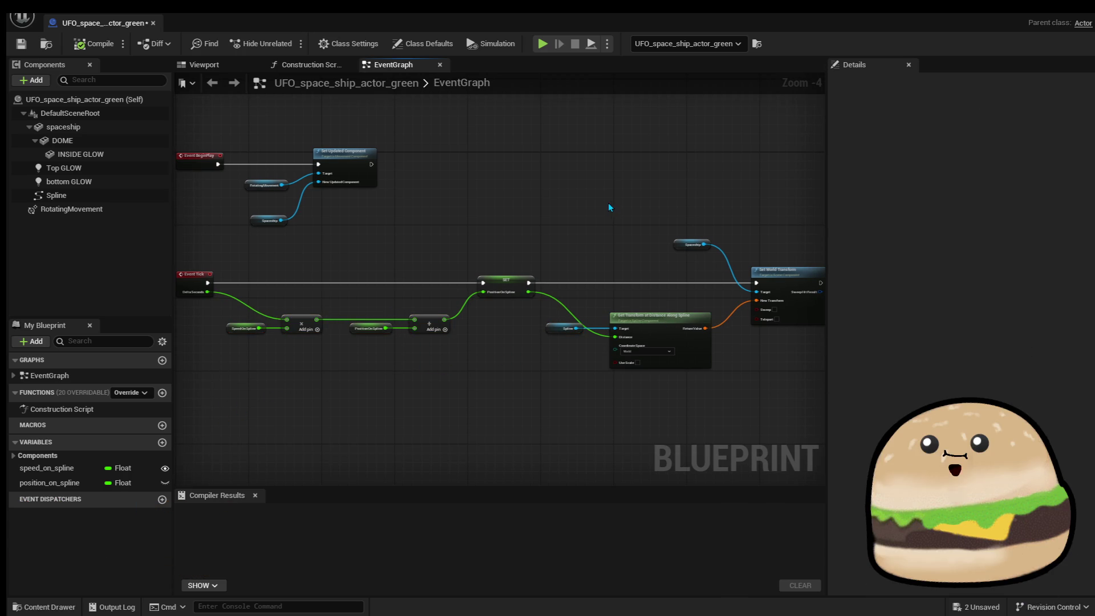
click(394, 336)
scroll(388, 325, up, 3)
mouse_move(414, 353)
mouse_down()
mouse_move(594, 352)
mouse_move(415, 341)
mouse_move(465, 340)
mouse_move(575, 381)
mouse_move(555, 375)
mouse_up()
Move the Spline getter down into line beside the transform lookup node.
drag(630, 373, 594, 403)
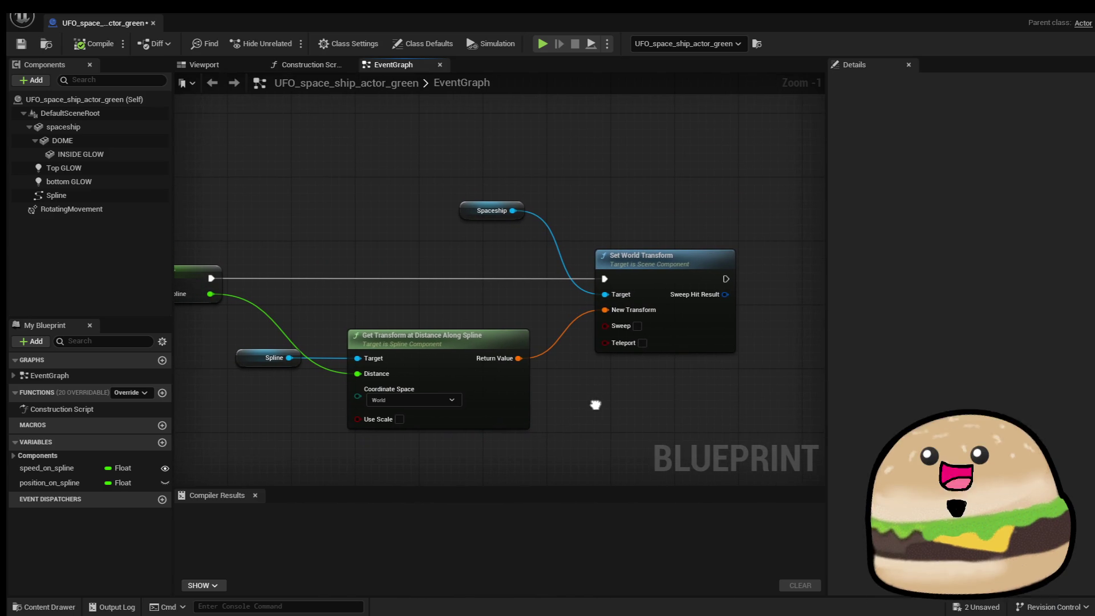
scroll(541, 334, down, 3)
mouse_move(541, 334)
mouse_down()
mouse_move(506, 235)
mouse_move(557, 225)
mouse_up()
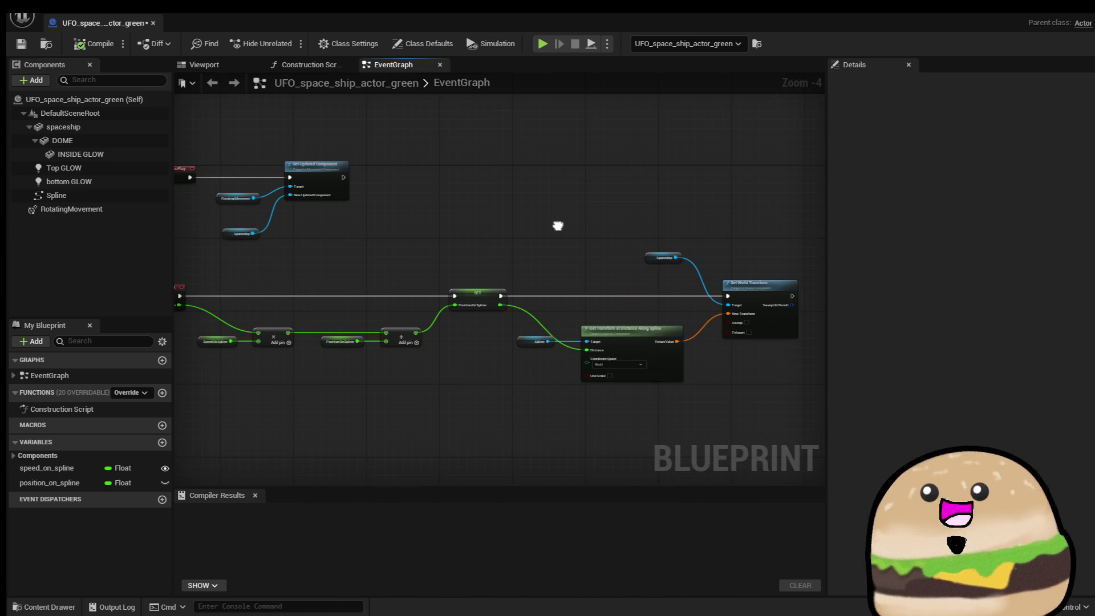
scroll(374, 252, down, 1)
mouse_move(375, 251)
mouse_down()
mouse_move(446, 263)
mouse_move(445, 282)
mouse_up()
scroll(515, 279, up, 1)
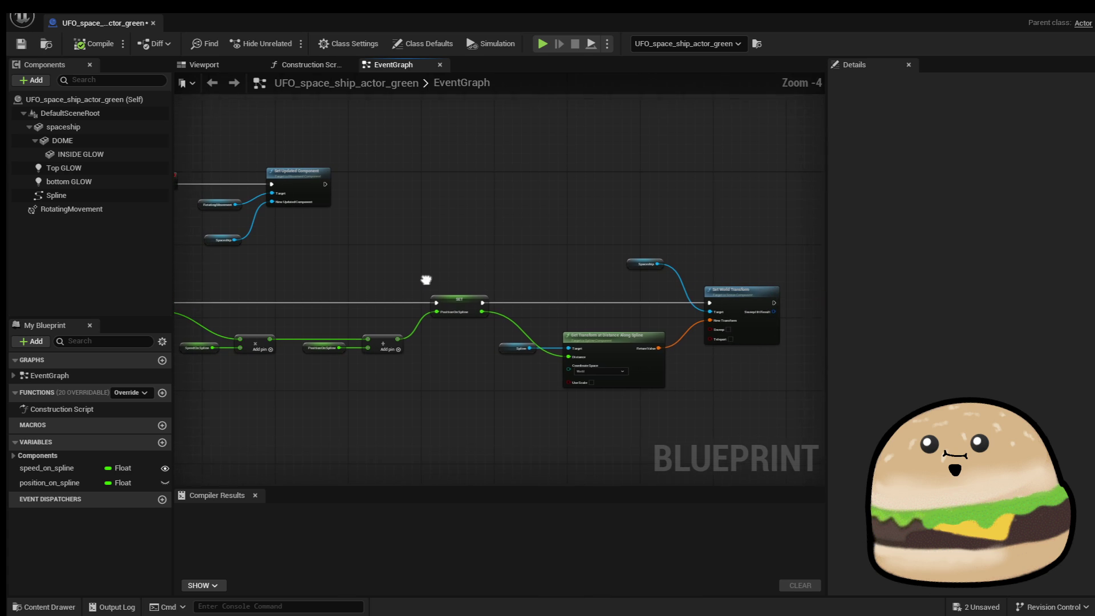
click(505, 350)
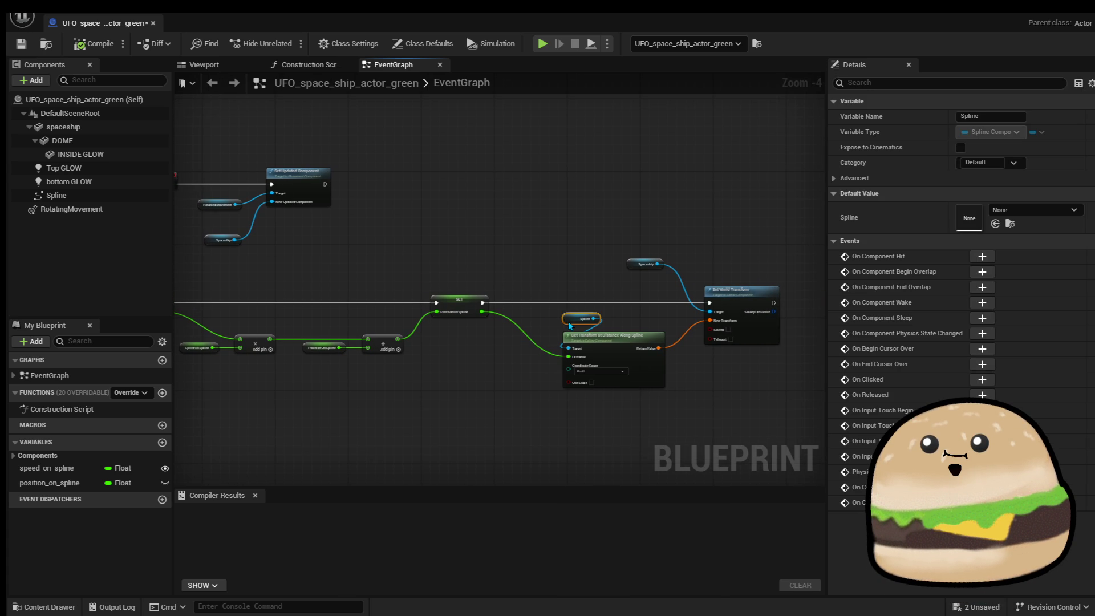
mouse_move(508, 352)
mouse_down()
mouse_move(527, 406)
mouse_move(496, 403)
mouse_move(506, 387)
mouse_up()
mouse_move(478, 265)
mouse_down()
mouse_move(497, 248)
mouse_move(523, 269)
mouse_move(501, 264)
mouse_up()
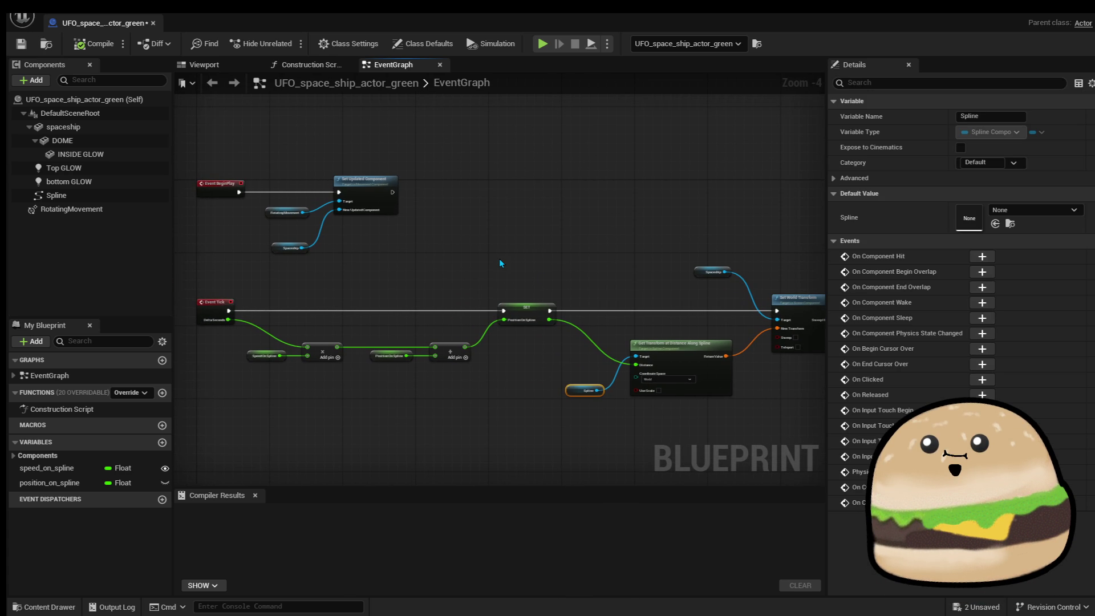
Select Get Transform at Distance Along Spline and open the New Transform connection options.
scroll(371, 426, up, 5)
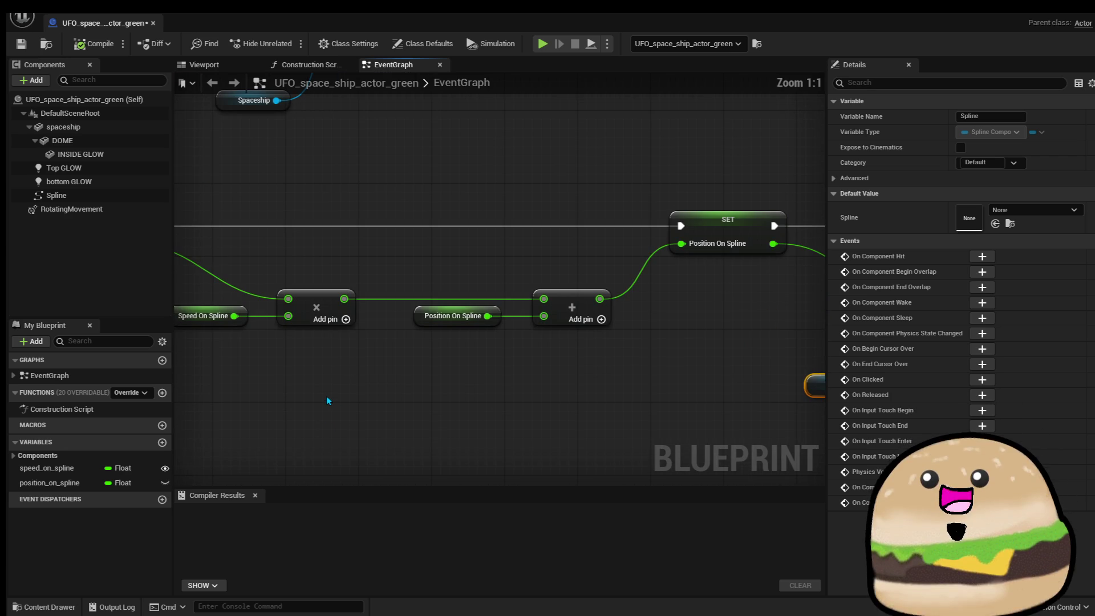
mouse_move(533, 350)
mouse_down()
mouse_move(445, 375)
mouse_move(506, 341)
mouse_move(187, 295)
mouse_up()
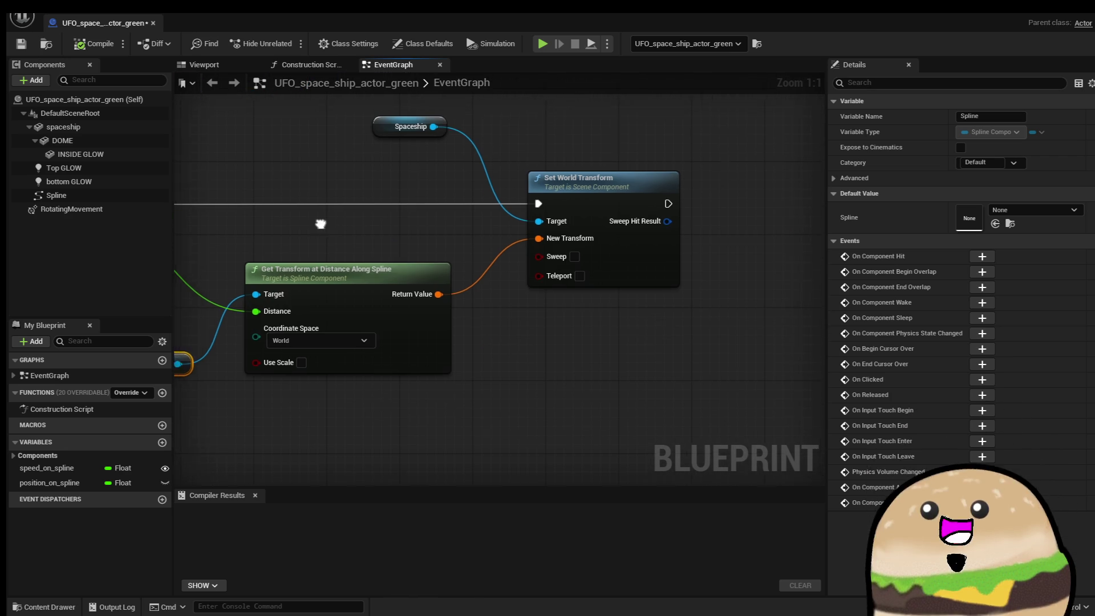
click(430, 304)
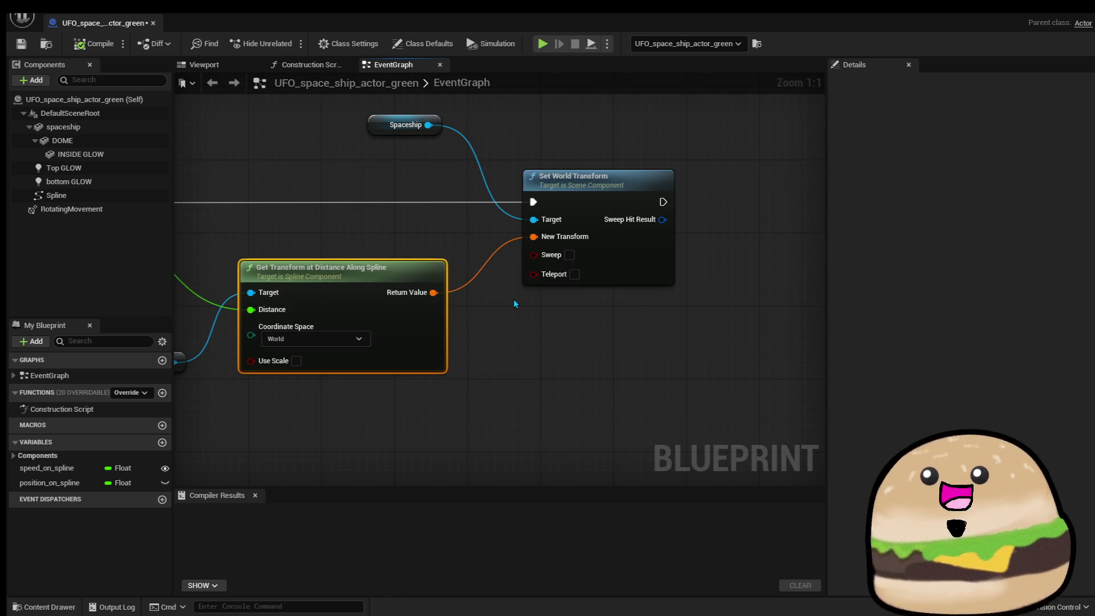
scroll(513, 299, down, 1)
drag(513, 299, 655, 308)
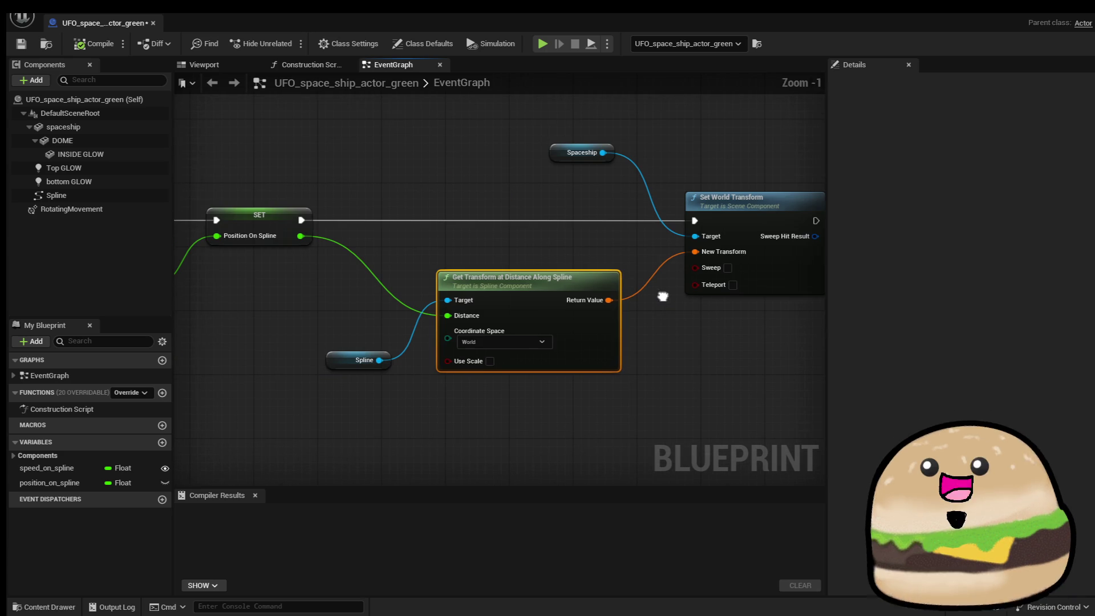
right_click(695, 253)
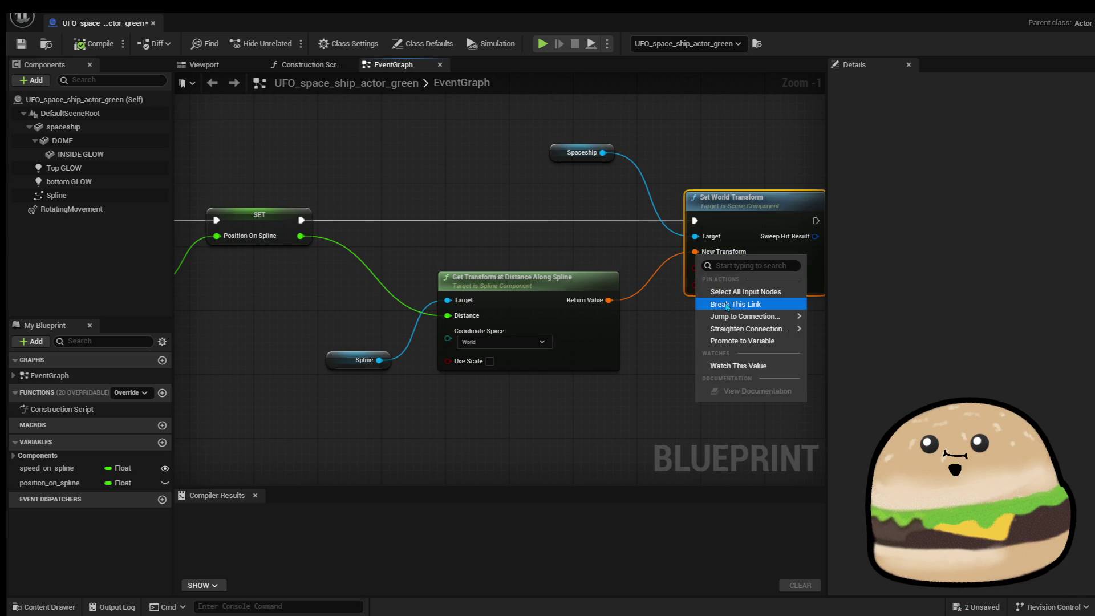
Break the Return Value to New Transform link, then undo to restore the wire.
click(642, 303)
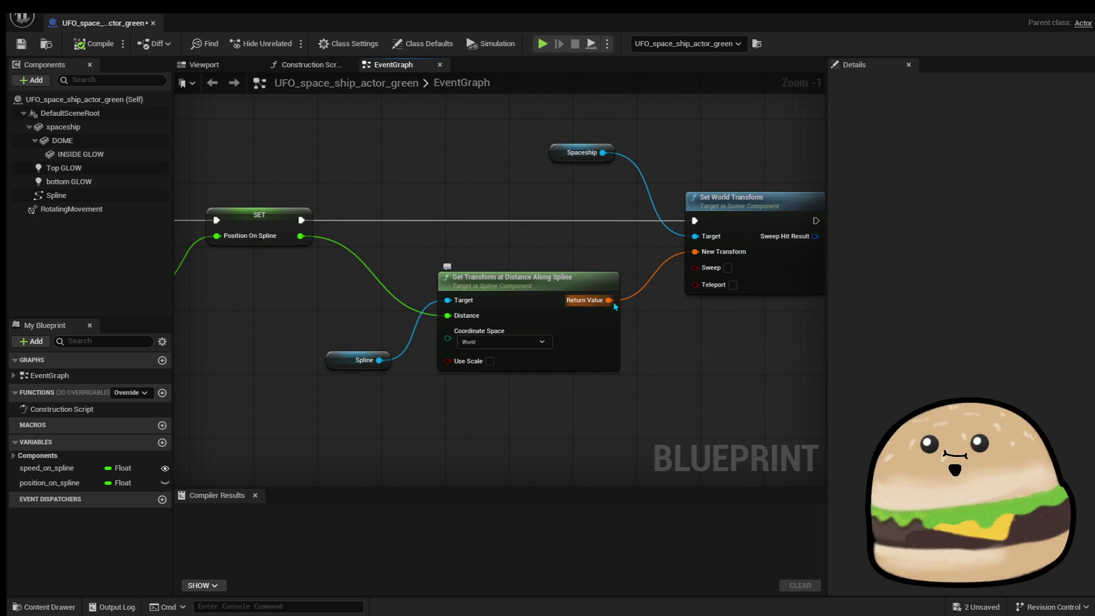
right_click(610, 301)
click(652, 352)
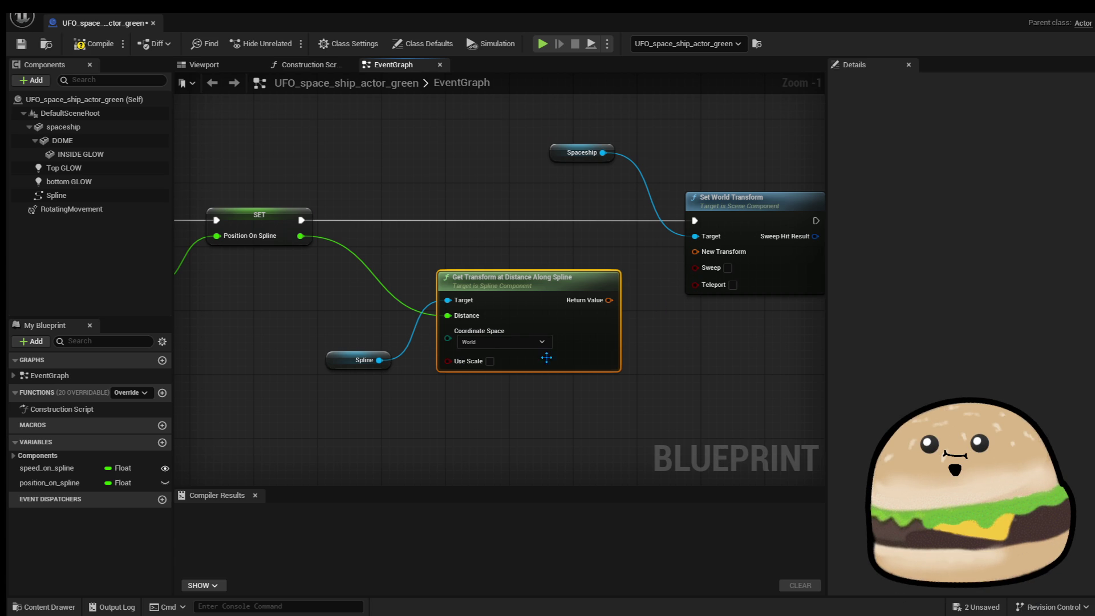
click(516, 432)
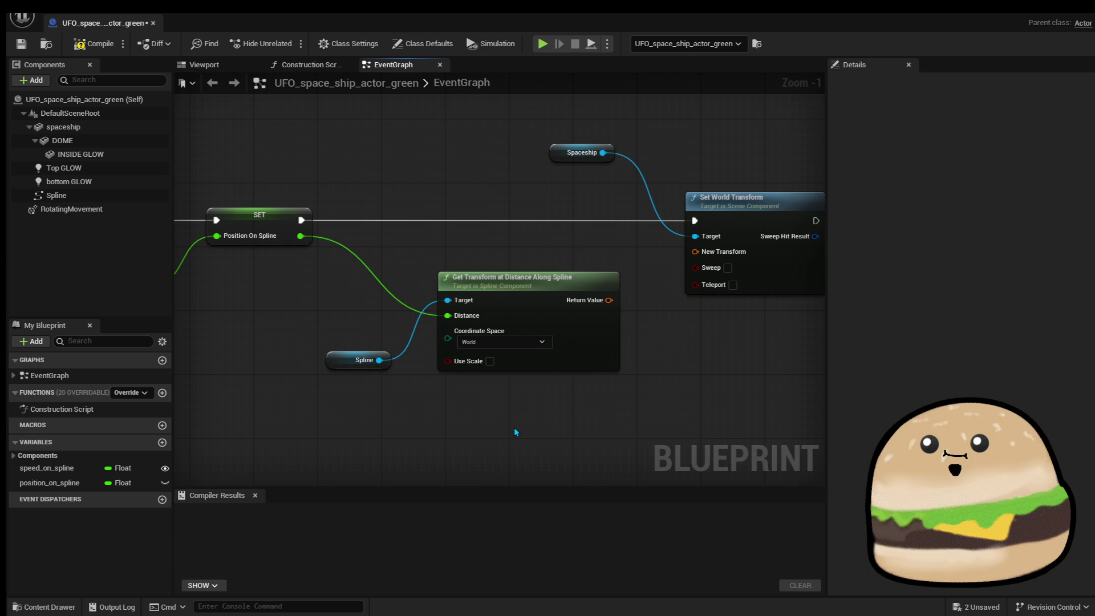
key(ctrl+z)
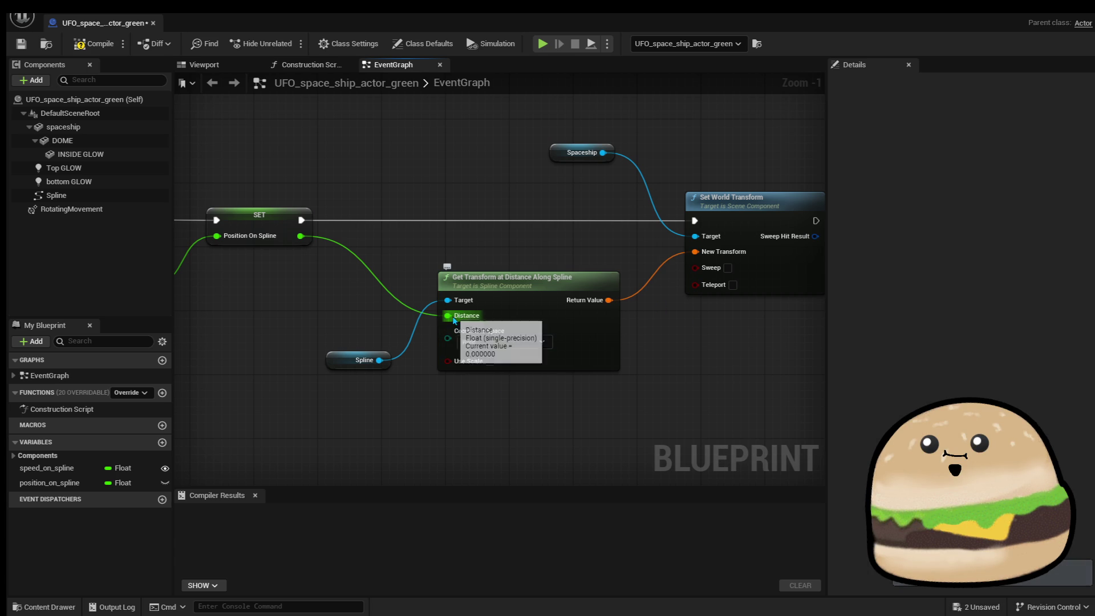
Disconnect Spline from Target, compile to see the error, then reconnect it and recompile.
right_click(448, 301)
click(483, 350)
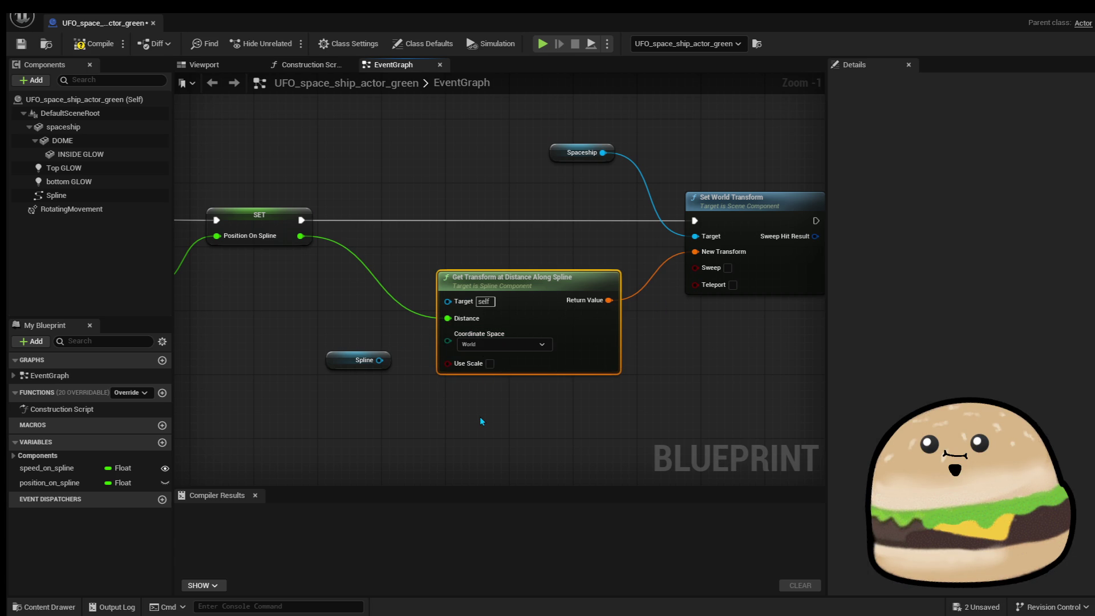
click(114, 42)
drag(379, 360, 455, 302)
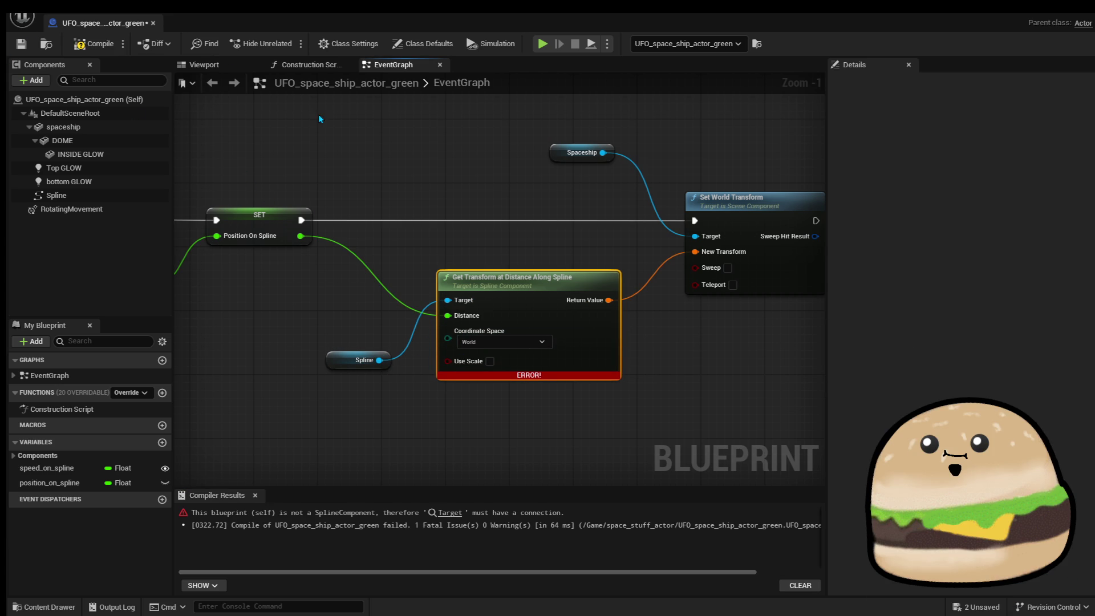
click(96, 44)
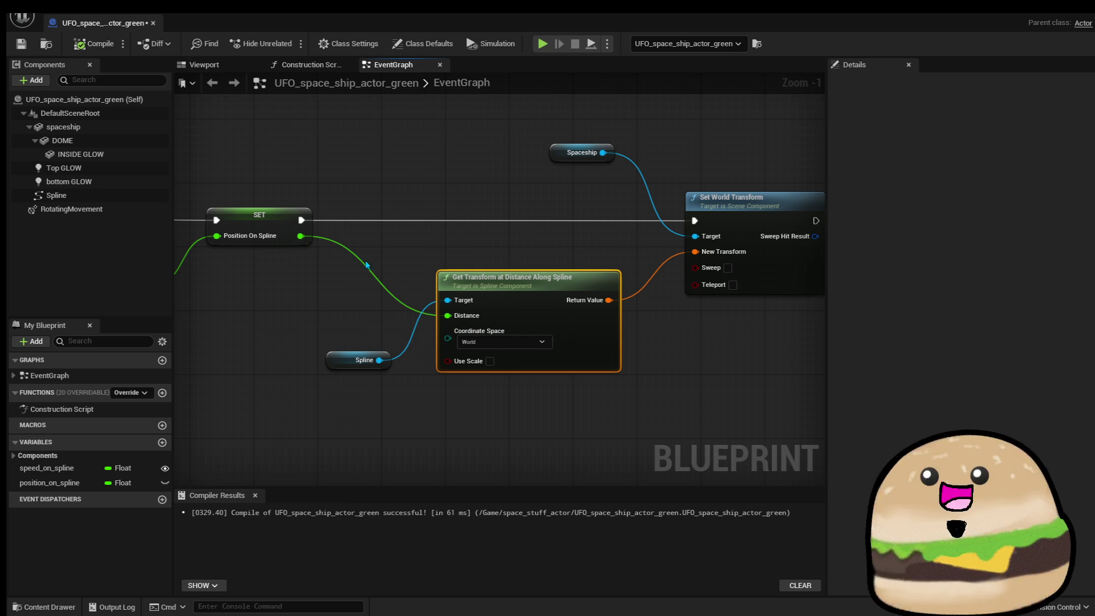
Move the Get Transform at Distance Along Spline node slightly lower and to the left.
scroll(421, 257, down, 3)
scroll(487, 213, up, 3)
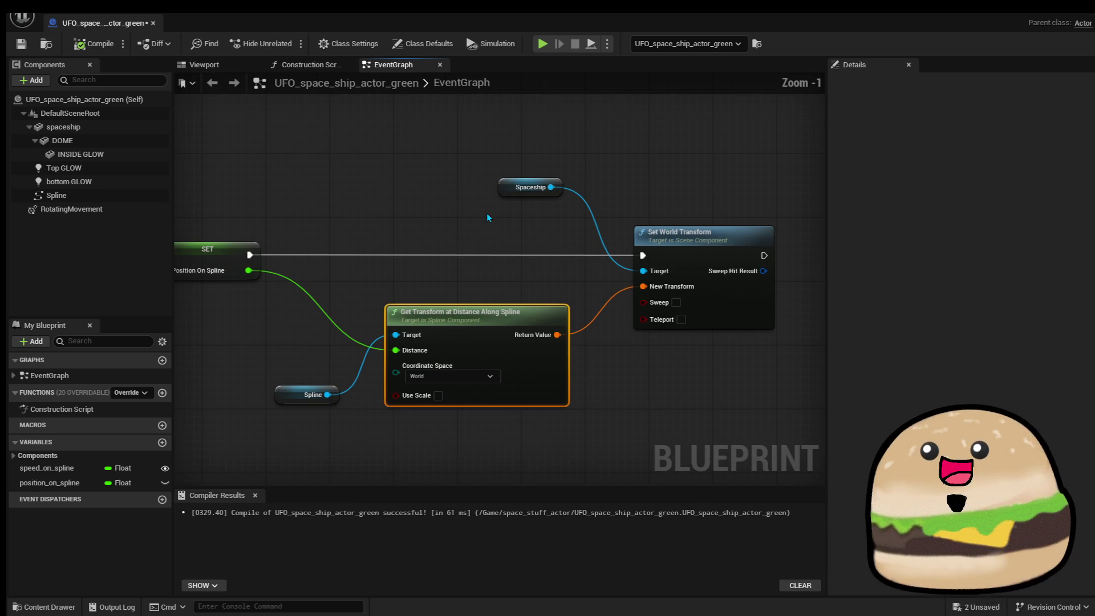
drag(461, 213, 527, 166)
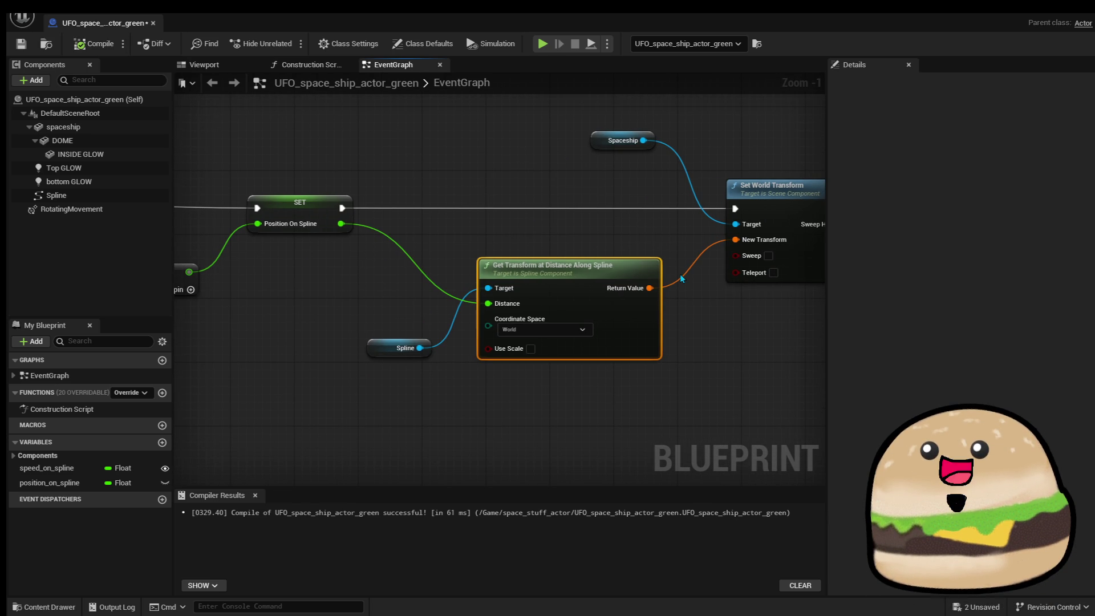
drag(350, 178, 736, 201)
mouse_move(531, 289)
mouse_down()
mouse_move(329, 283)
mouse_move(142, 244)
mouse_up()
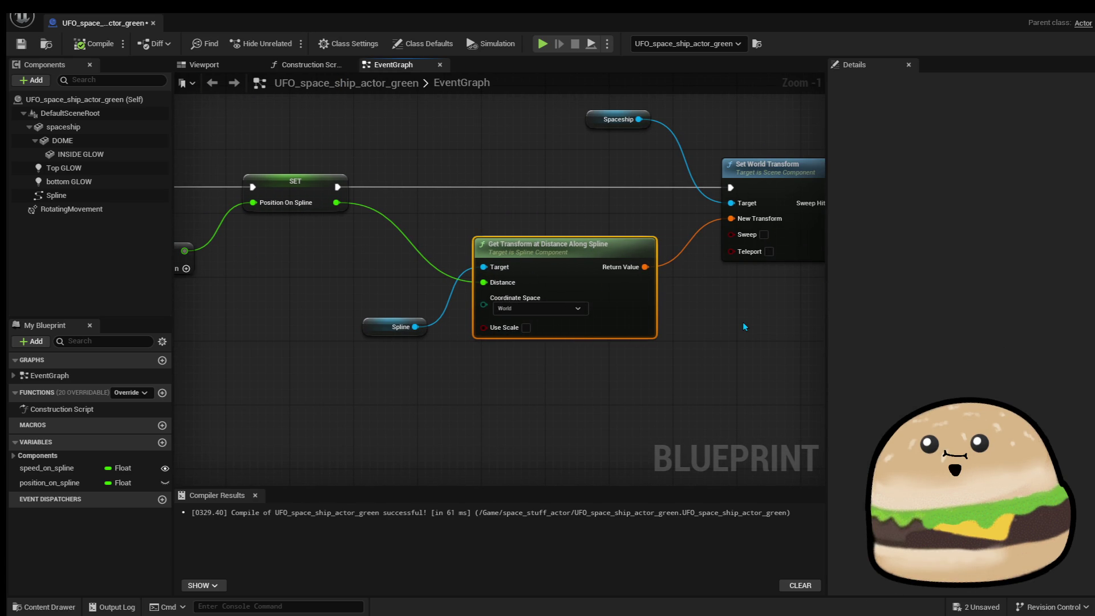
drag(744, 320, 638, 338)
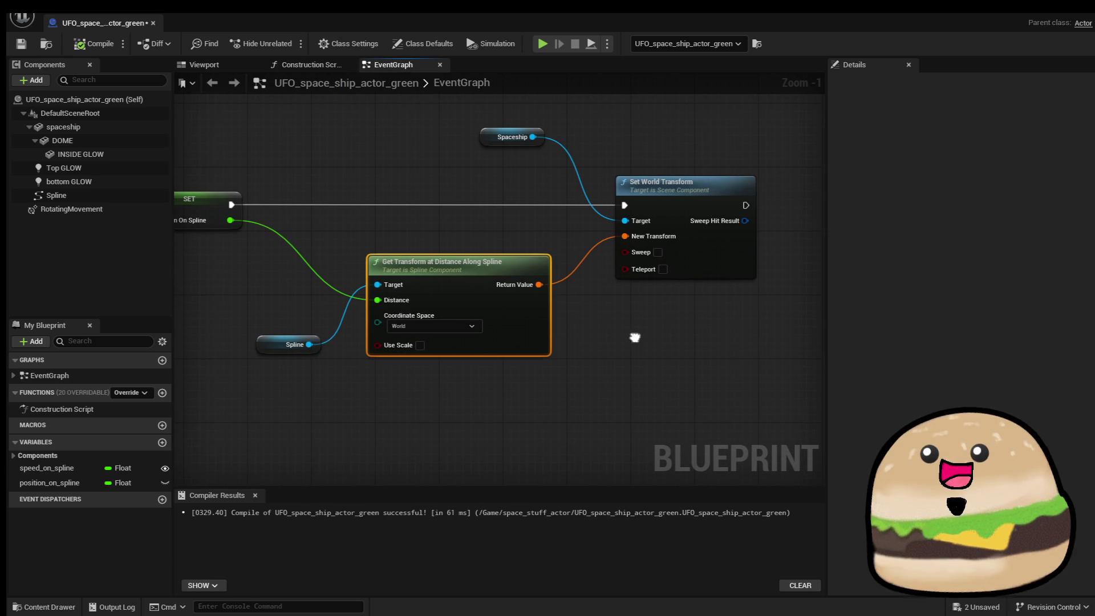
mouse_move(452, 263)
mouse_down()
mouse_move(470, 266)
mouse_move(460, 268)
mouse_up()
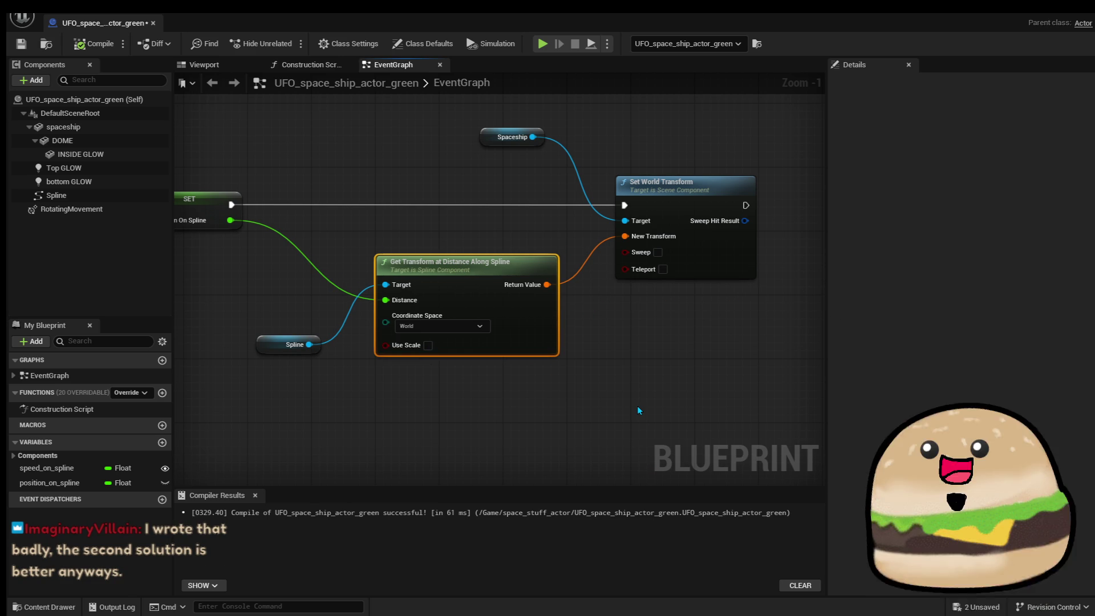
drag(633, 380, 665, 367)
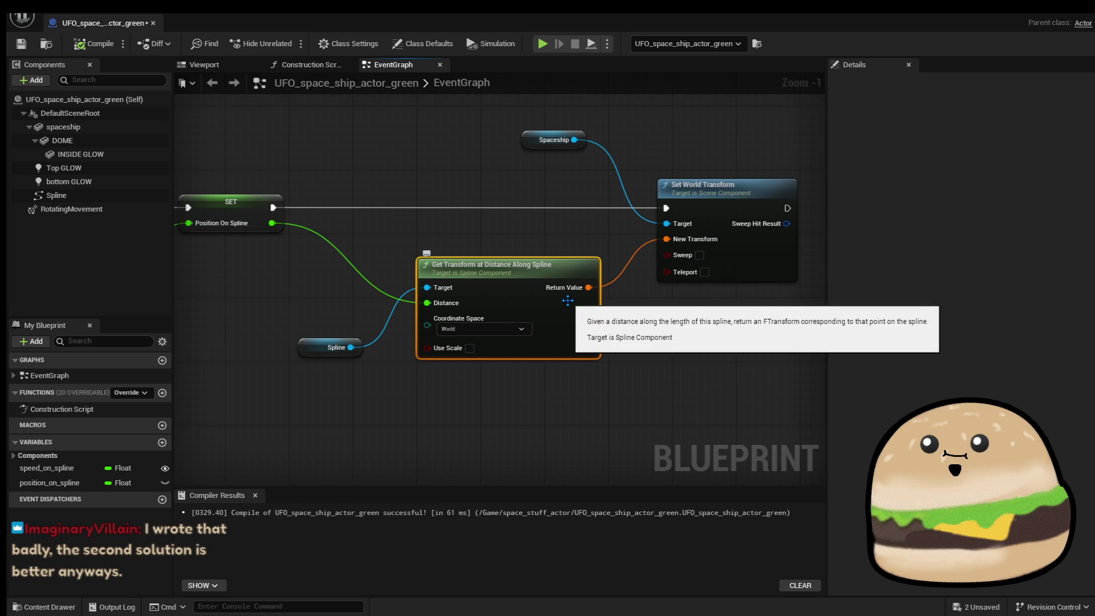
drag(568, 301, 544, 310)
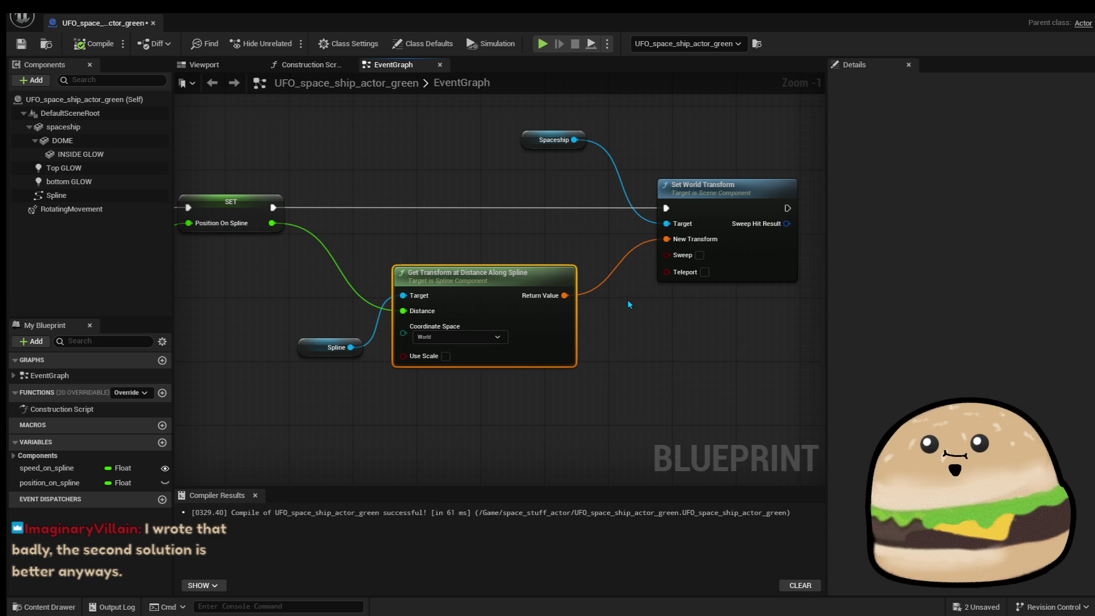
Box-select the Spaceship and Set World Transform nodes and drag them farther right.
right_click(568, 301)
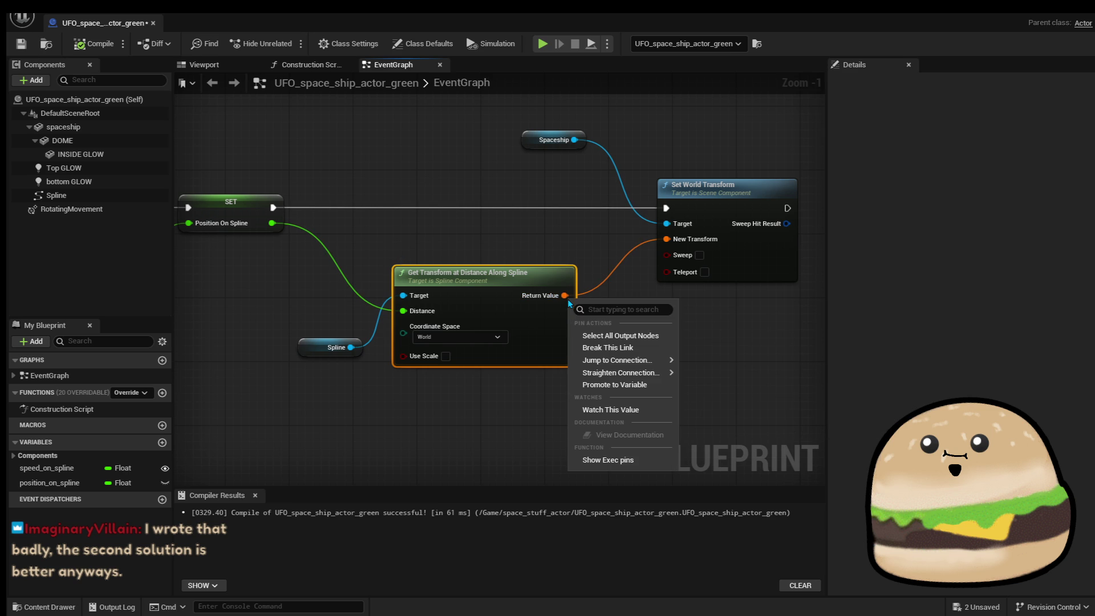
mouse_move(633, 359)
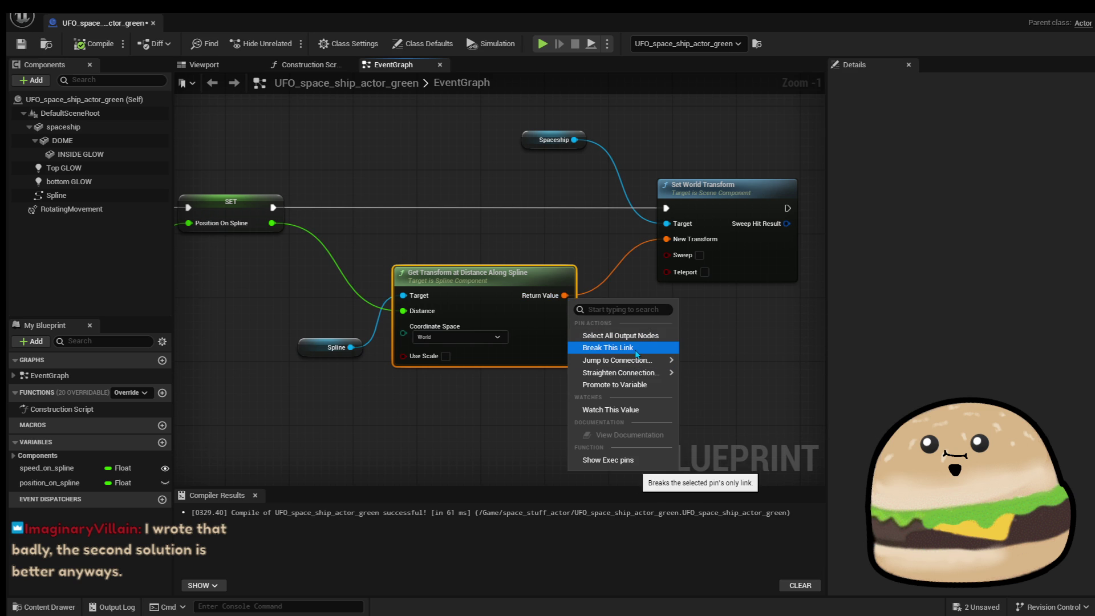
click(551, 211)
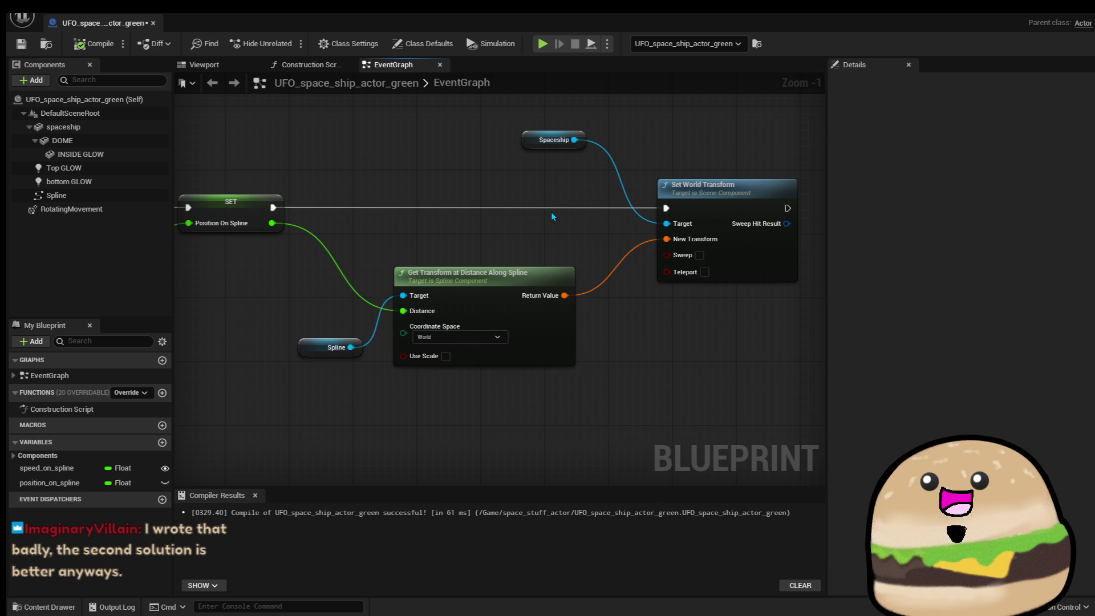
drag(323, 392, 572, 317)
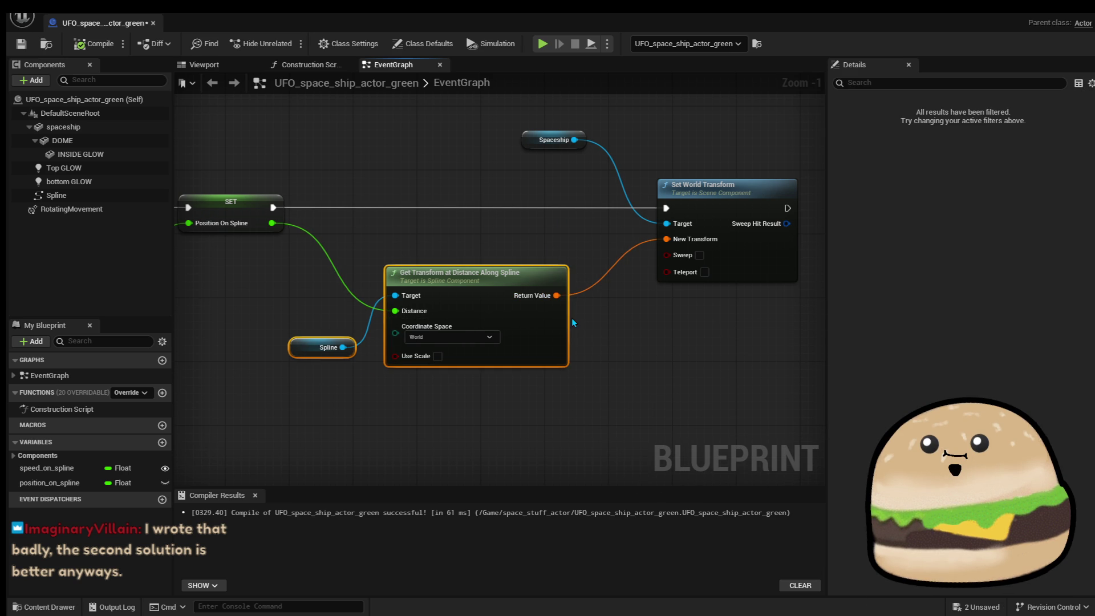
scroll(620, 313, down, 1)
mouse_move(422, 146)
mouse_down()
mouse_move(616, 287)
mouse_move(617, 276)
mouse_move(706, 276)
mouse_up()
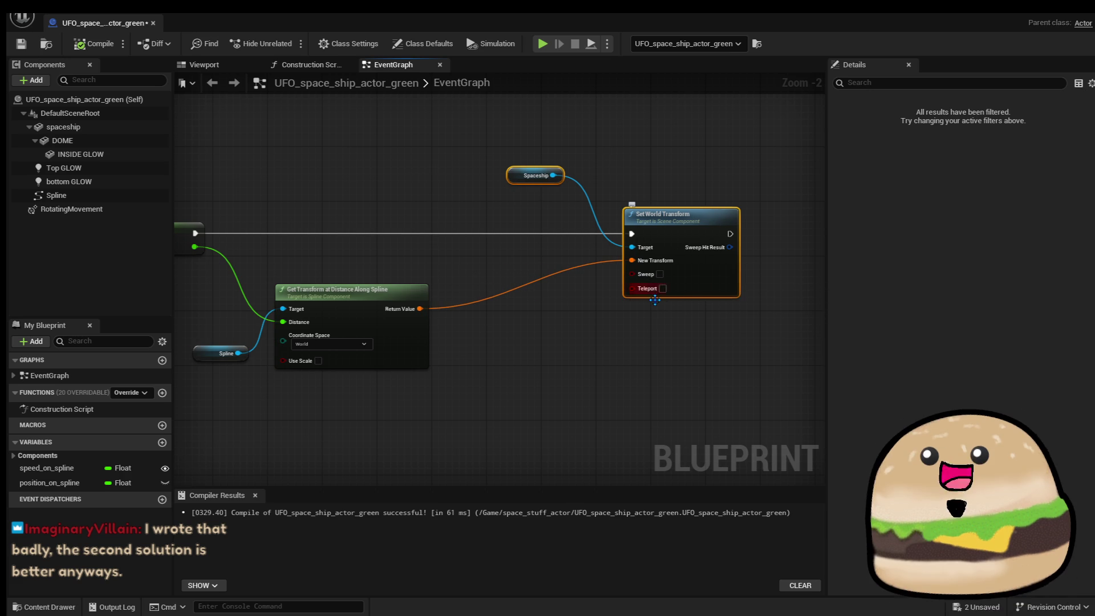
click(557, 356)
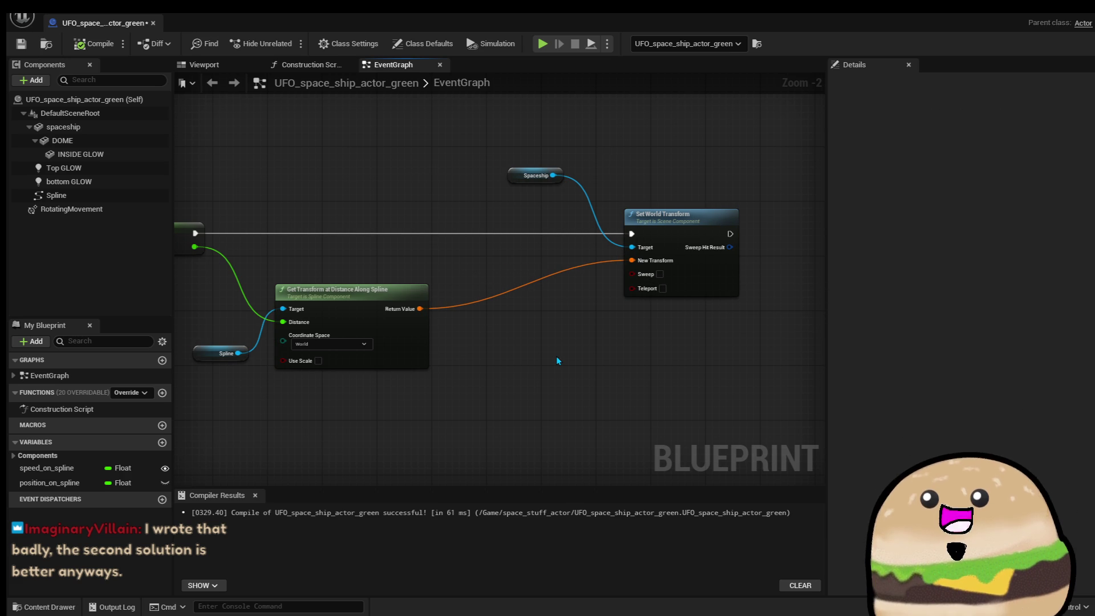
drag(576, 343, 689, 352)
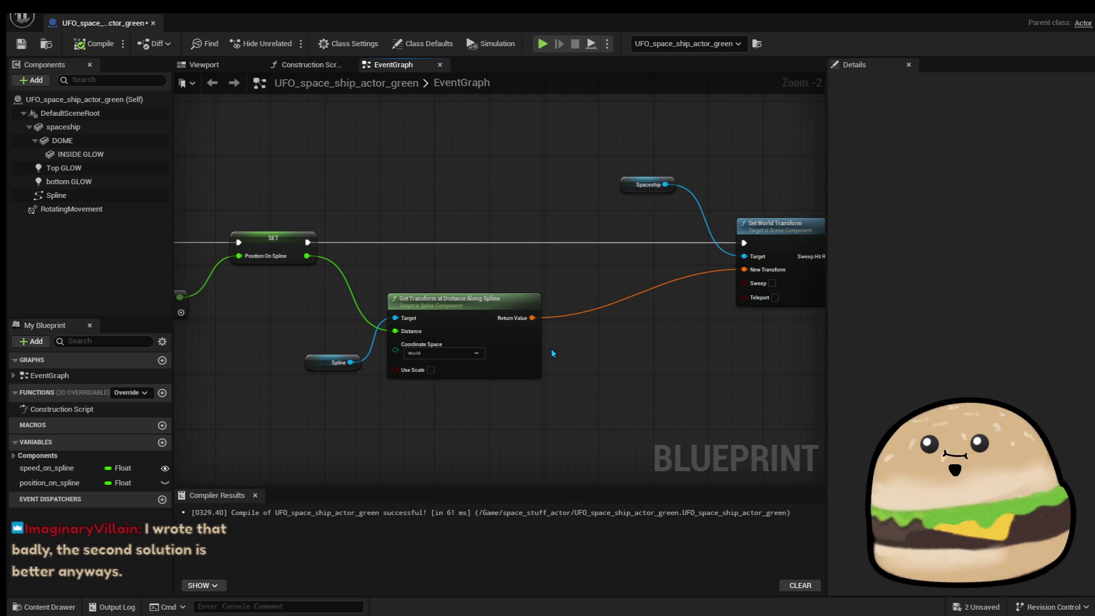
scroll(570, 348, up, 1)
scroll(690, 340, up, 1)
drag(703, 315, 726, 317)
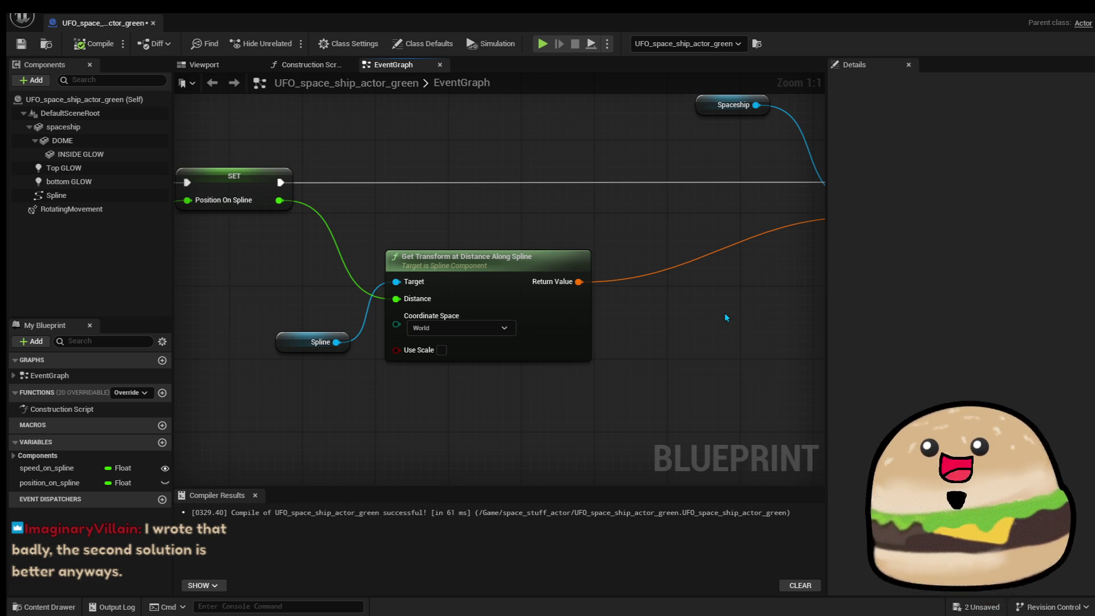
Break the Spline output's link to the Target input and move the Spline node lower.
right_click(336, 342)
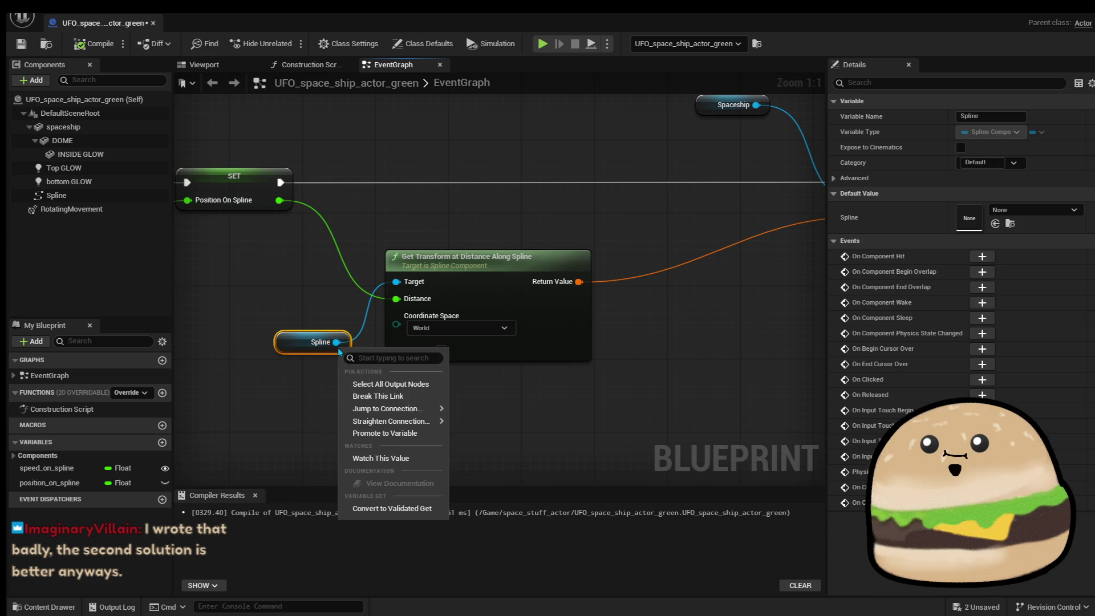
click(368, 395)
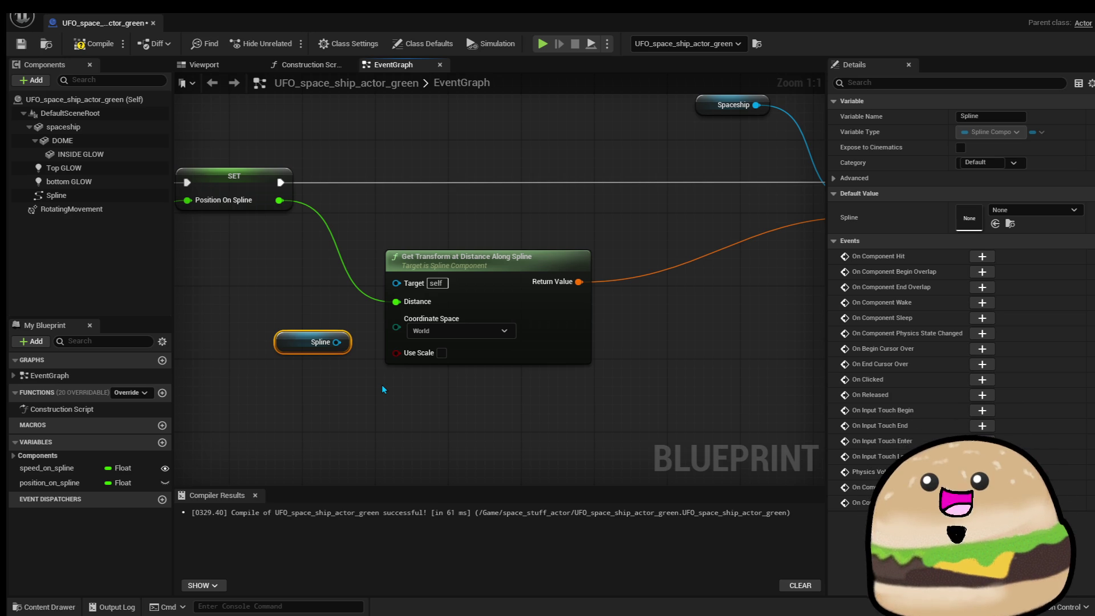
drag(303, 352, 287, 375)
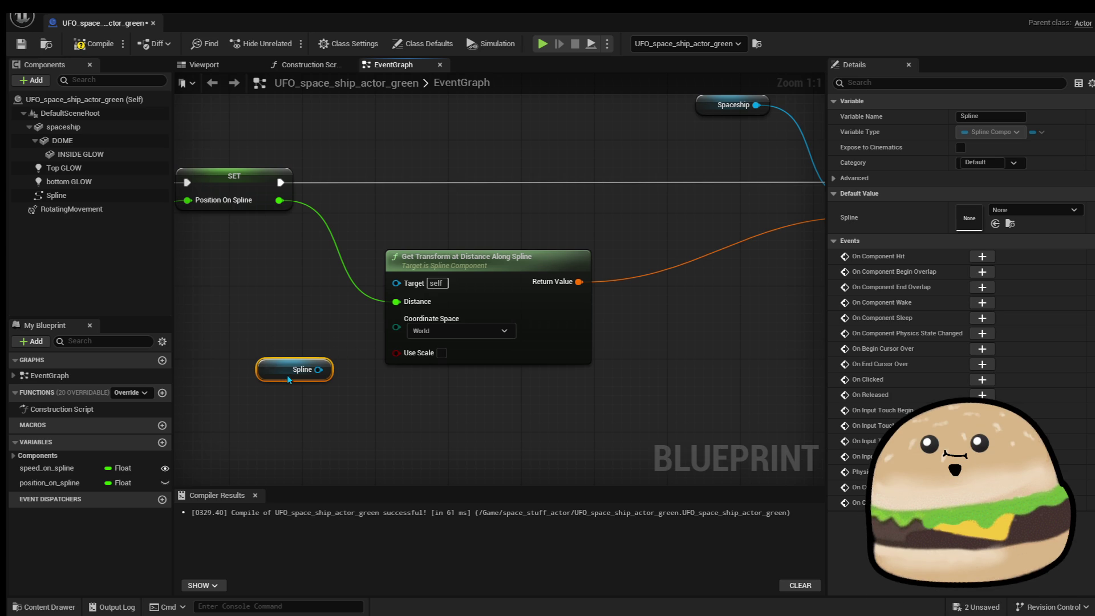
mouse_move(238, 269)
mouse_down()
mouse_move(297, 309)
mouse_move(623, 354)
mouse_up()
scroll(623, 353, down, 2)
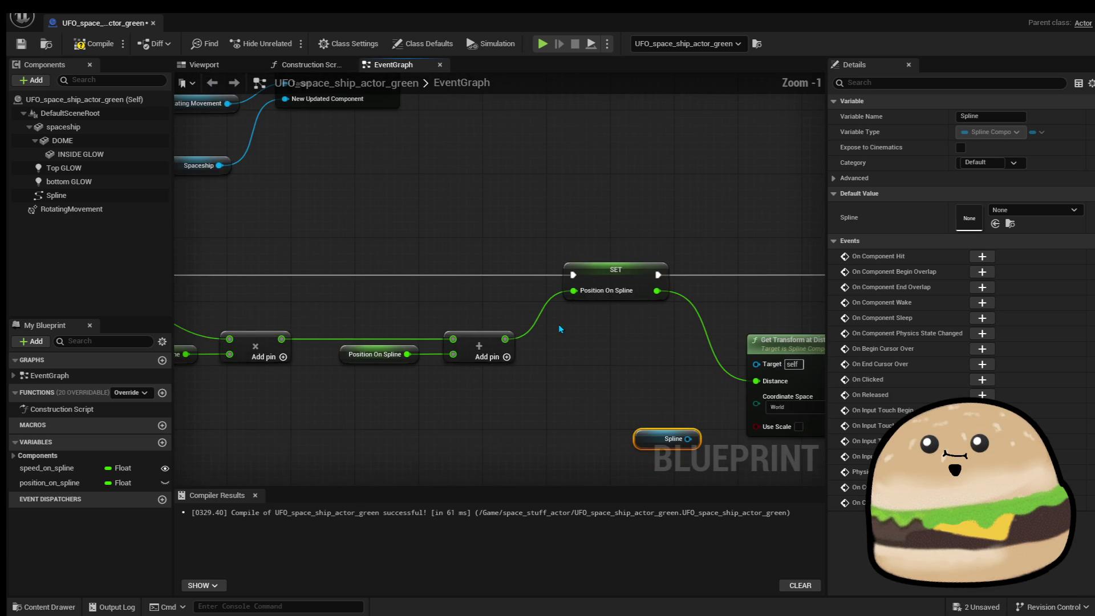
Show the RotatingMovement component's Details with its 0, 0, 360 rotation rate, then return to Get Transform.
mouse_move(286, 197)
mouse_down()
mouse_move(291, 218)
mouse_move(391, 283)
mouse_up()
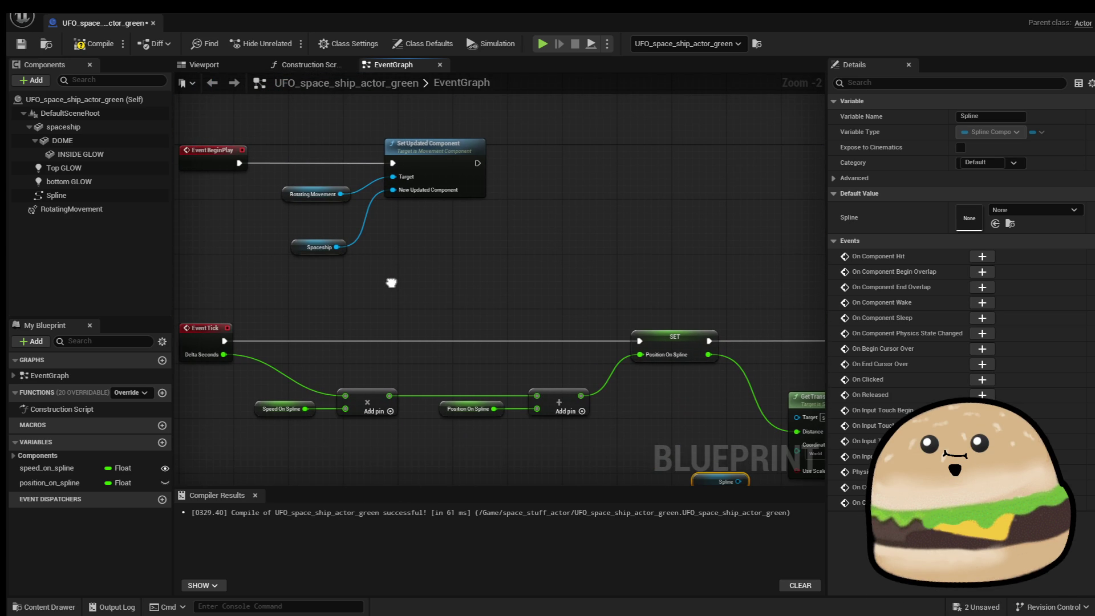
click(284, 196)
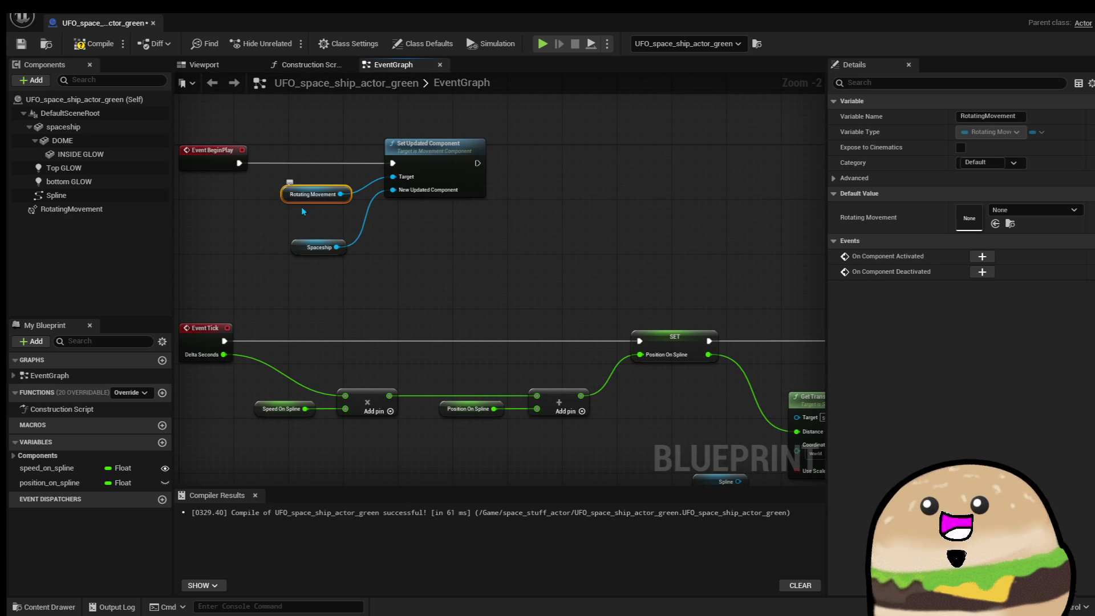
click(112, 212)
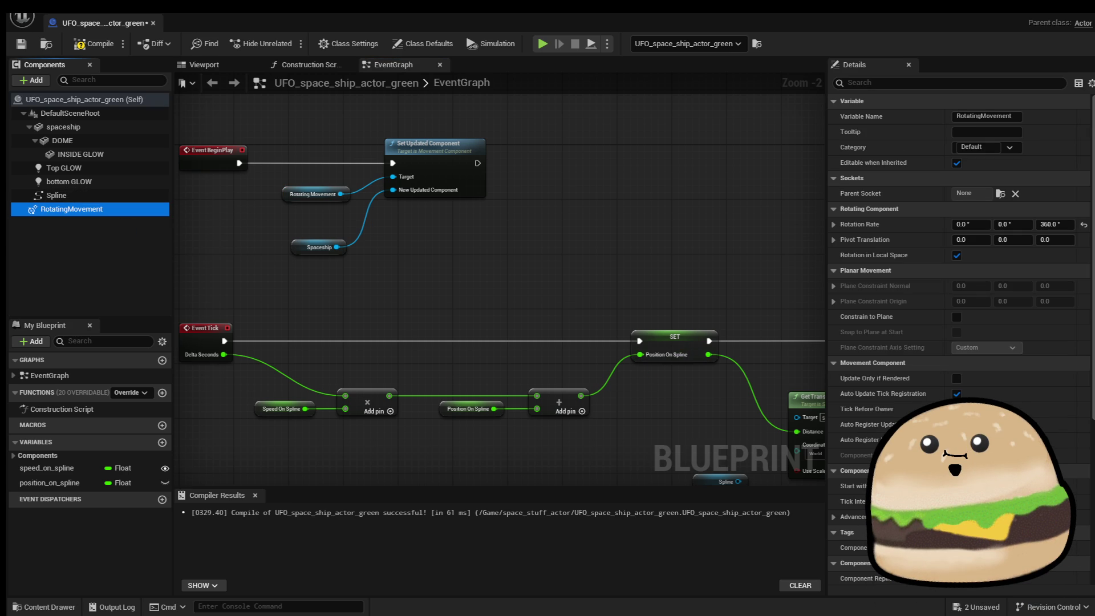
scroll(958, 339, down, 10)
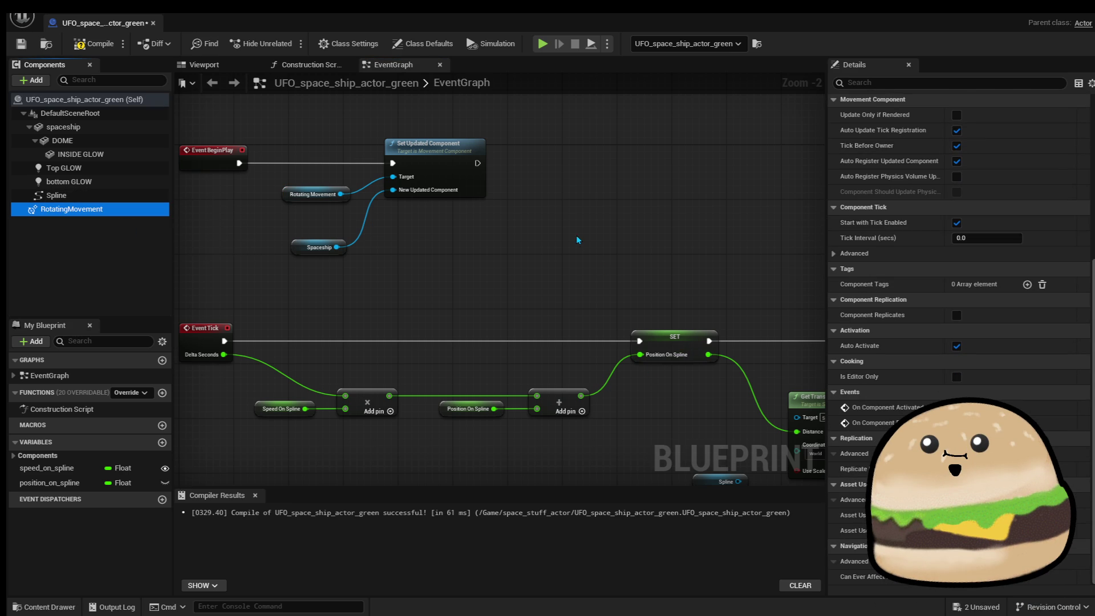
mouse_move(717, 272)
mouse_down()
mouse_move(379, 176)
mouse_move(399, 173)
mouse_up()
scroll(509, 381, up, 2)
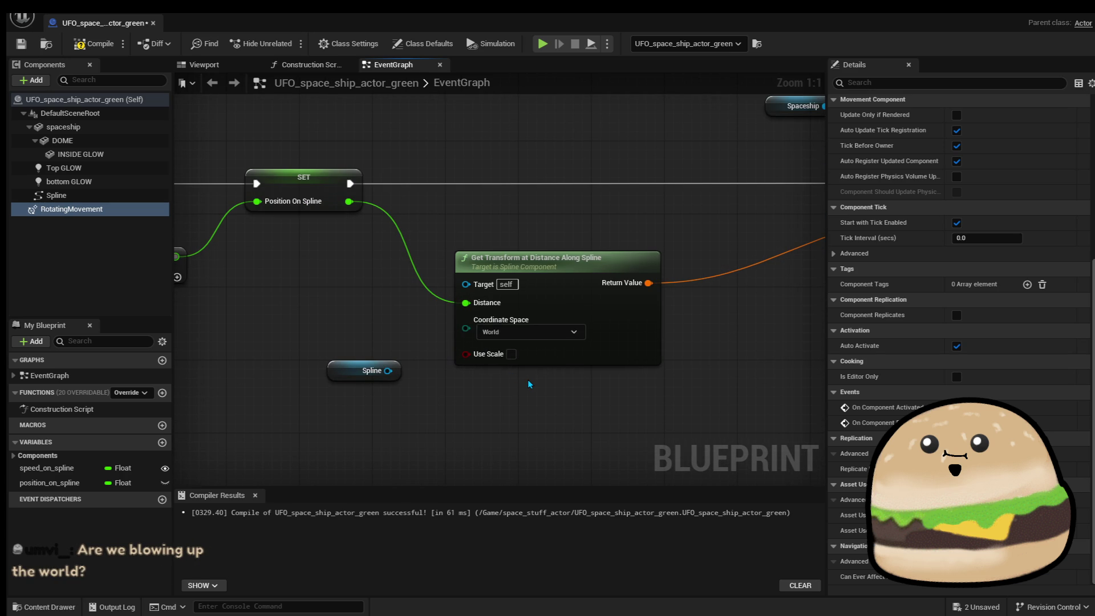
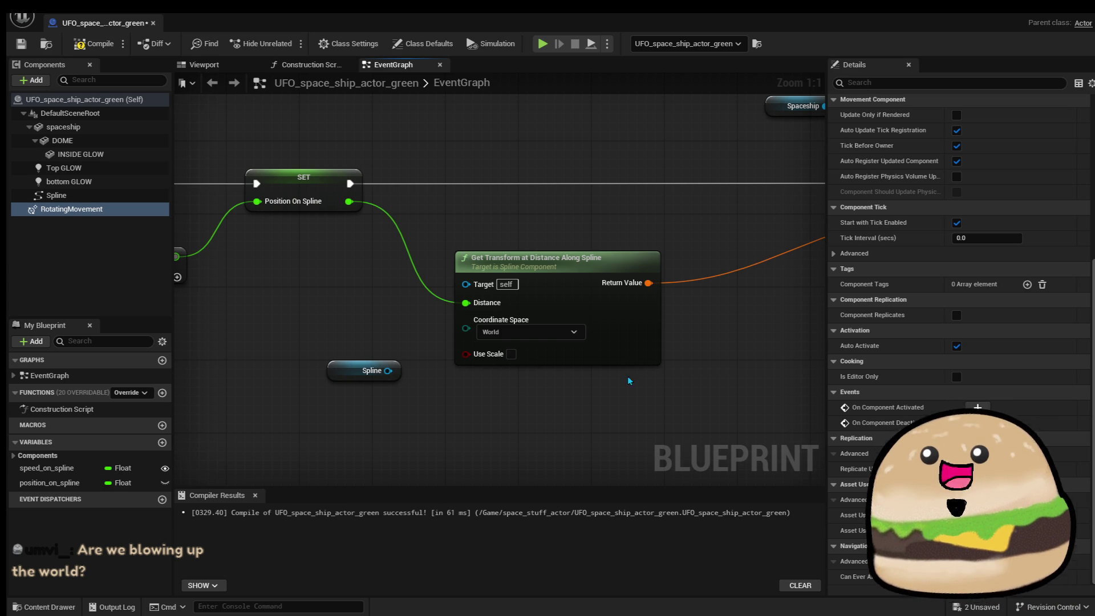
Recompile the UFO blueprint to check it for errors.
scroll(703, 378, down, 1)
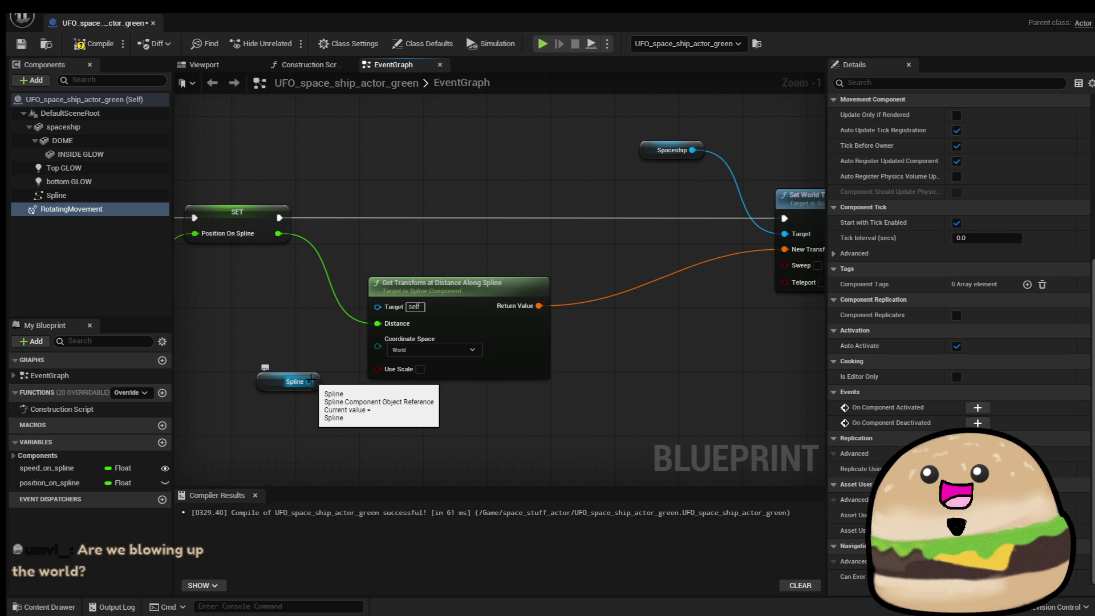
click(92, 50)
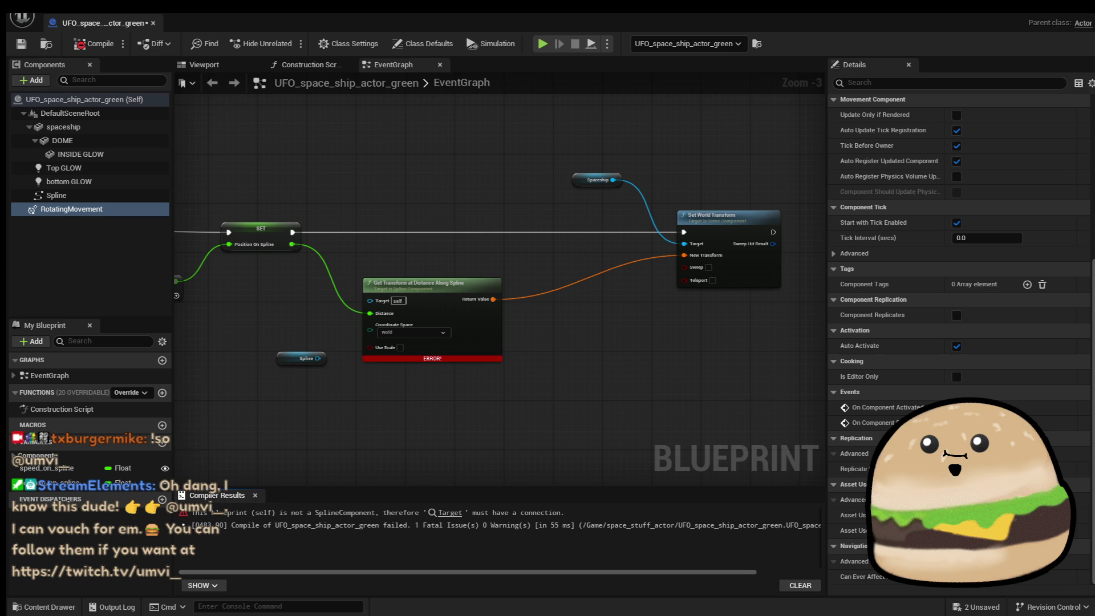
scroll(431, 401, up, 2)
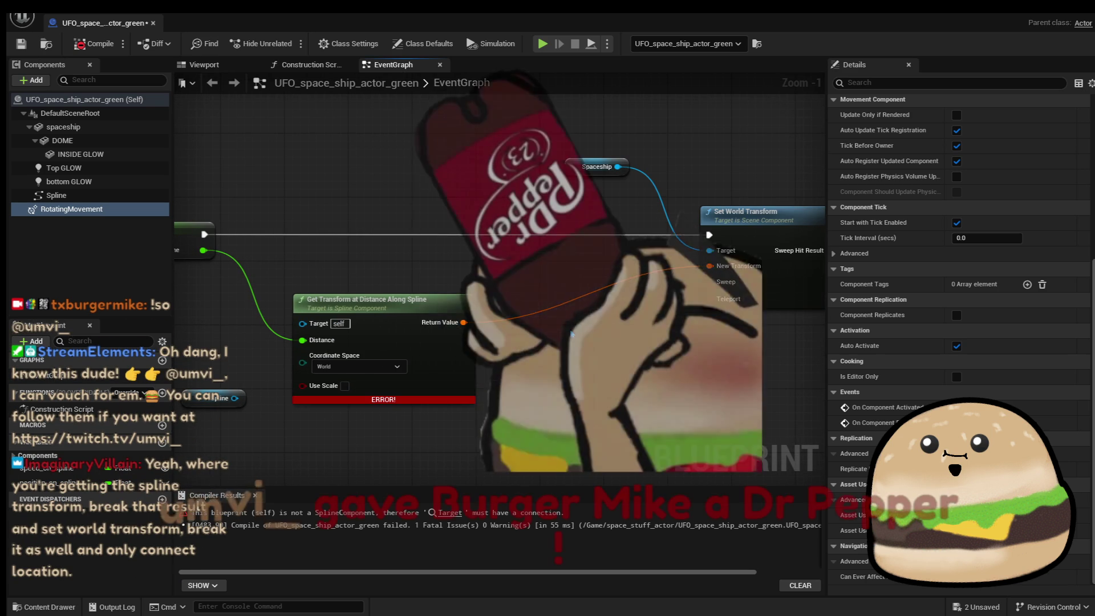
scroll(410, 308, down, 2)
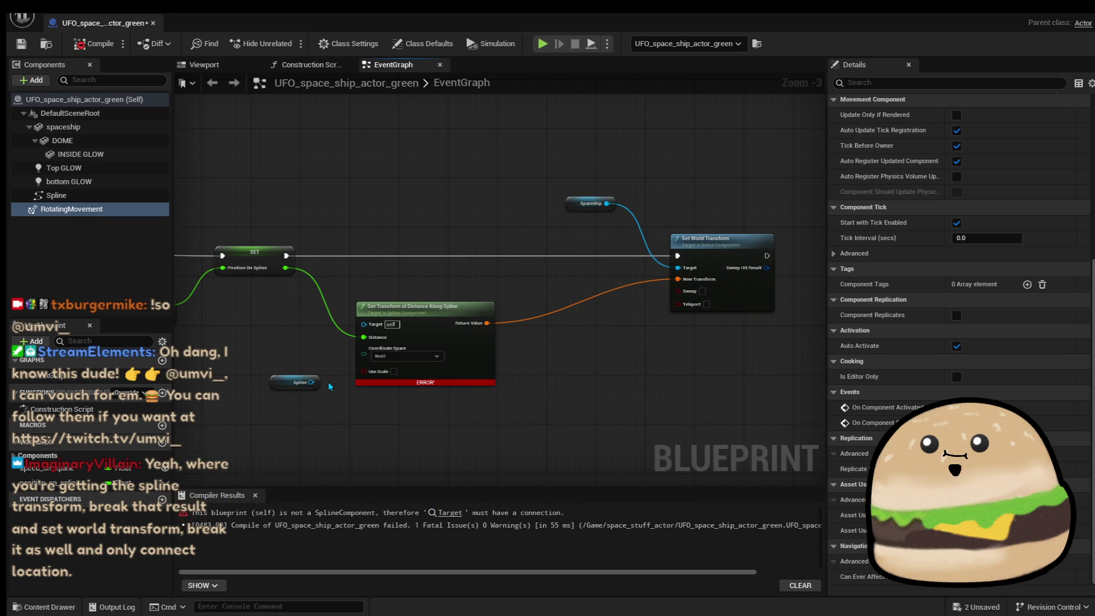
scroll(327, 387, up, 3)
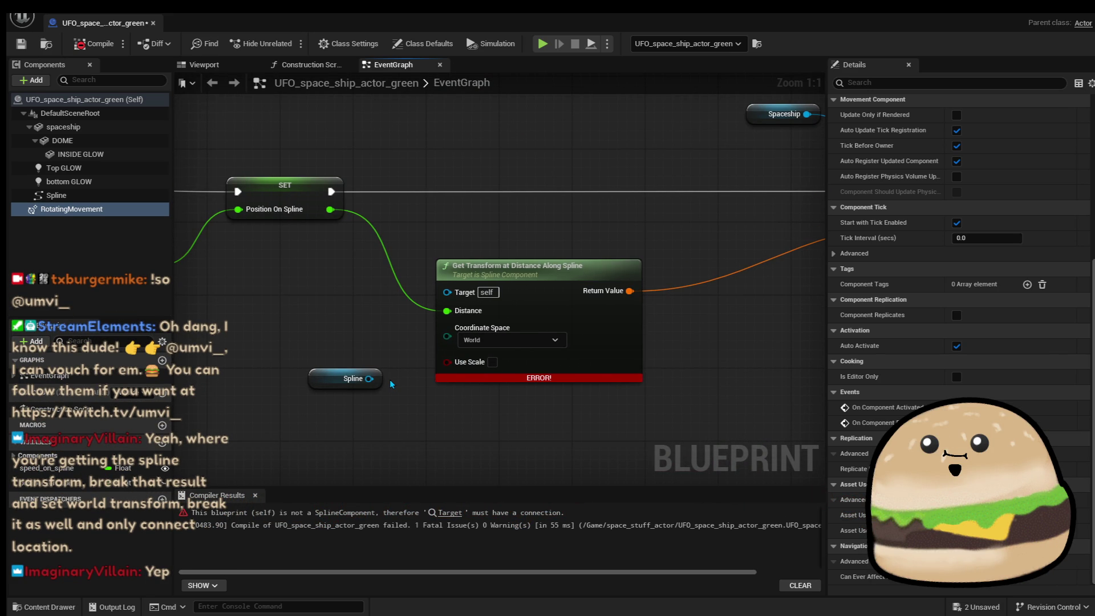
Recompile, read the Target-needs-connection error, and wire Spline into Get Transform at Distance Along Spline's Target.
click(94, 43)
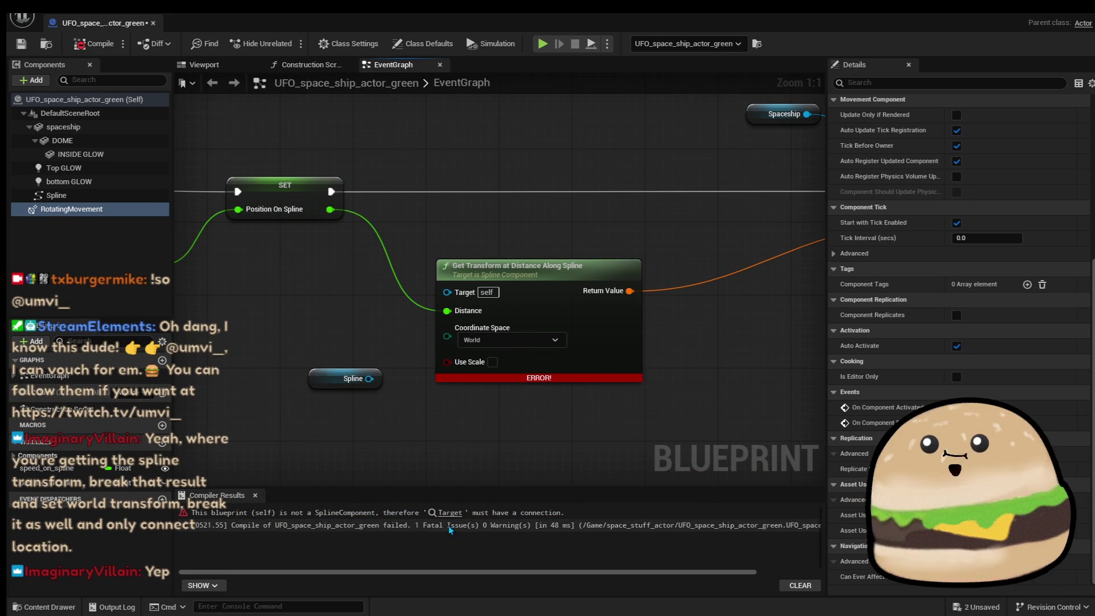
click(262, 512)
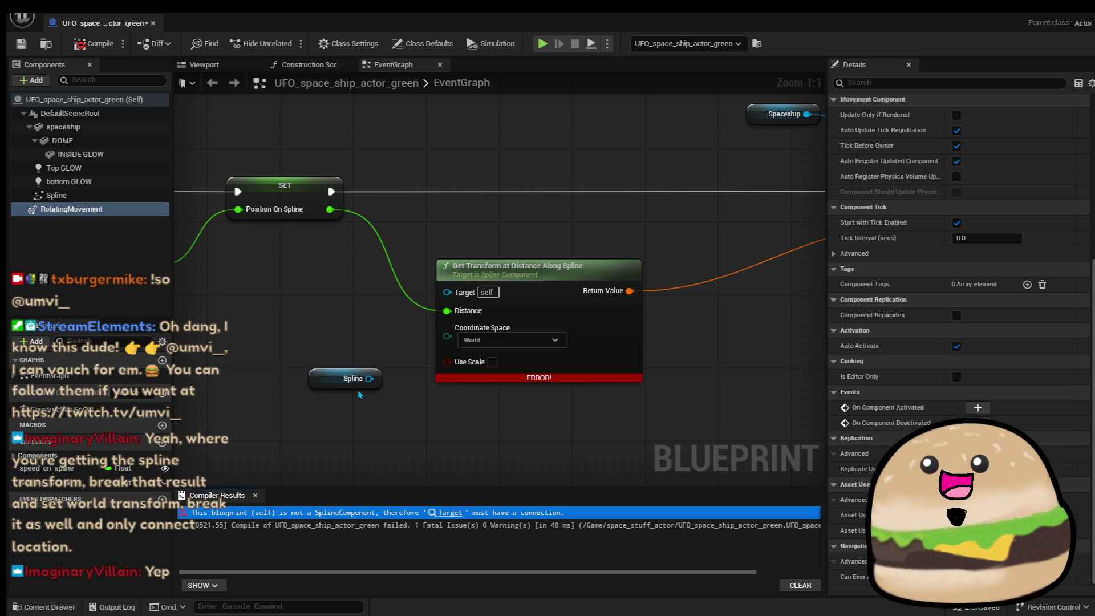
drag(369, 379, 447, 291)
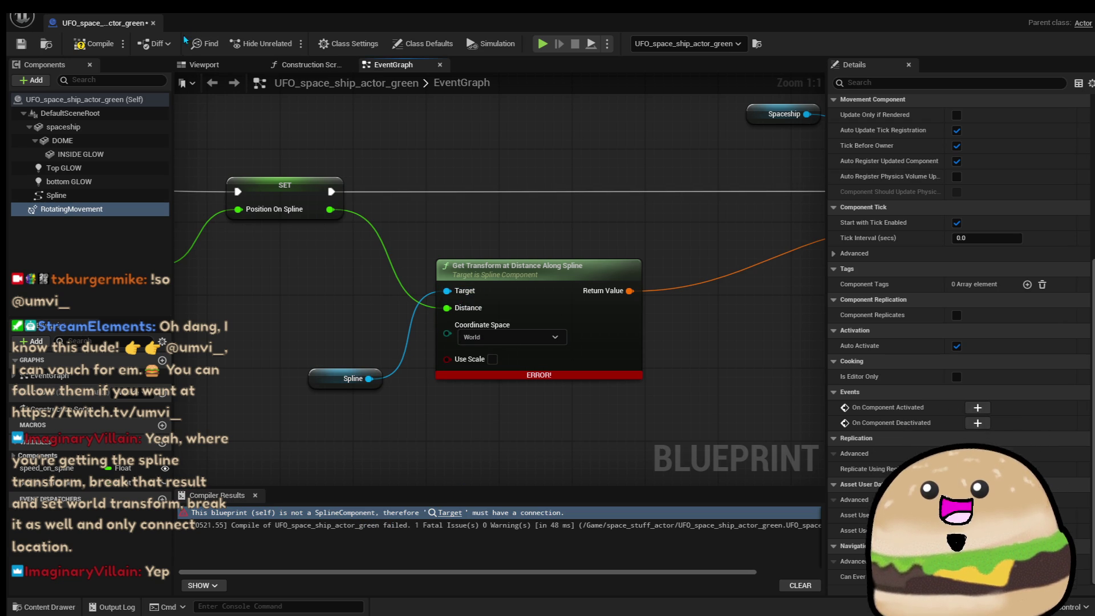
Recompile with Spline feeding the Target, then move the spline transform node slightly lower beside SET.
click(97, 47)
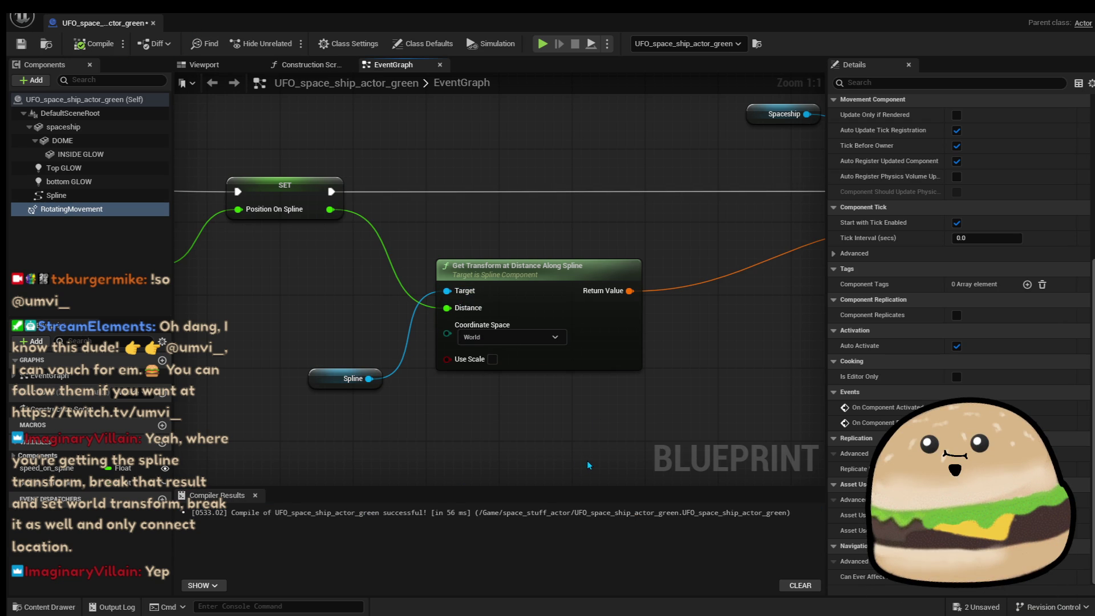
drag(648, 400, 590, 434)
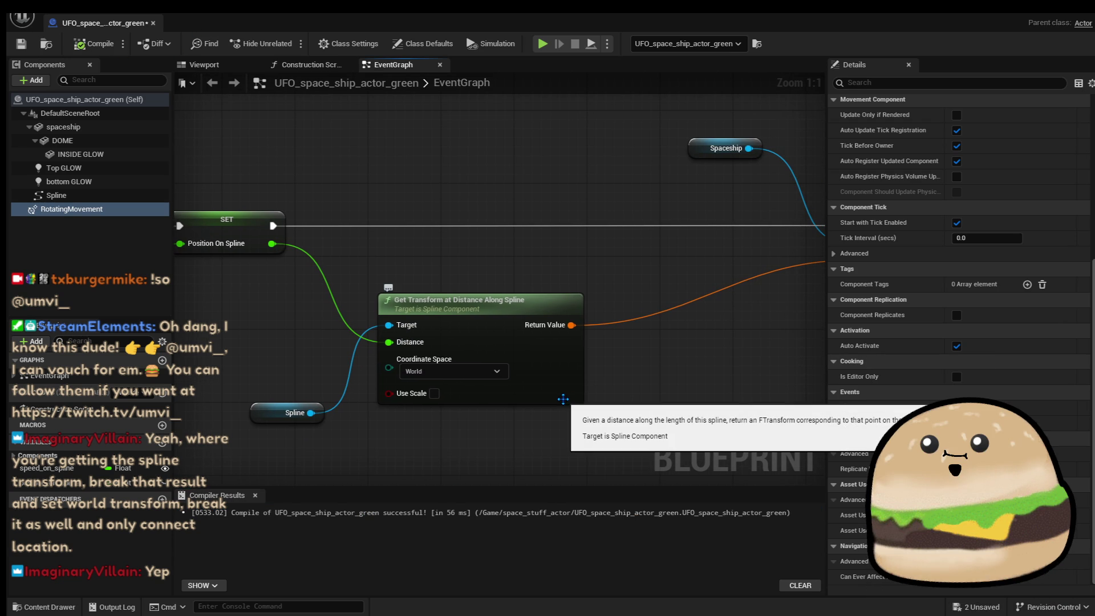
drag(563, 399, 549, 349)
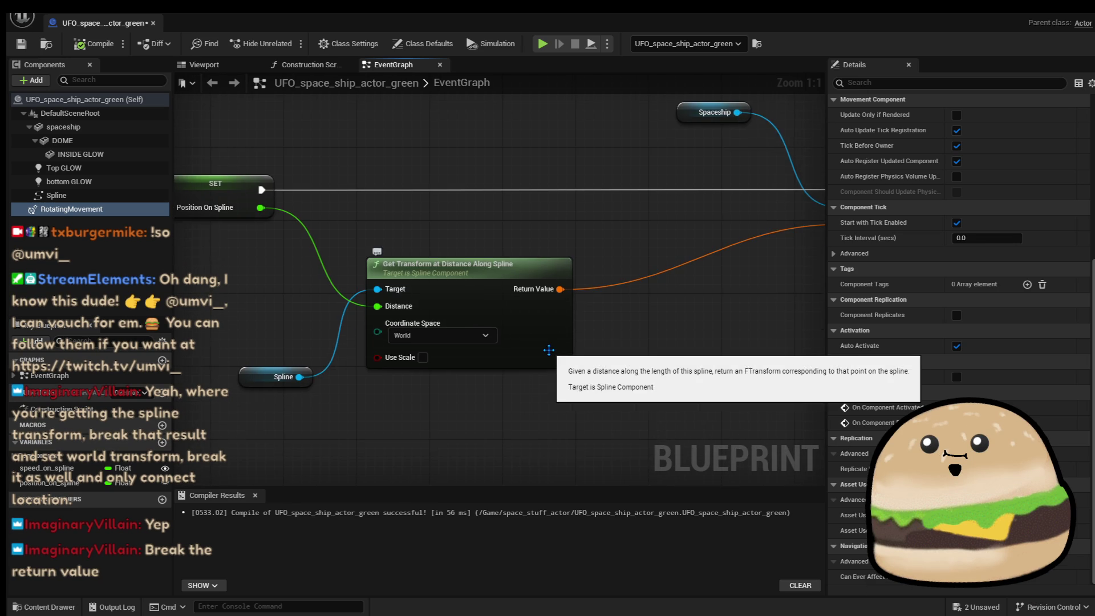
click(549, 349)
scroll(676, 347, down, 1)
mouse_move(677, 347)
mouse_down()
mouse_move(530, 358)
mouse_move(556, 353)
mouse_up()
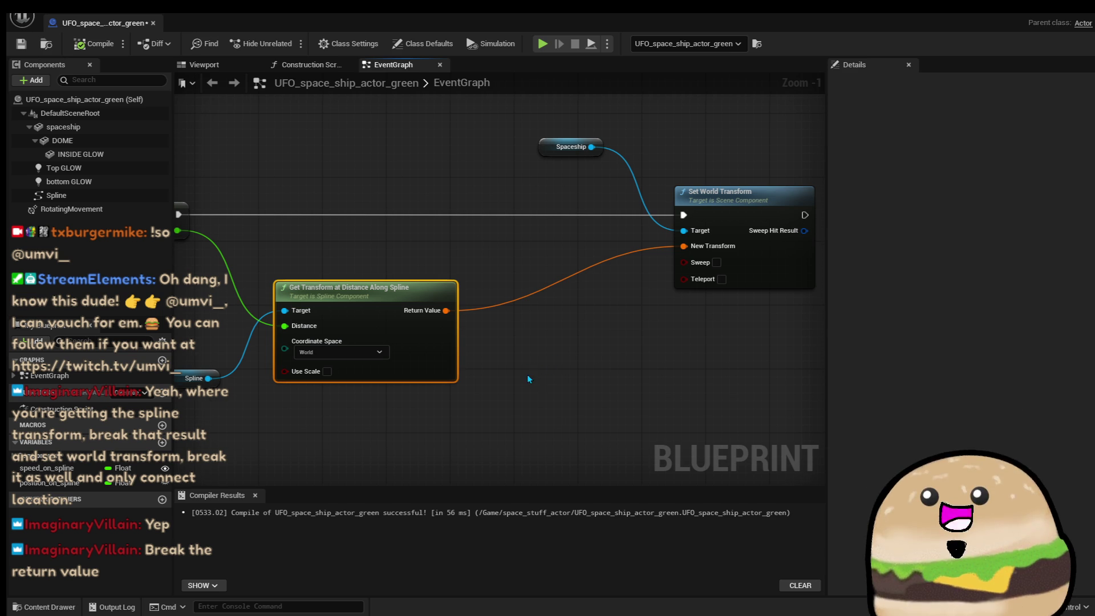
drag(527, 378, 638, 388)
drag(544, 359, 560, 391)
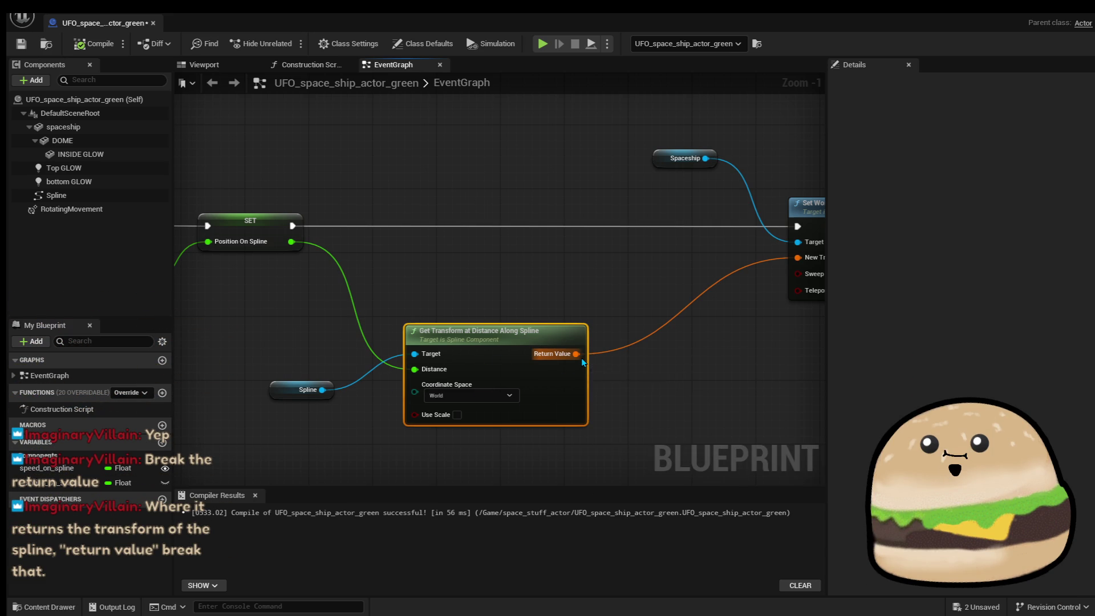
right_click(582, 359)
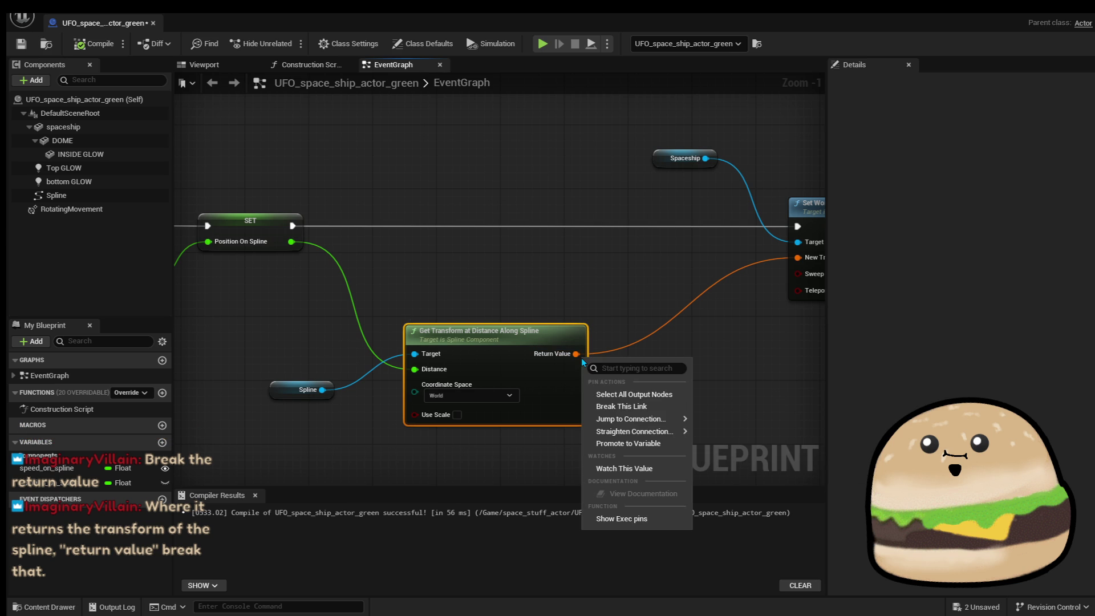
Break the Return Value link to Set World Transform, recompile, and locate the New Transform error.
click(614, 415)
drag(643, 398, 550, 401)
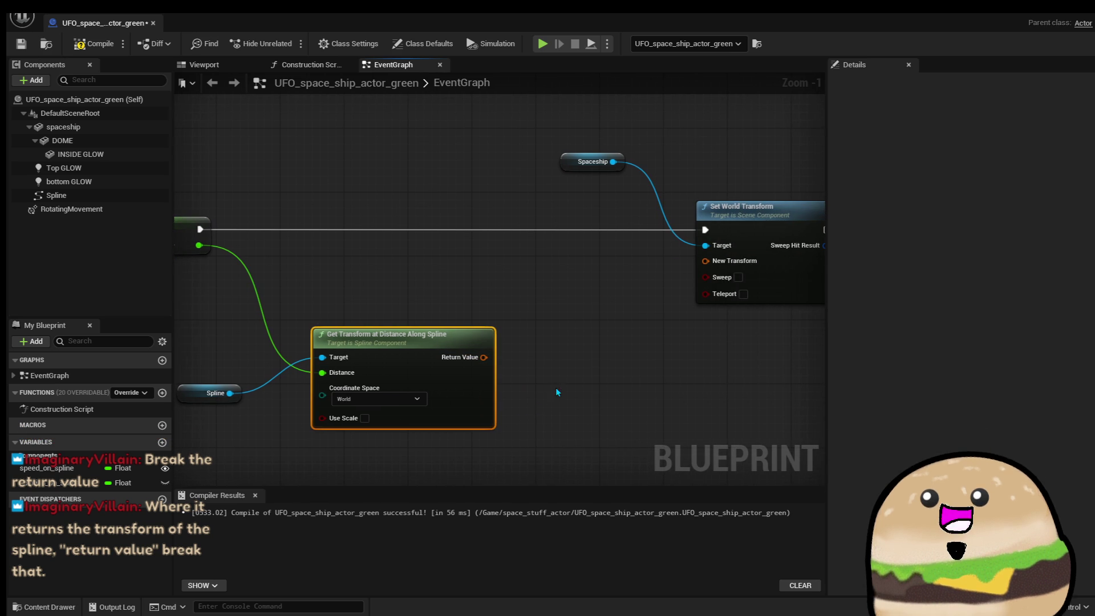
drag(317, 306, 245, 399)
drag(415, 357, 595, 335)
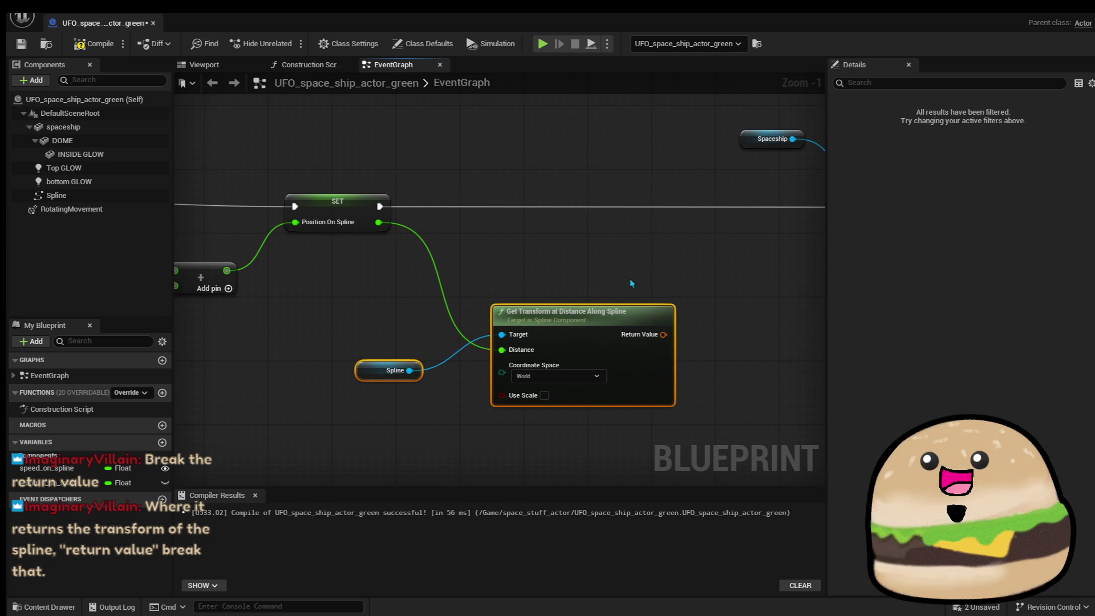
click(94, 43)
drag(650, 302, 498, 259)
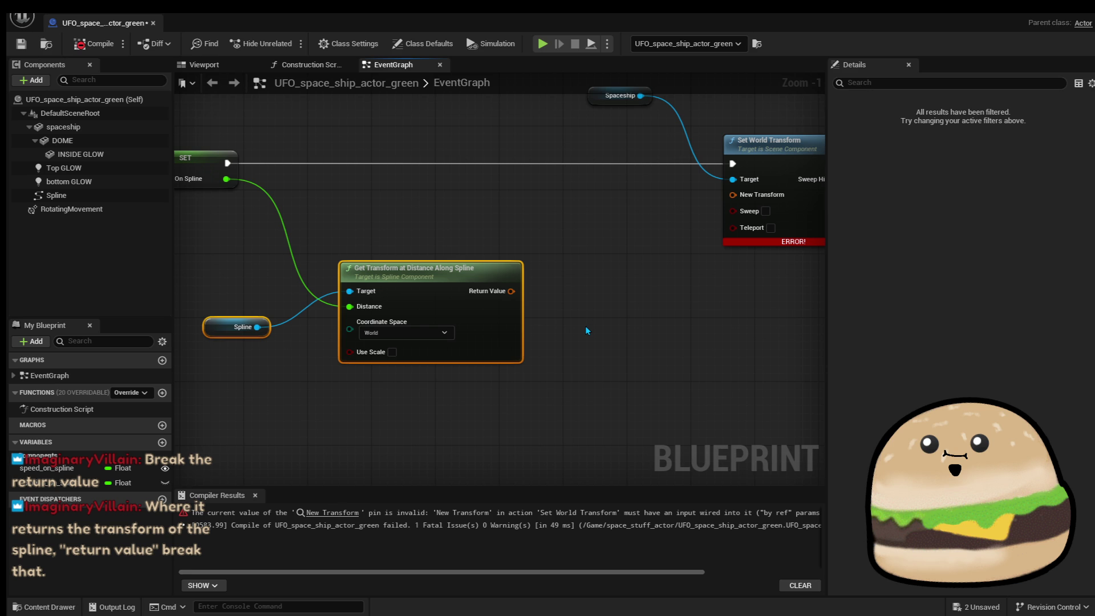
key(F7)
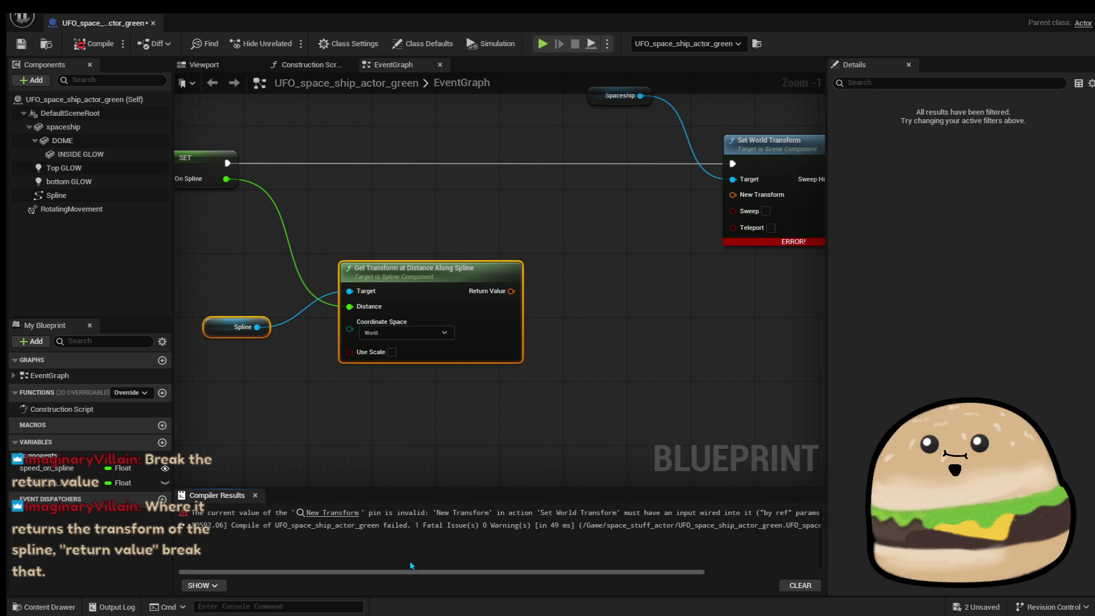
click(333, 511)
mouse_move(500, 371)
mouse_down()
mouse_move(687, 323)
mouse_move(756, 275)
mouse_up()
mouse_move(598, 344)
mouse_down()
mouse_move(709, 342)
mouse_move(691, 353)
mouse_up()
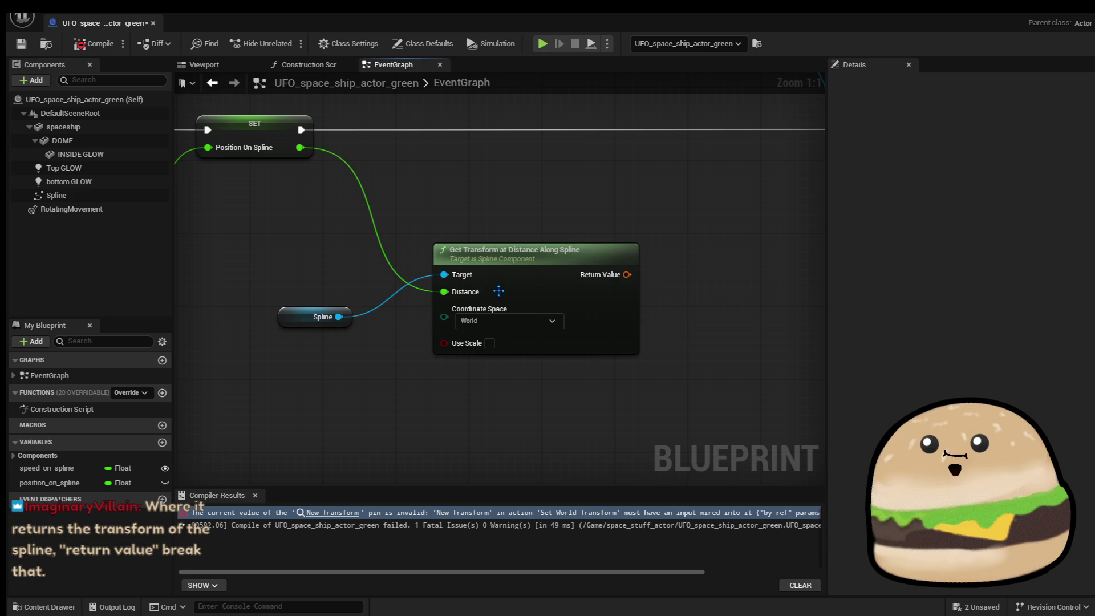
From Return Value, search 'set w' and add a Set World Transform (Spline) node, then recompile.
drag(626, 276, 668, 272)
text(set w)
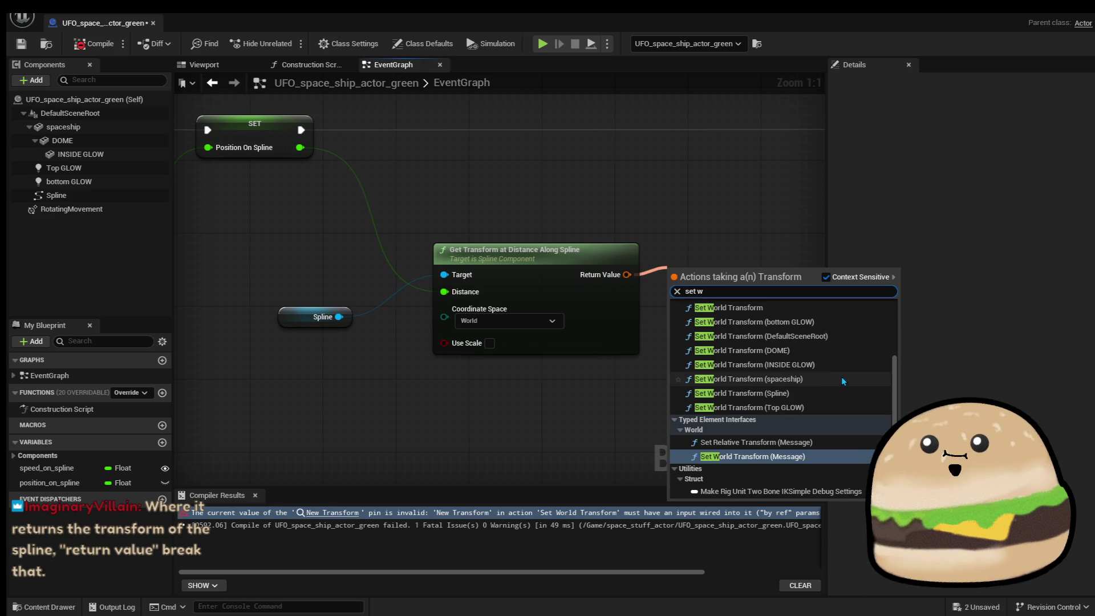
scroll(830, 384, up, 3)
scroll(827, 422, down, 3)
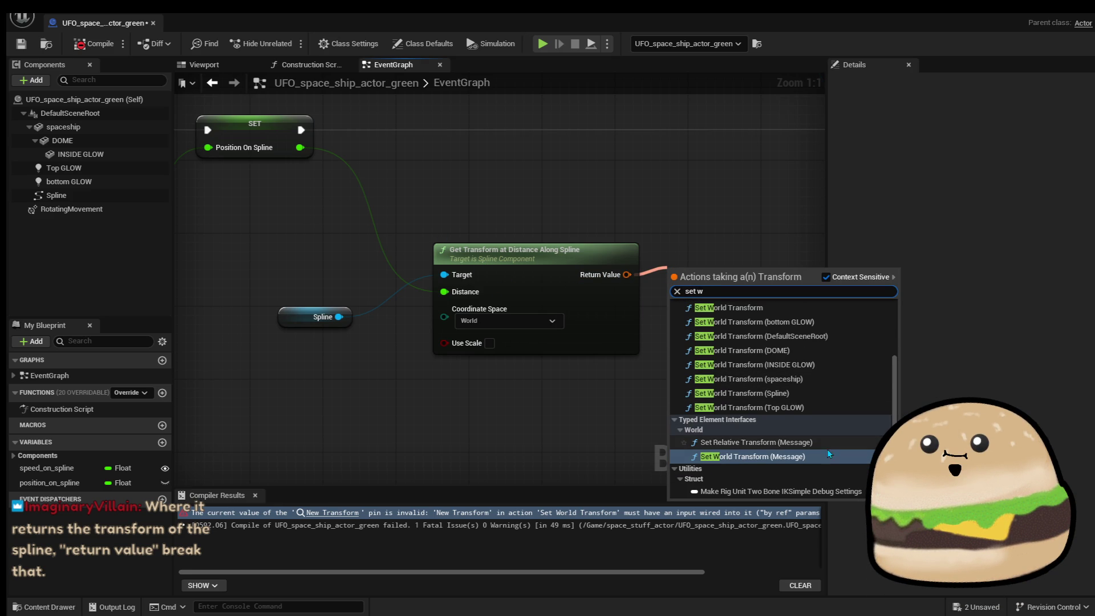
click(830, 399)
drag(748, 422, 653, 425)
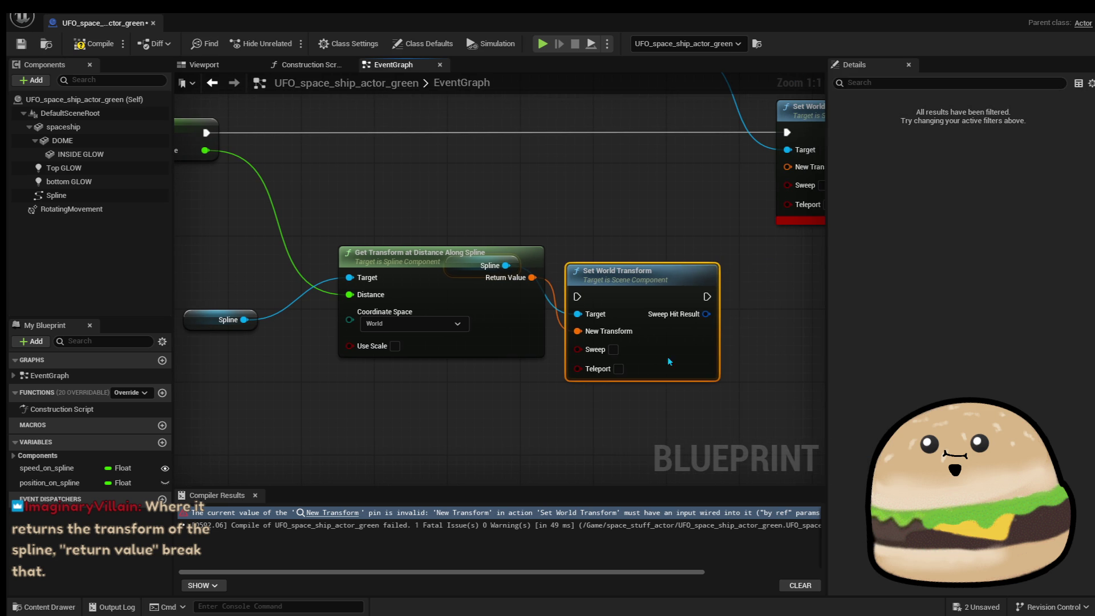
drag(670, 361, 698, 307)
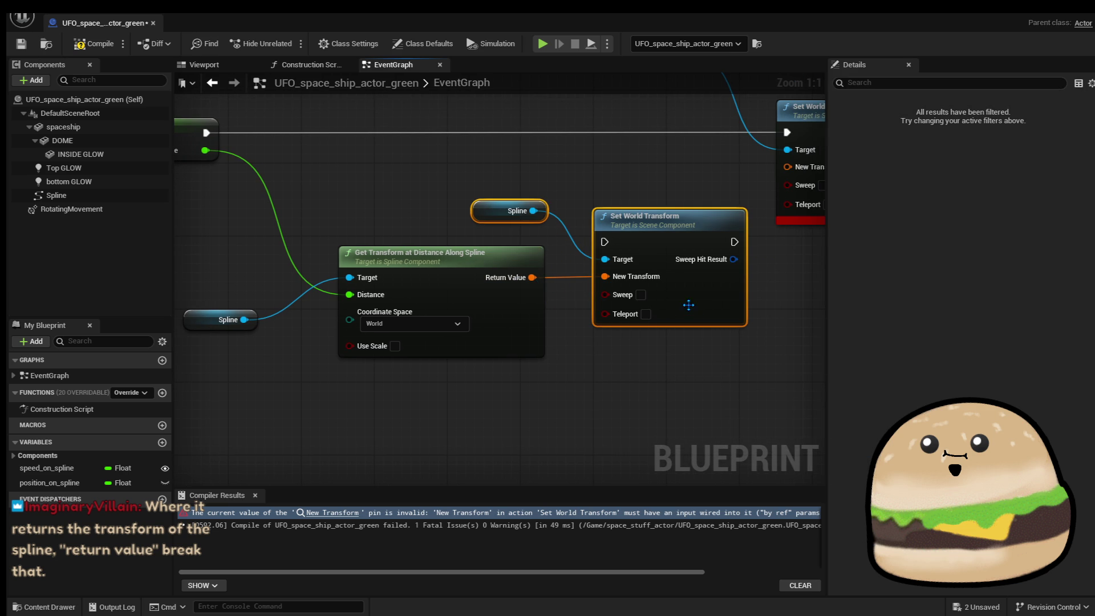
drag(697, 357, 671, 368)
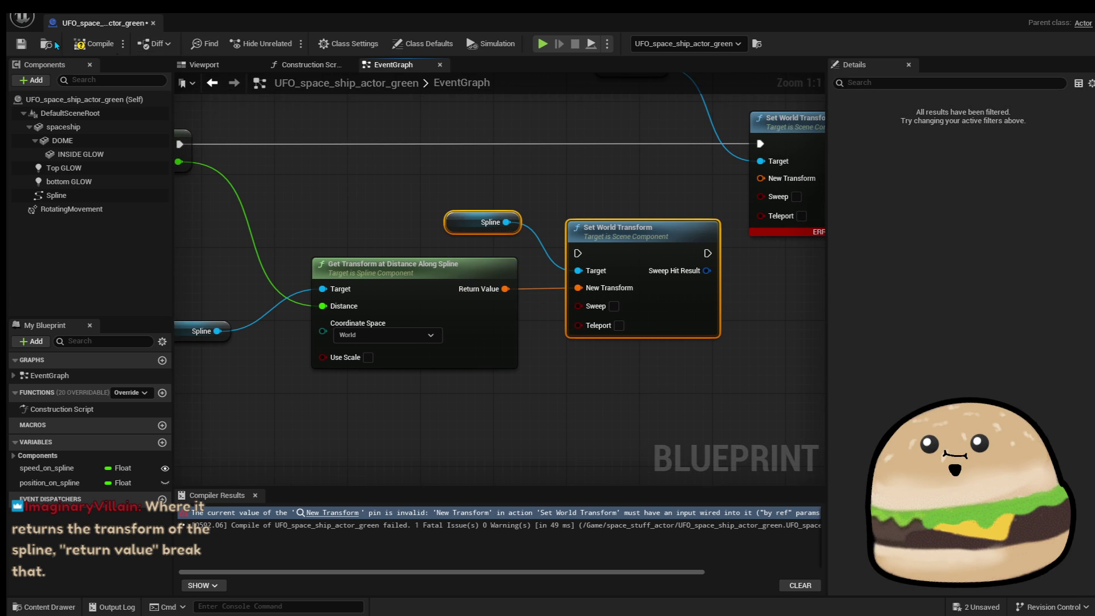
click(94, 44)
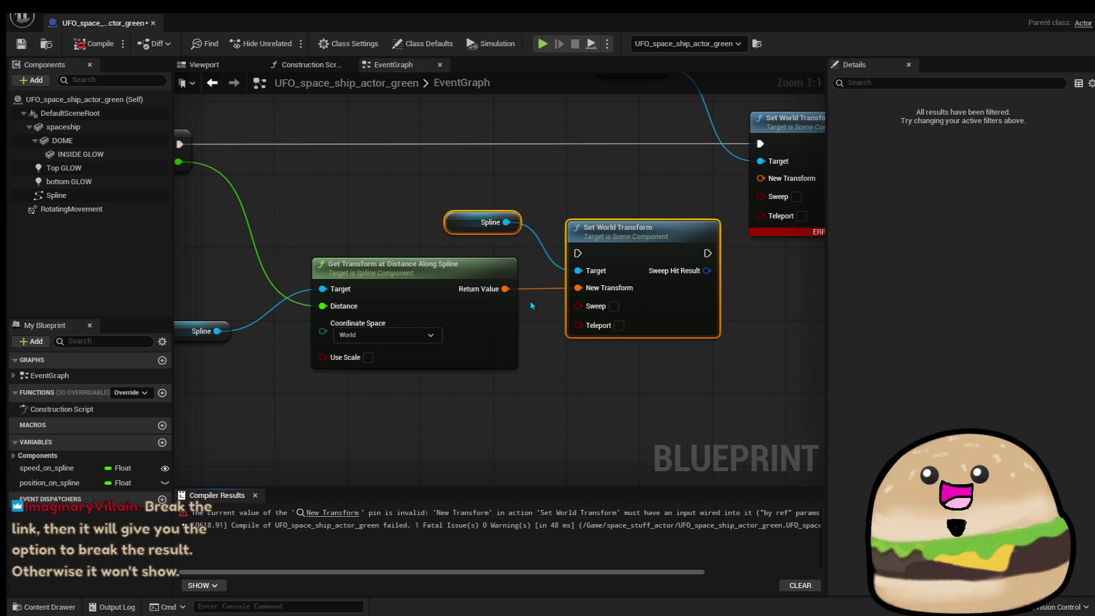
Delete the extra Spline and Set World Transform nodes and split Return Value into location, rotation, scale.
drag(461, 181, 605, 245)
key(Delete)
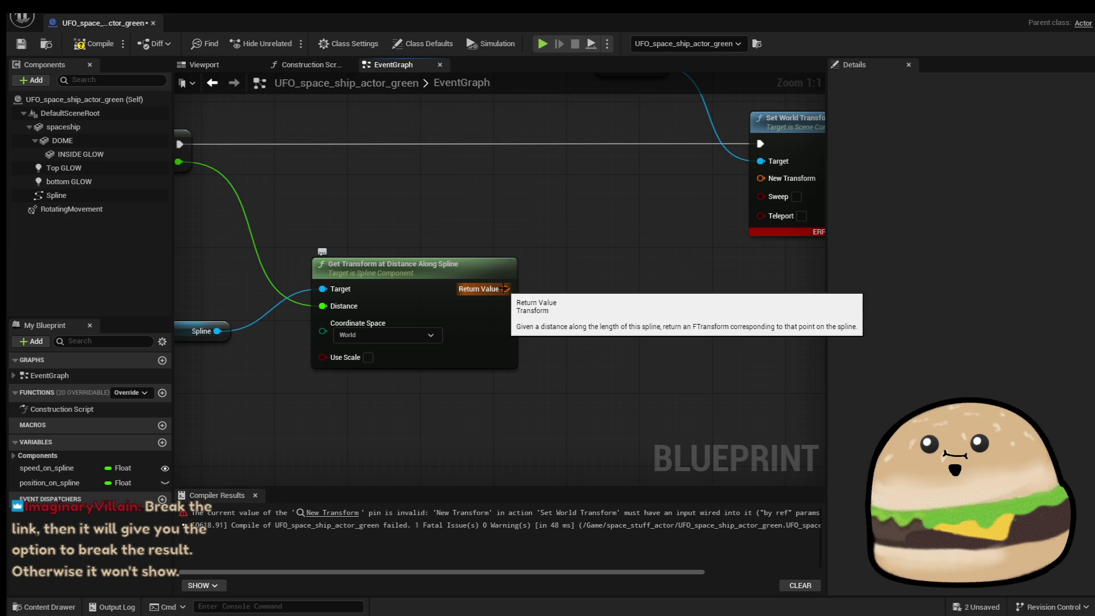
right_click(502, 287)
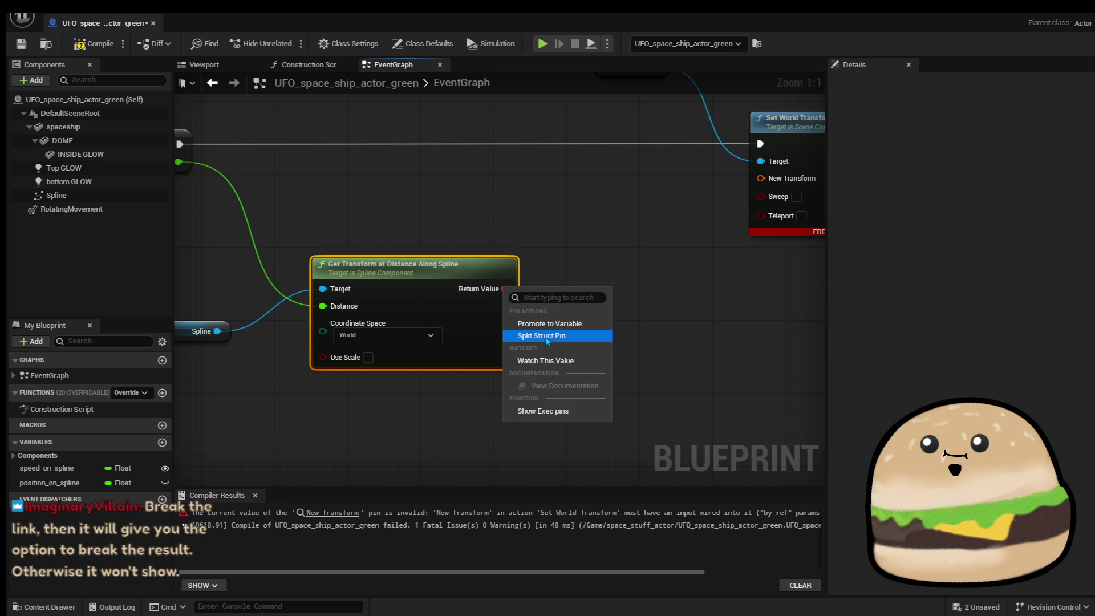
click(579, 342)
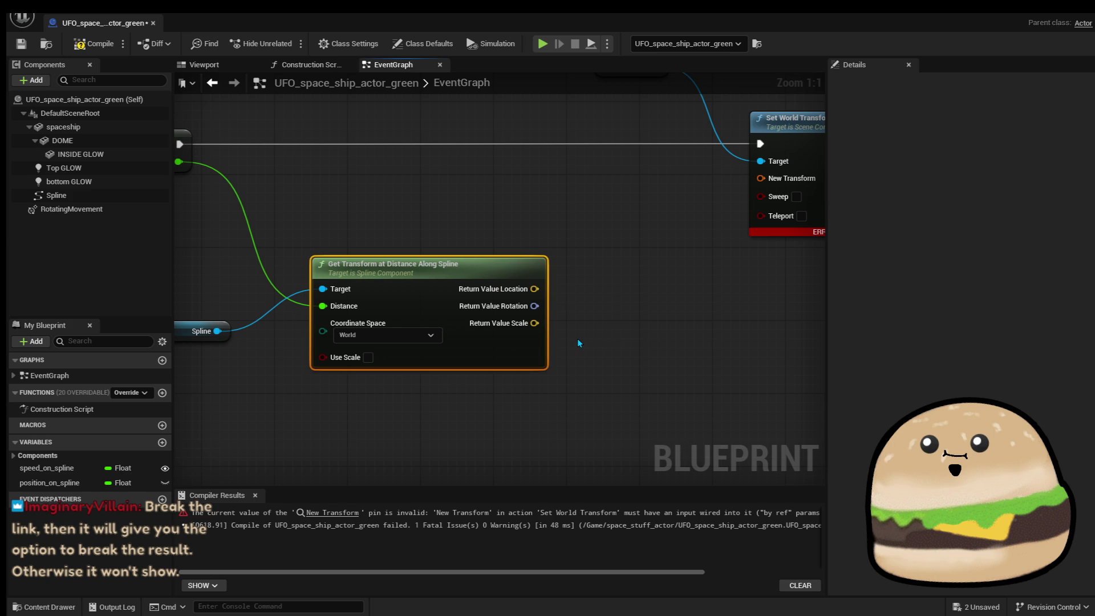
drag(577, 338, 497, 372)
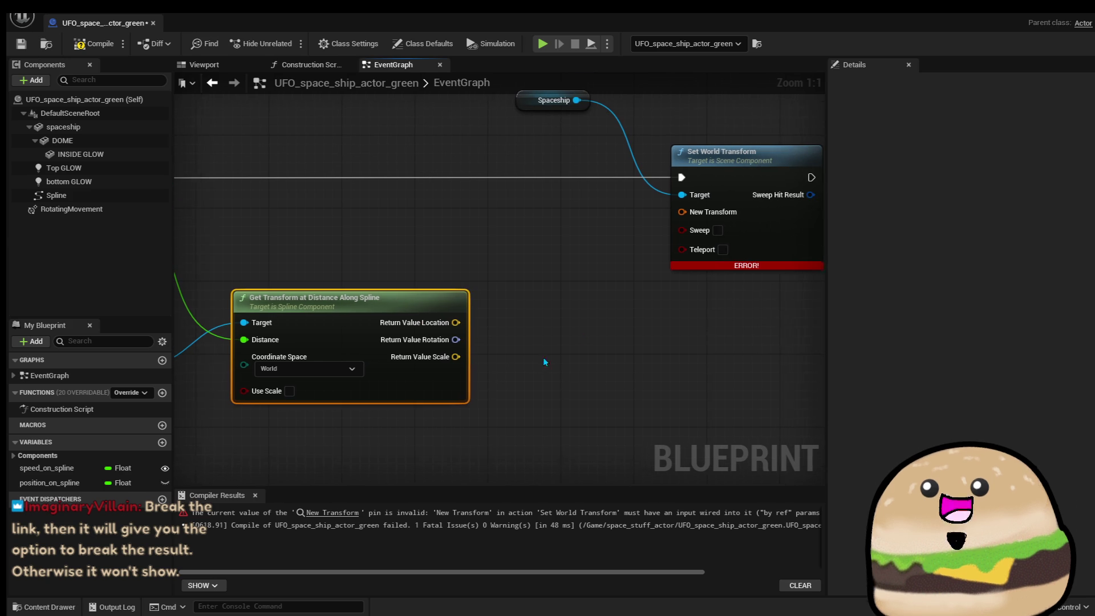
Split Set World Transform's New Transform, wire the spline location and scale into it, and compile.
right_click(682, 211)
click(720, 261)
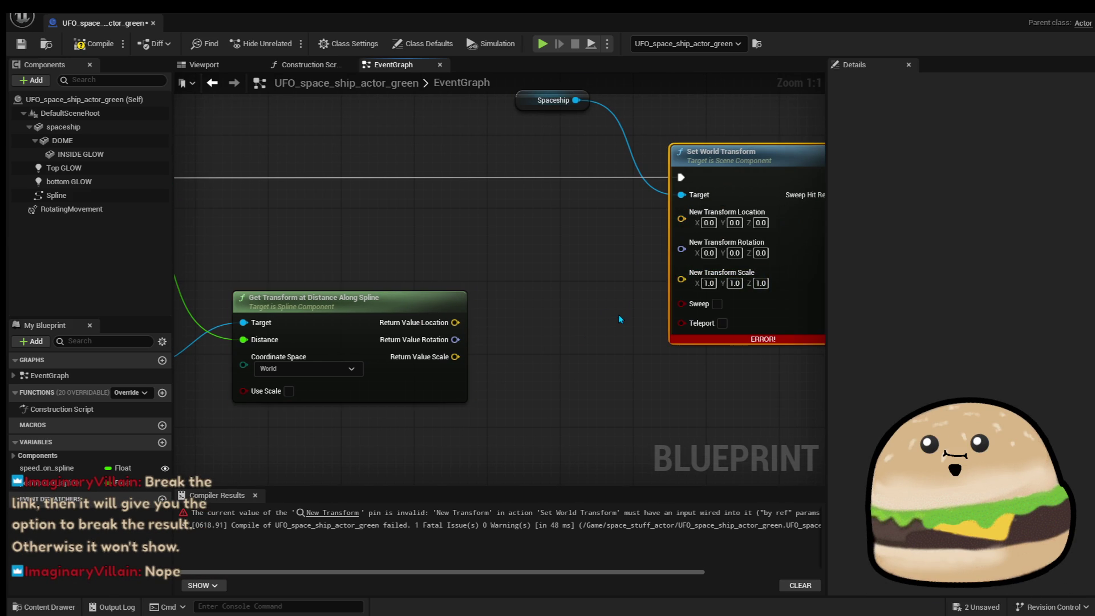
mouse_move(681, 219)
mouse_down()
mouse_move(471, 333)
mouse_move(456, 322)
mouse_move(542, 349)
mouse_move(682, 266)
mouse_up()
click(94, 44)
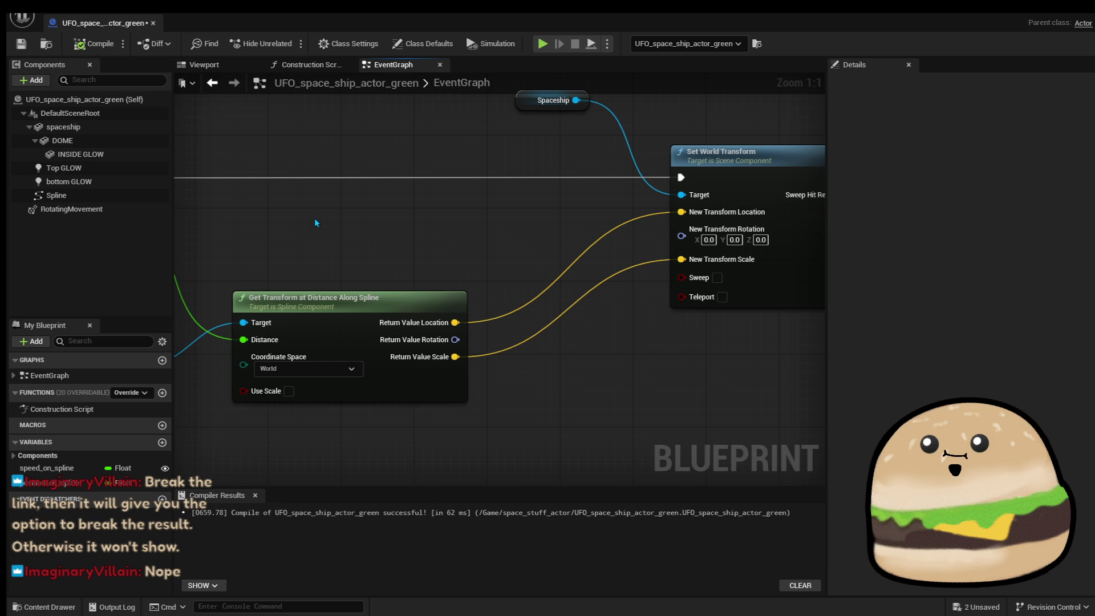
scroll(463, 227, down, 2)
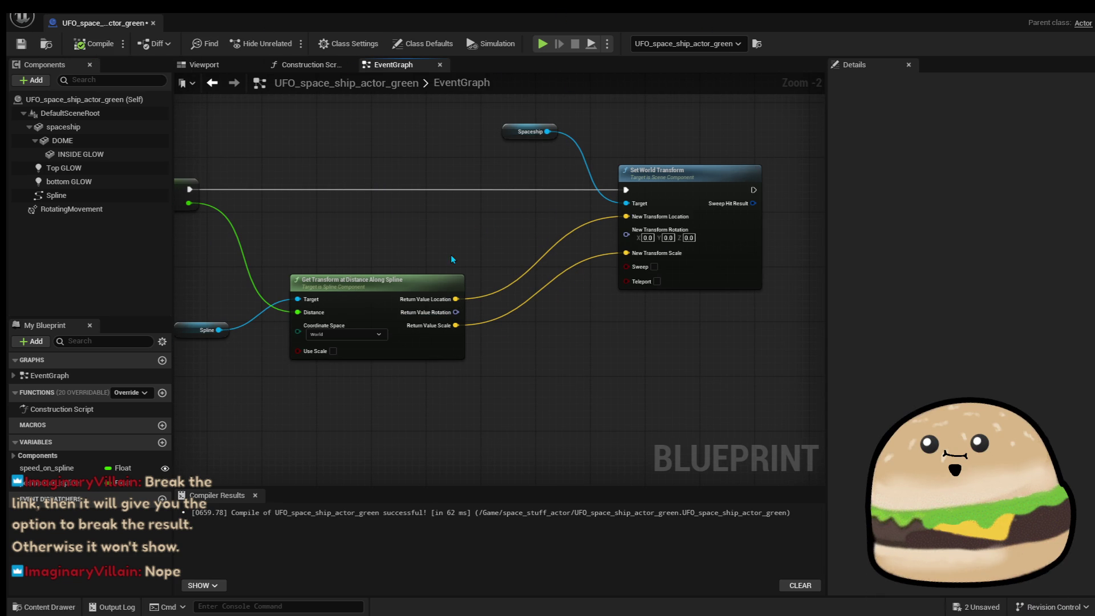
drag(451, 260, 546, 254)
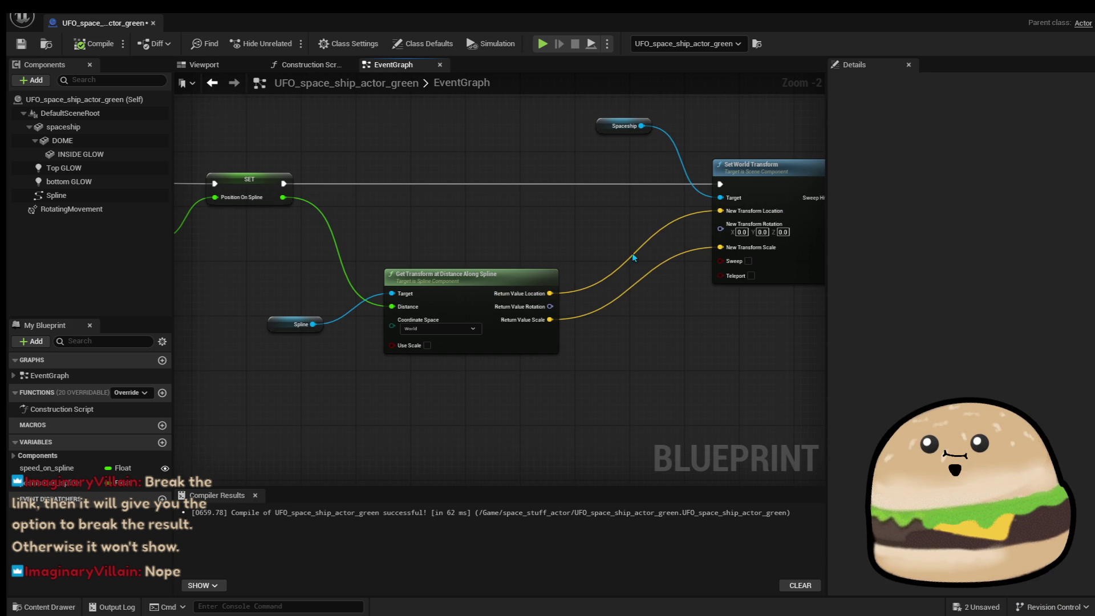
scroll(663, 324, up, 2)
mouse_move(662, 324)
mouse_down()
mouse_move(526, 361)
mouse_move(433, 357)
mouse_up()
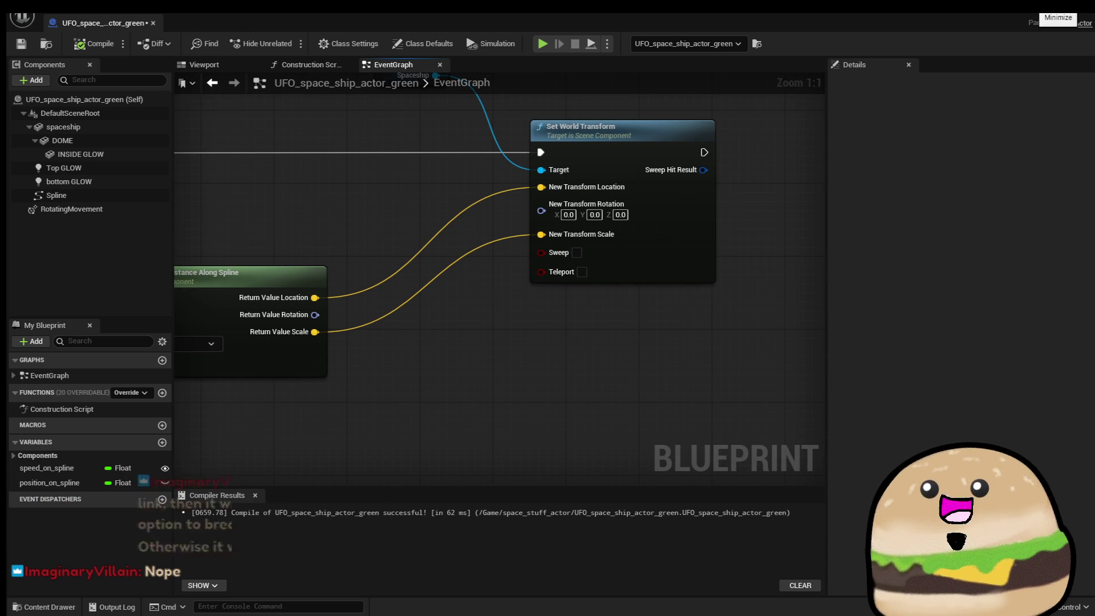
click(100, 45)
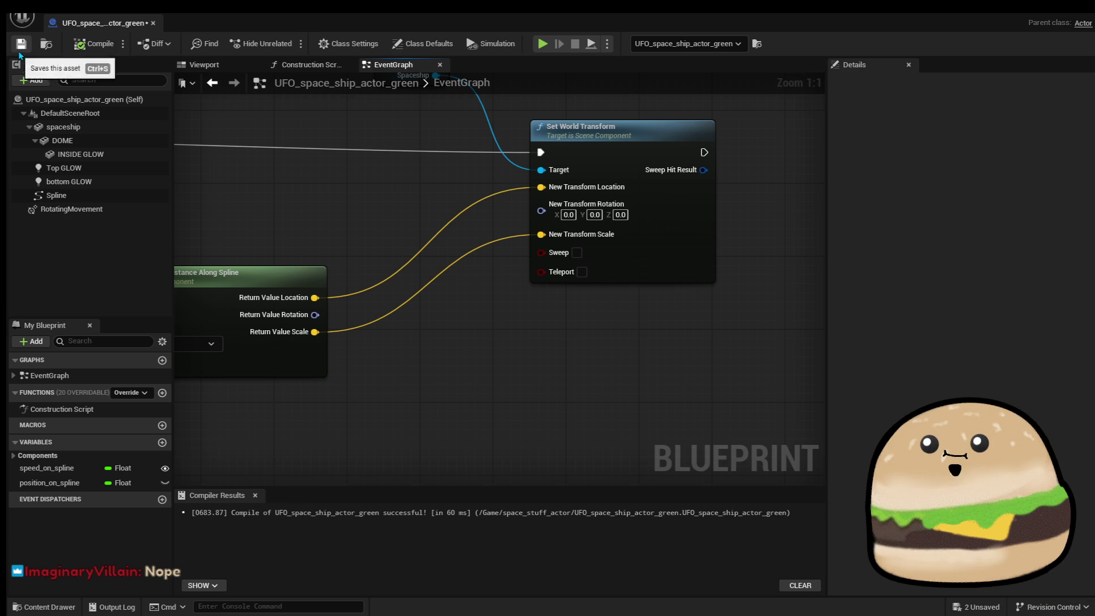
Play the level from a chosen spot, stop with Esc, then reopen the UFO blueprint via Edit.
click(1080, 17)
drag(722, 275, 722, 339)
right_click(375, 236)
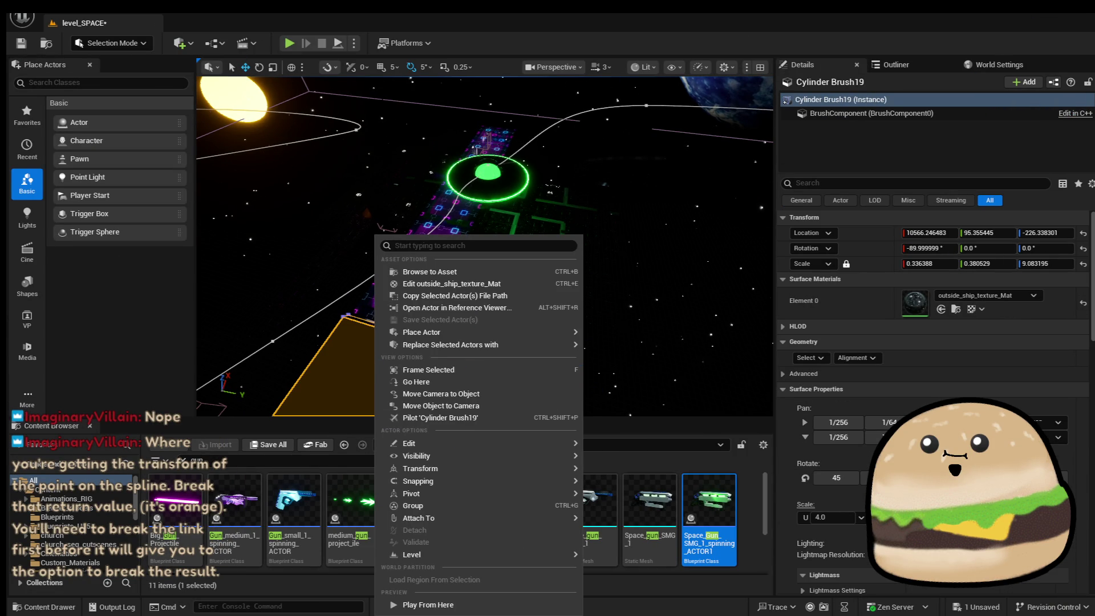
right_click(386, 408)
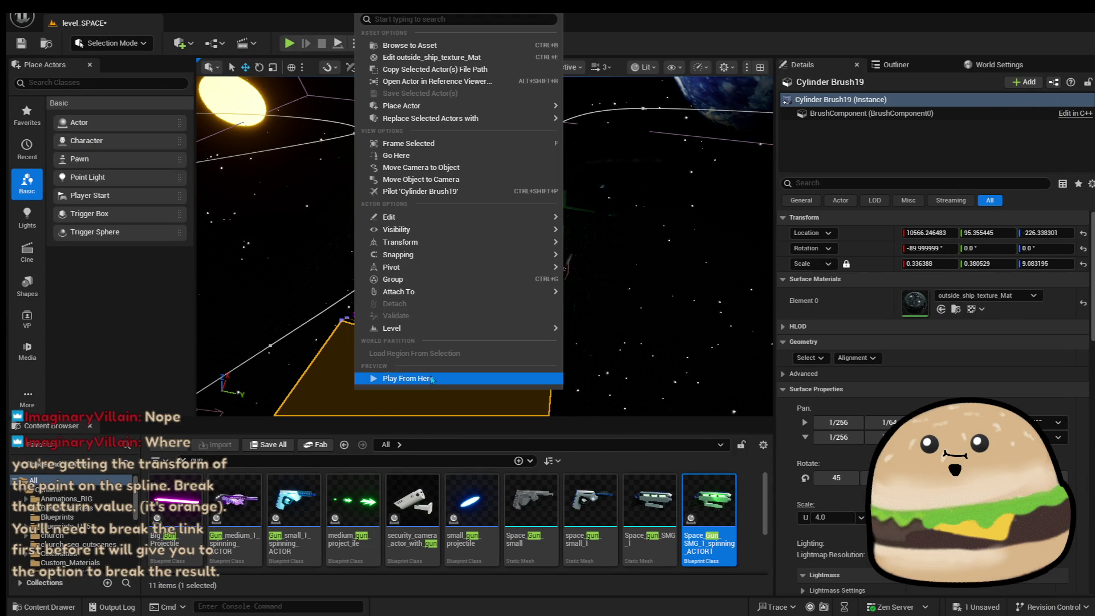
click(408, 378)
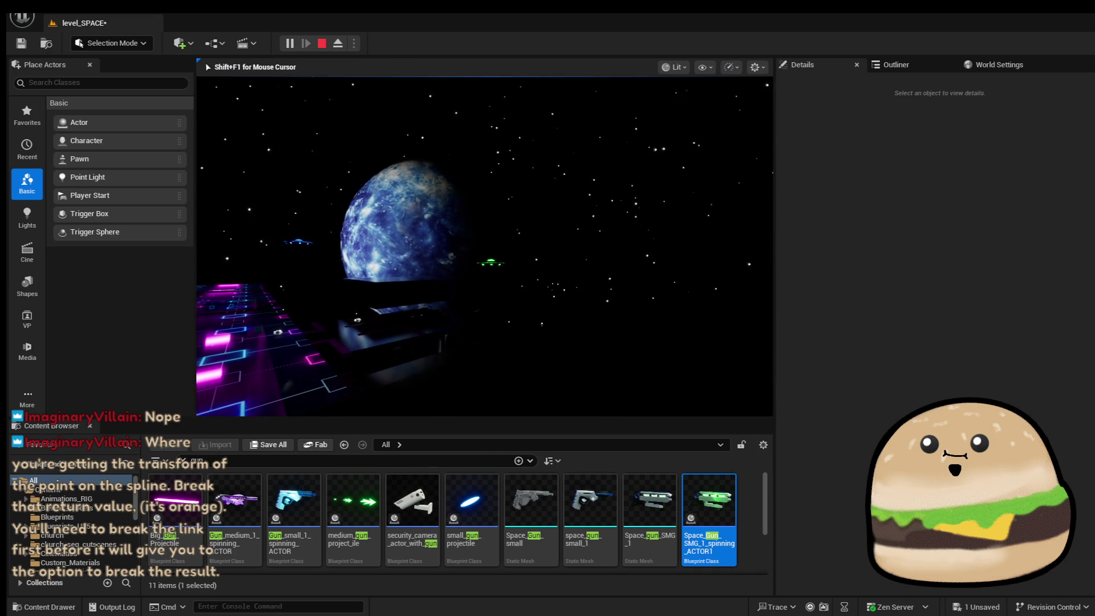
key(Escape)
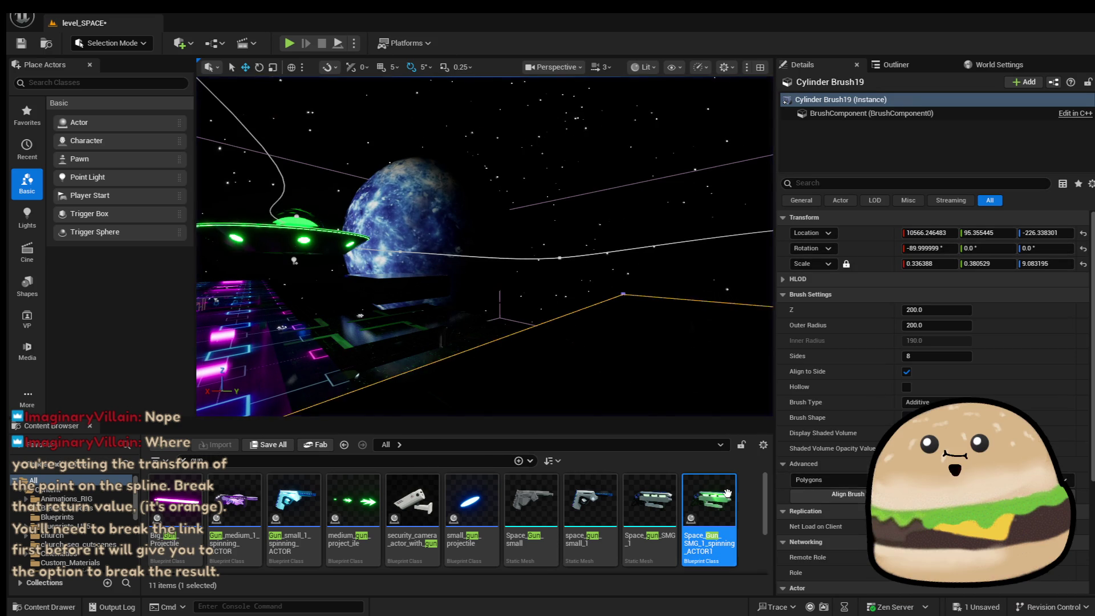
right_click(377, 257)
click(414, 282)
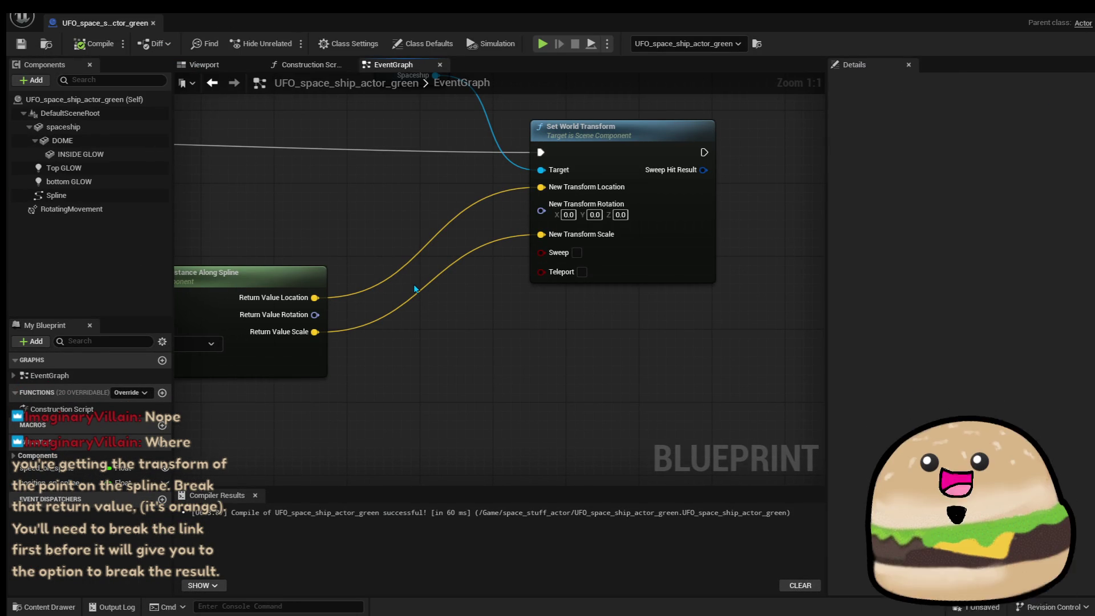
drag(493, 328, 759, 318)
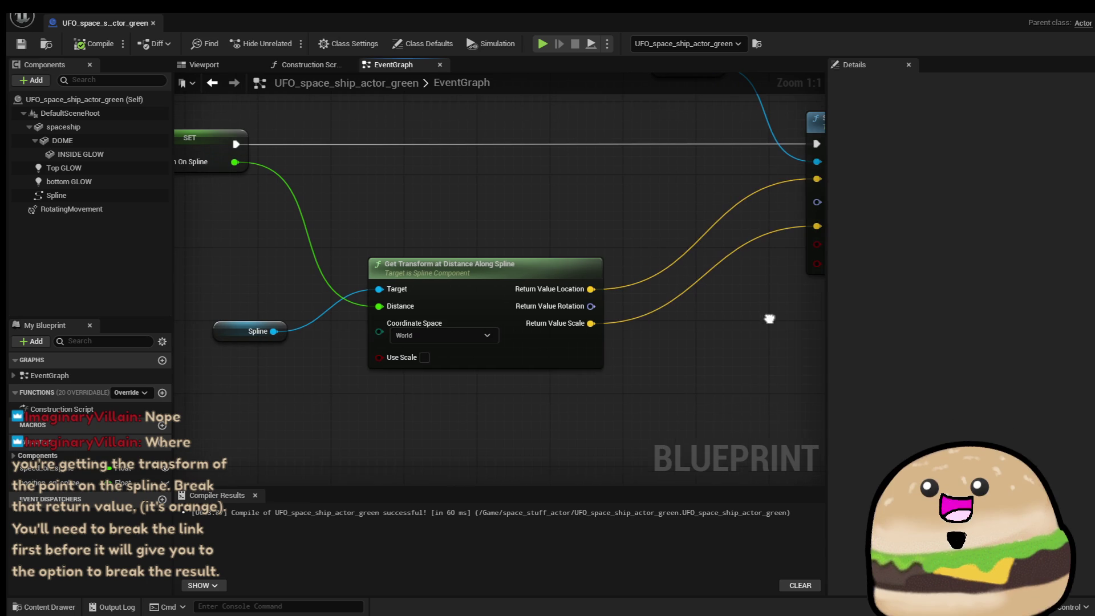
click(226, 330)
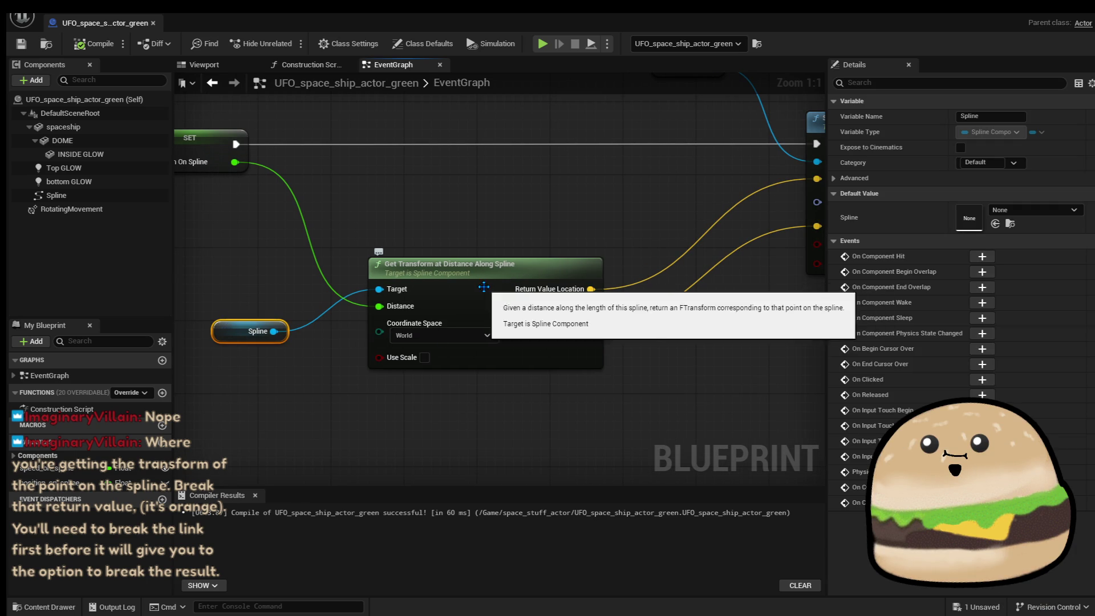
click(555, 360)
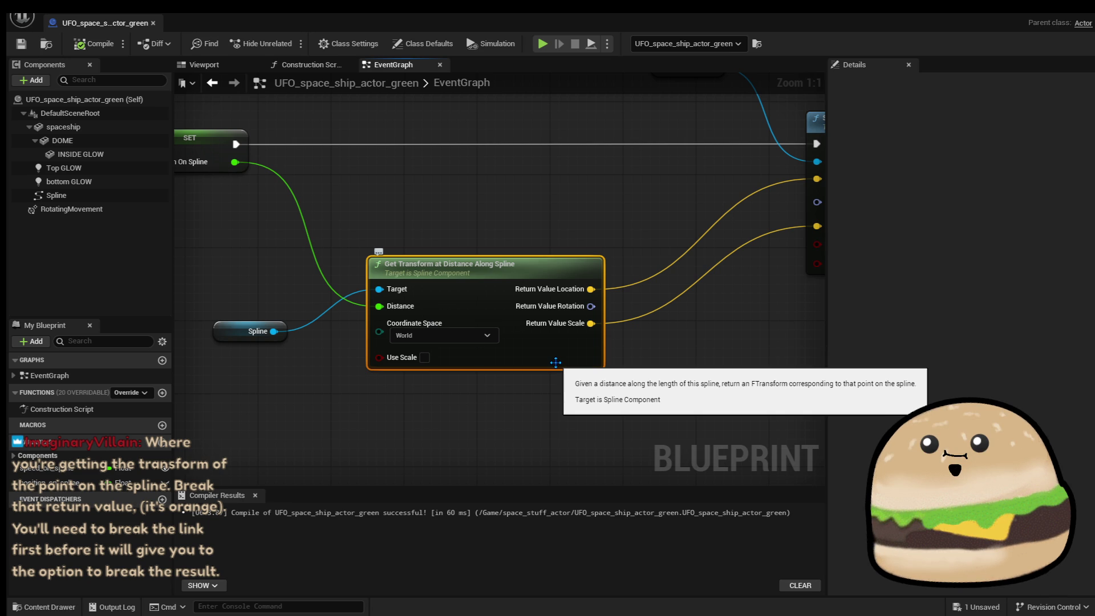
drag(365, 207, 374, 197)
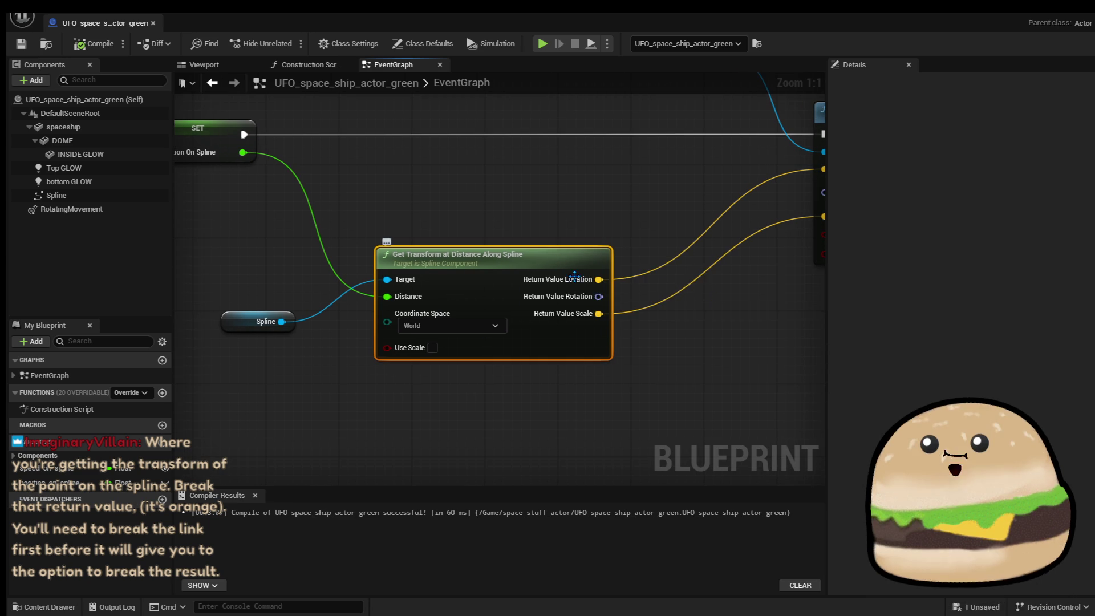
Break the rotation and scale wires into Set World Transform, keeping only the spline location connected.
drag(574, 277, 481, 277)
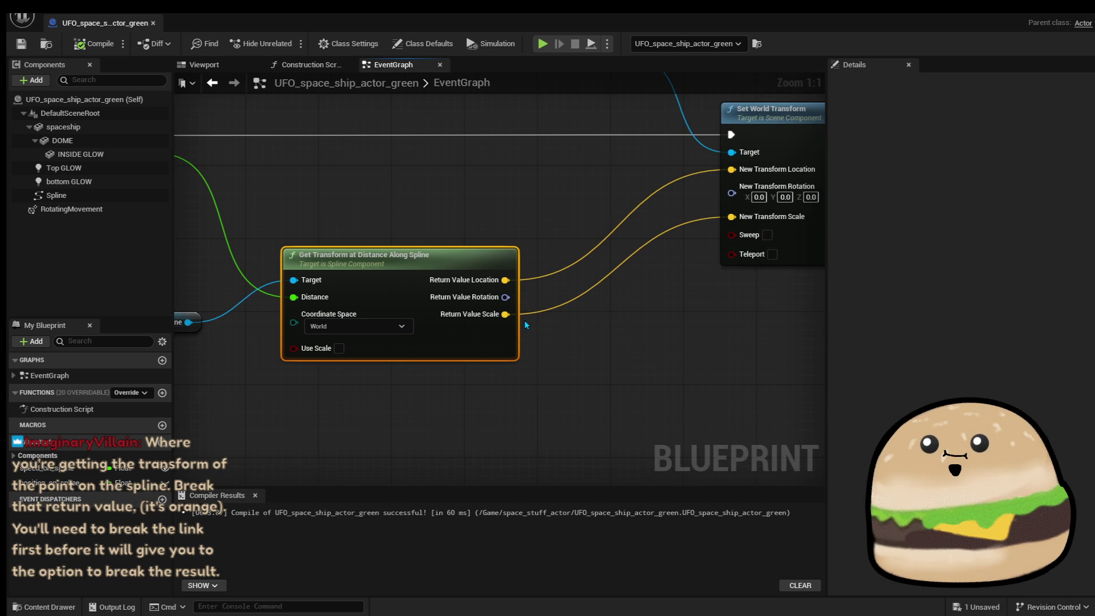
drag(525, 320, 459, 333)
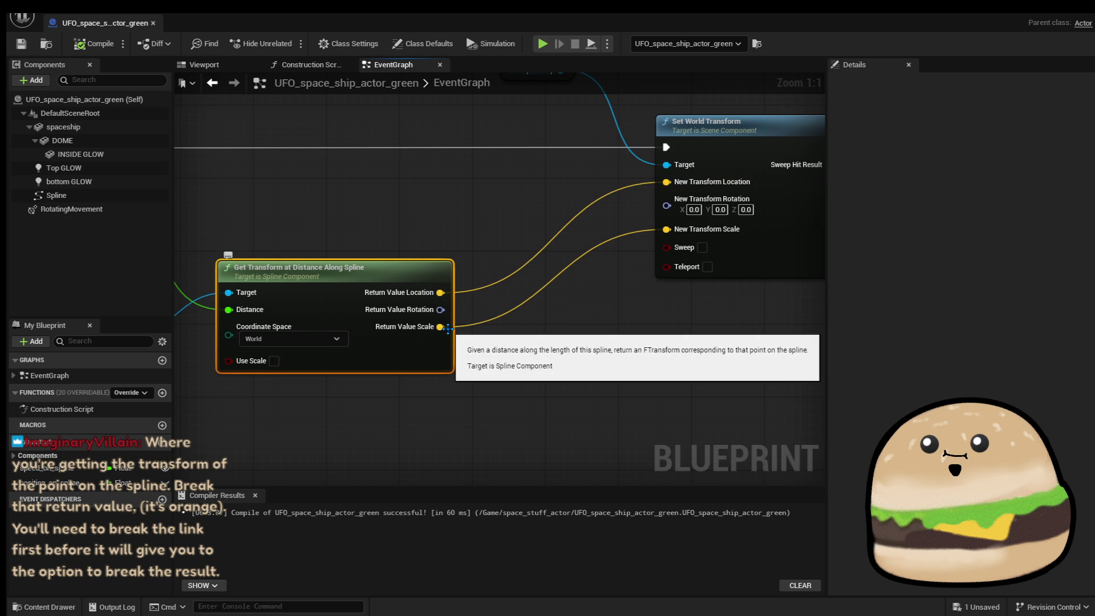
right_click(406, 321)
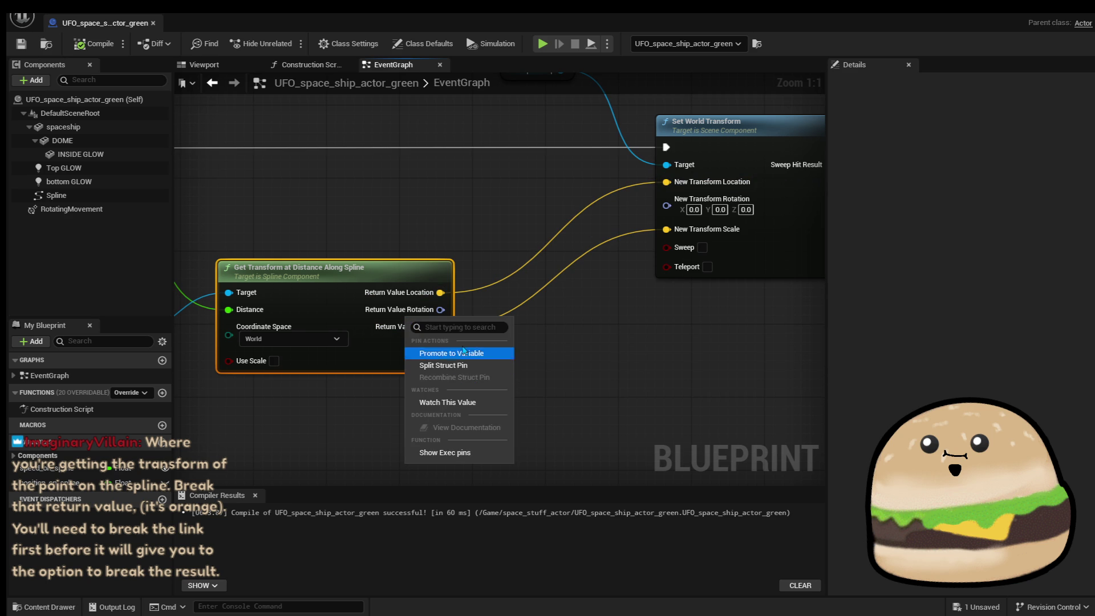
mouse_move(440, 310)
mouse_down()
mouse_move(596, 287)
mouse_move(666, 203)
mouse_up()
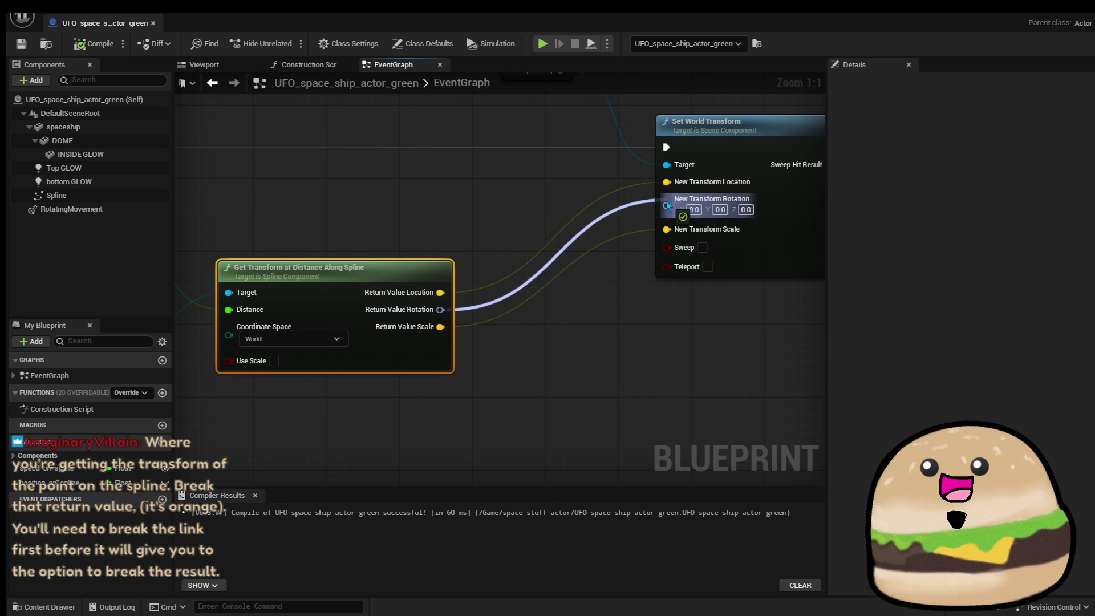
right_click(795, 223)
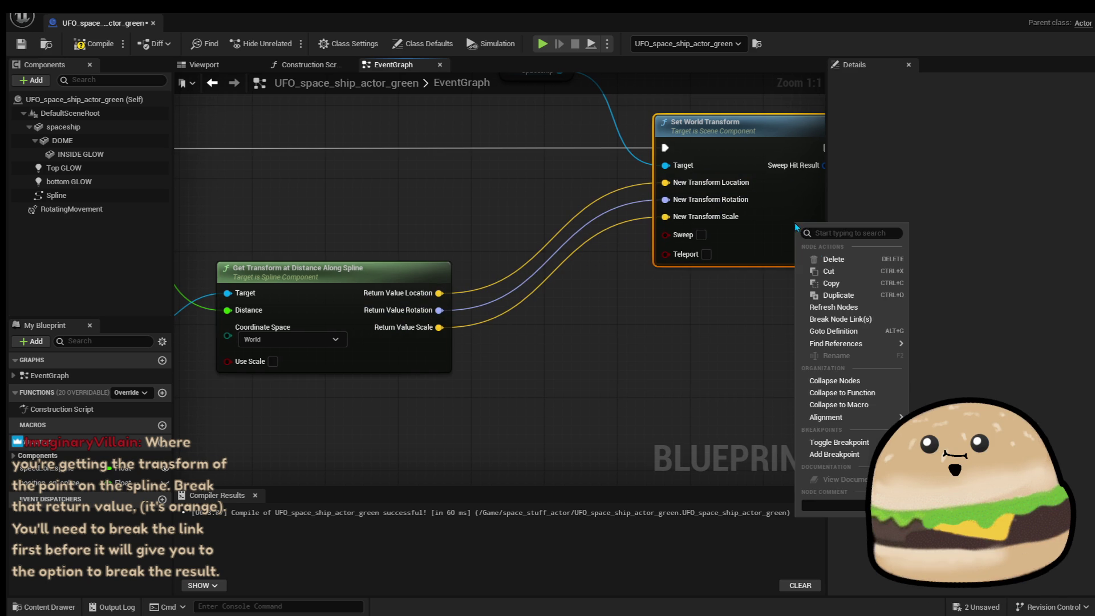
right_click(685, 203)
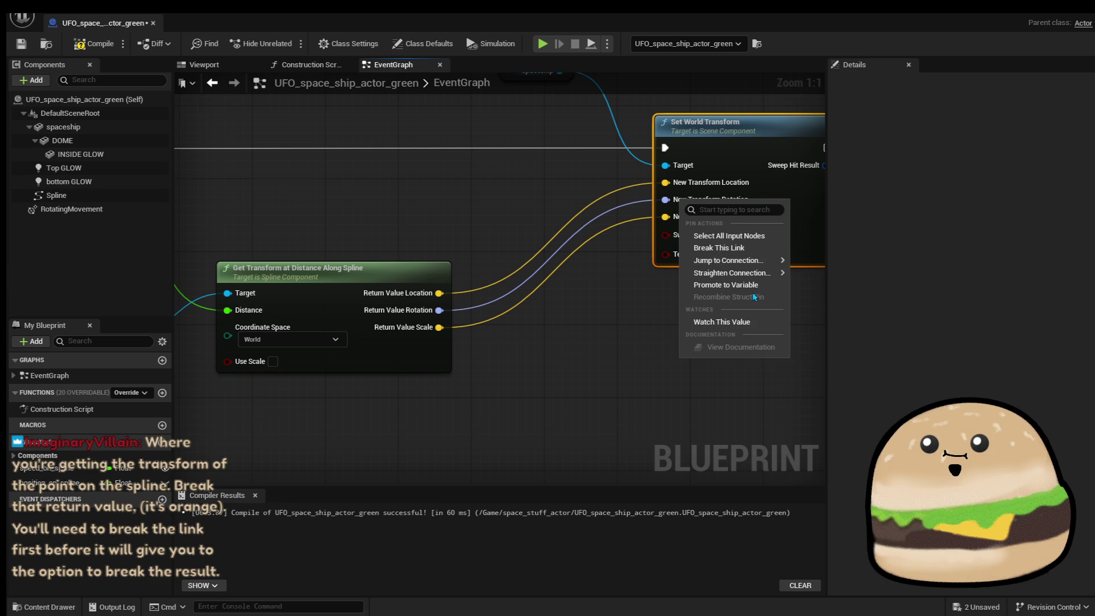
mouse_move(754, 273)
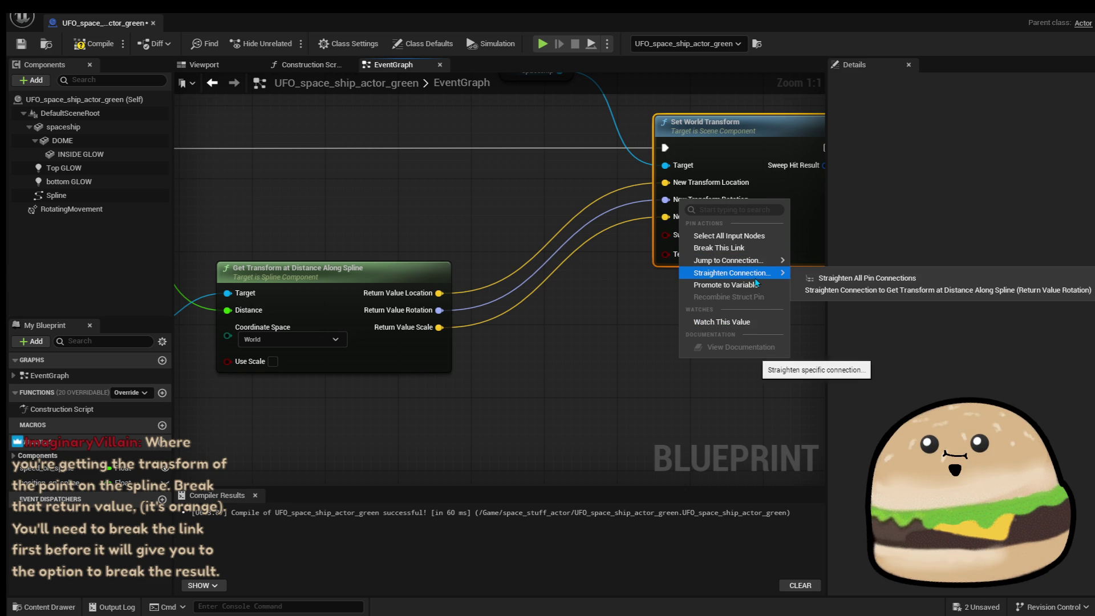
click(762, 247)
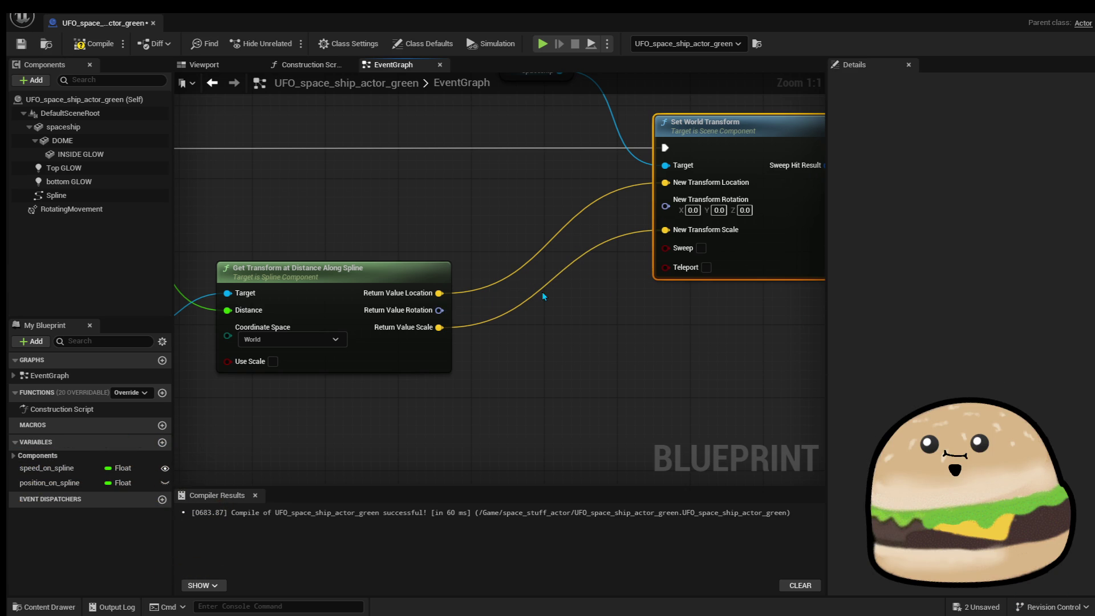
right_click(439, 328)
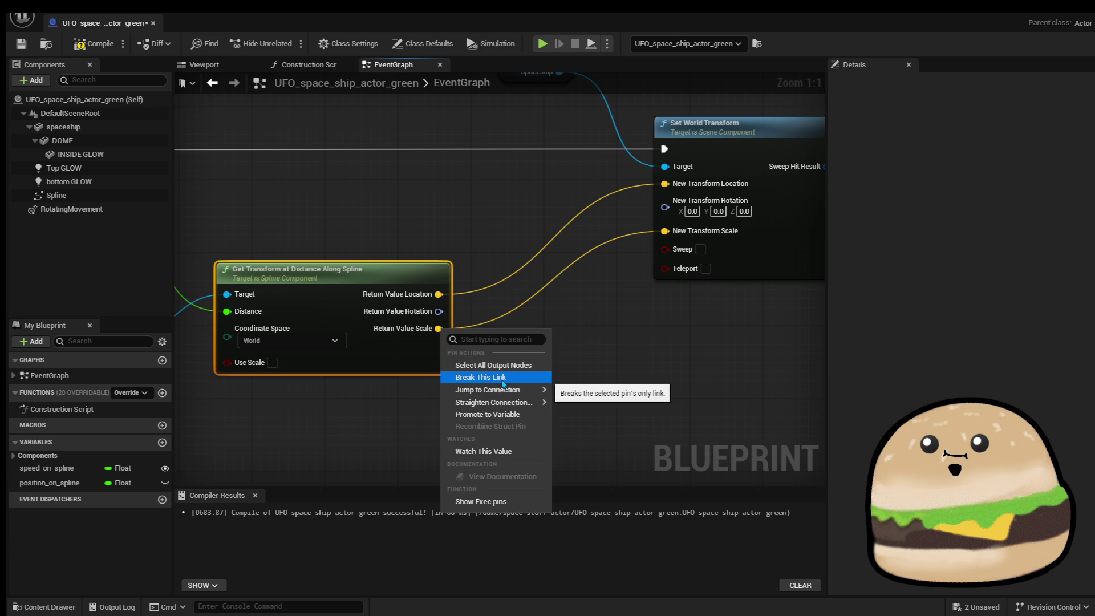
click(503, 378)
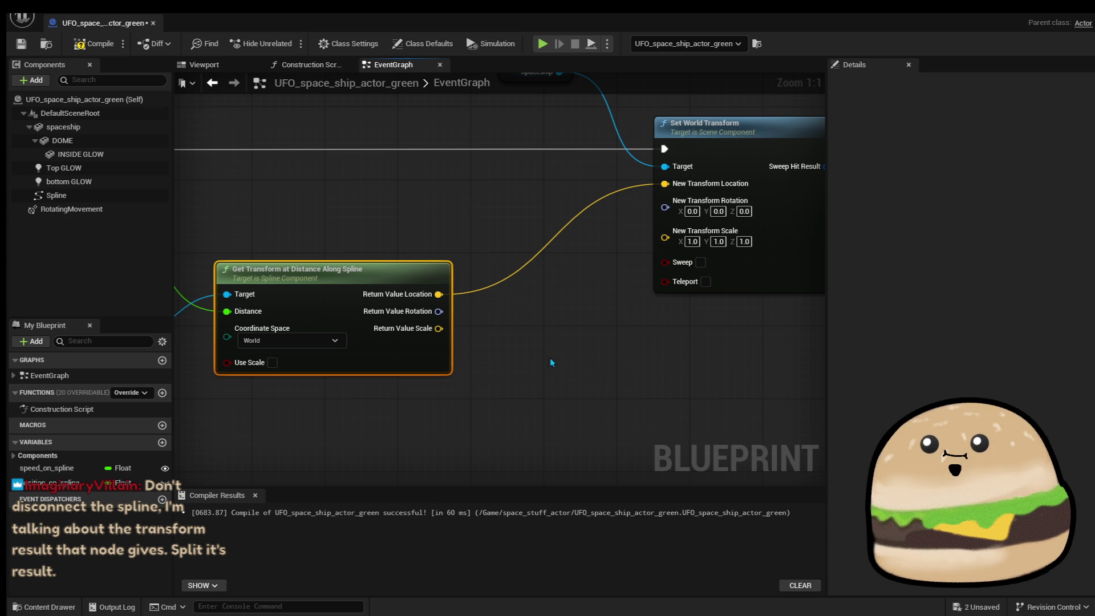
drag(551, 353, 548, 358)
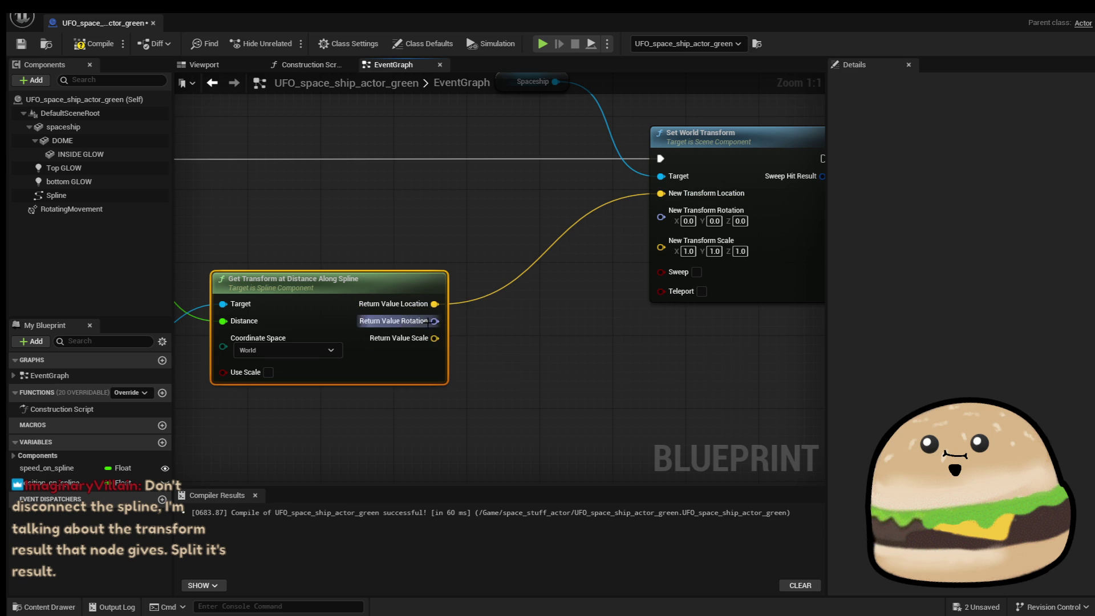
Undo three times back to an unsplit New Transform, then split the spline node's Return Value.
right_click(385, 365)
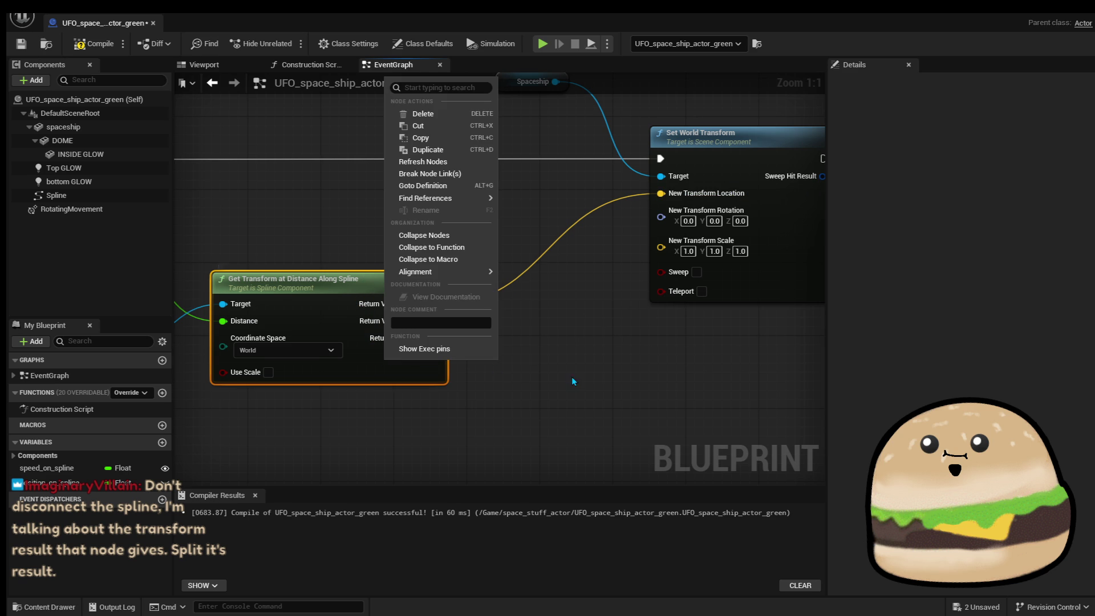
click(552, 361)
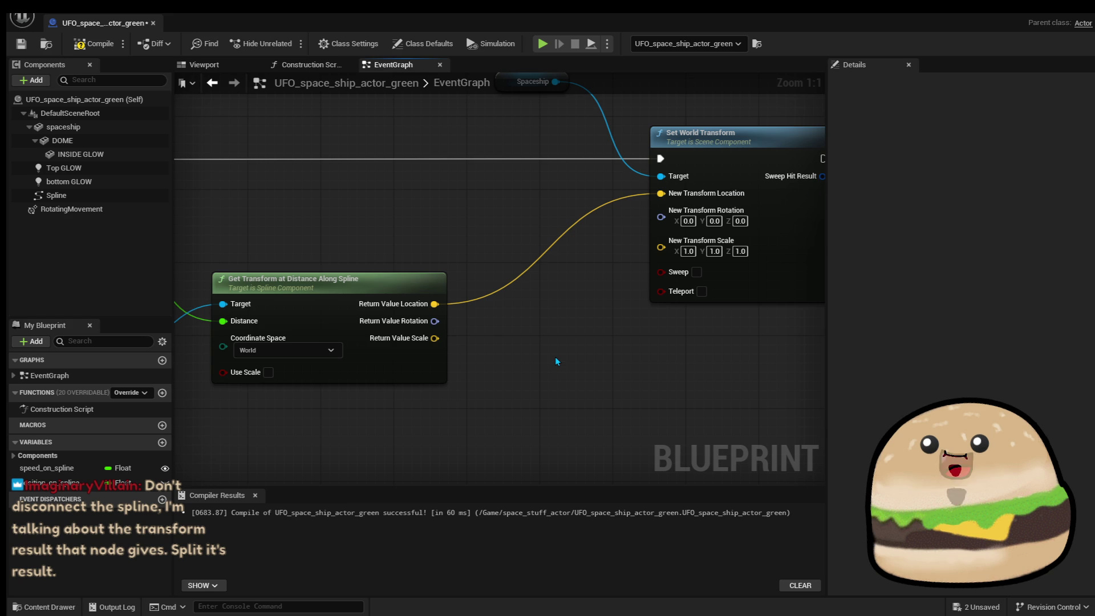
key(ctrl+z)
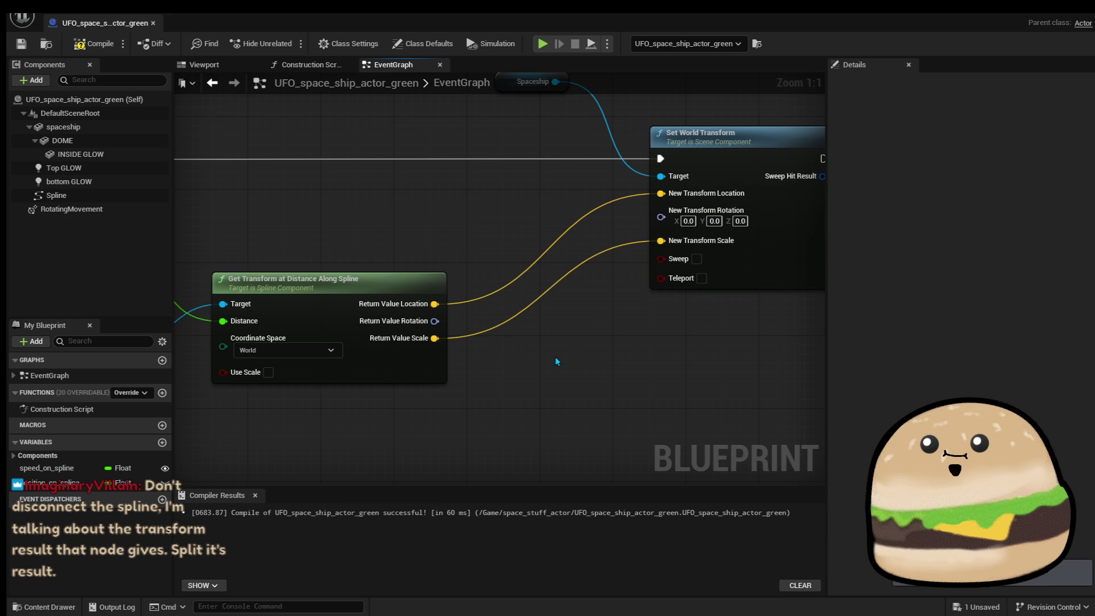
key(ctrl+z)
key(ctrl+z)
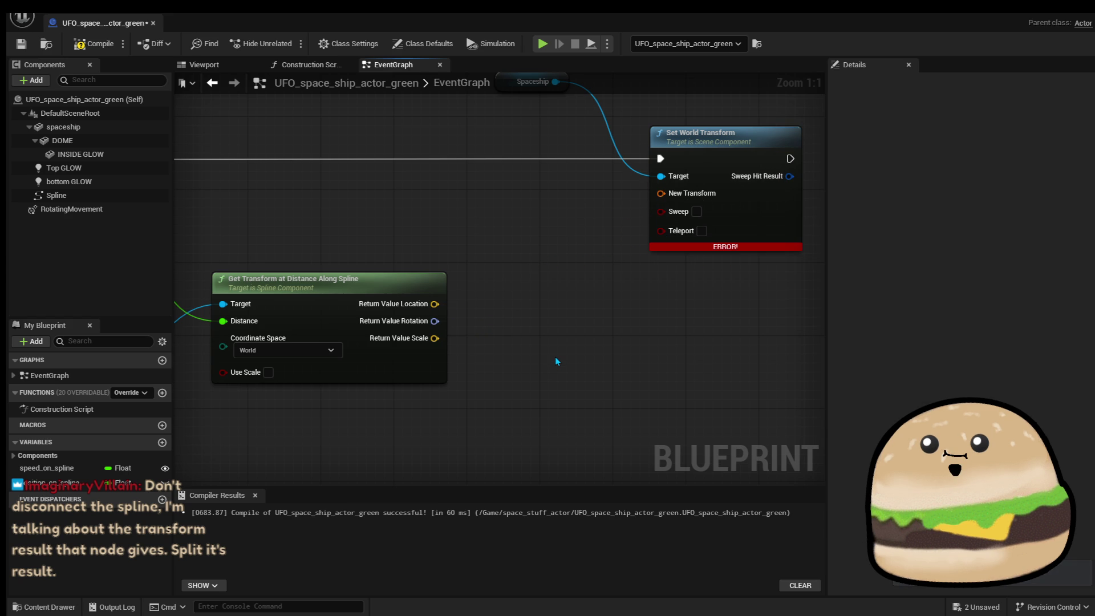
key(ctrl+z)
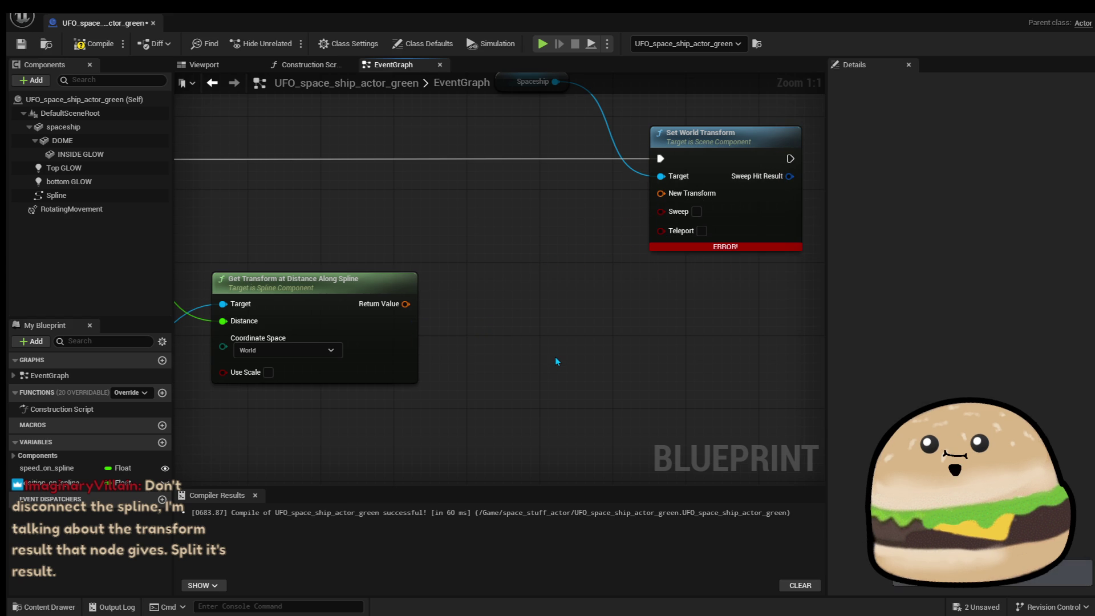
right_click(406, 306)
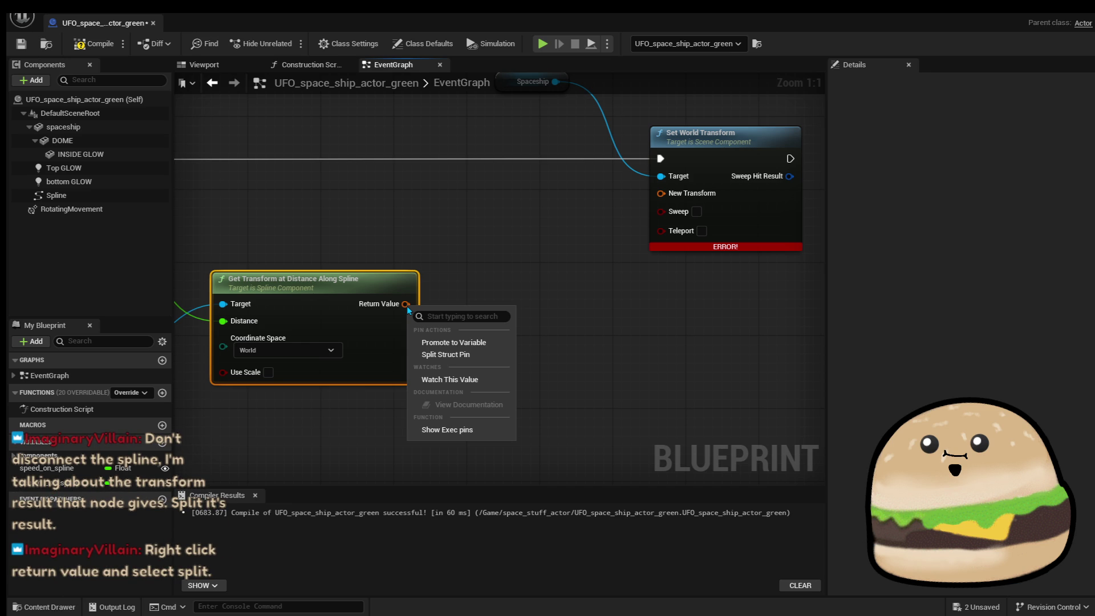
click(475, 355)
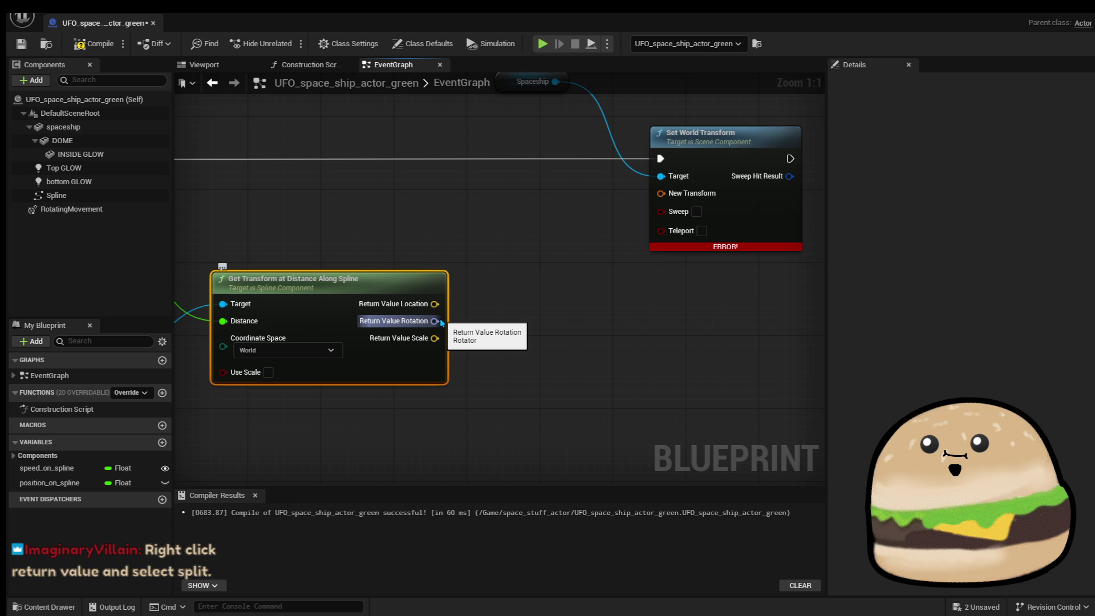
Split Set World Transform's New Transform input into location, rotation and scale pins.
drag(490, 331, 576, 281)
drag(741, 278, 528, 235)
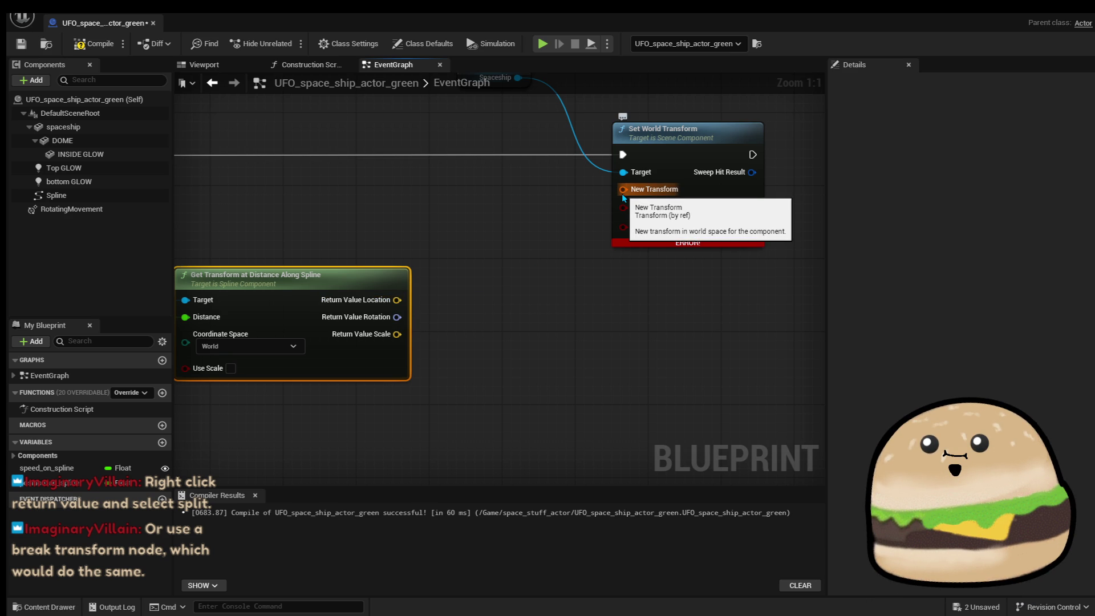
right_click(623, 190)
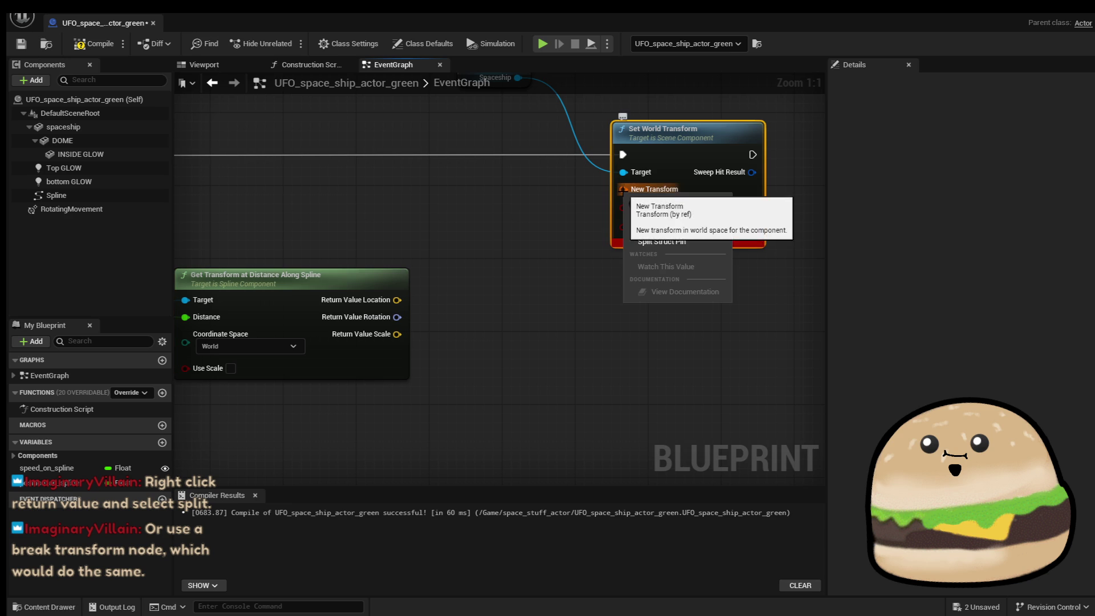
click(754, 194)
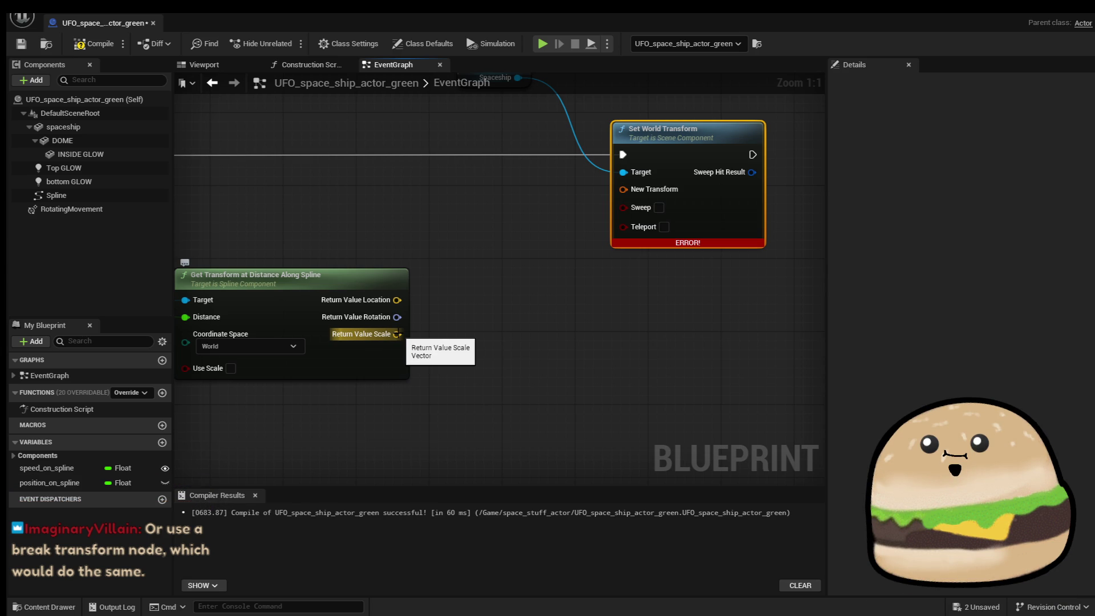
drag(468, 348, 588, 328)
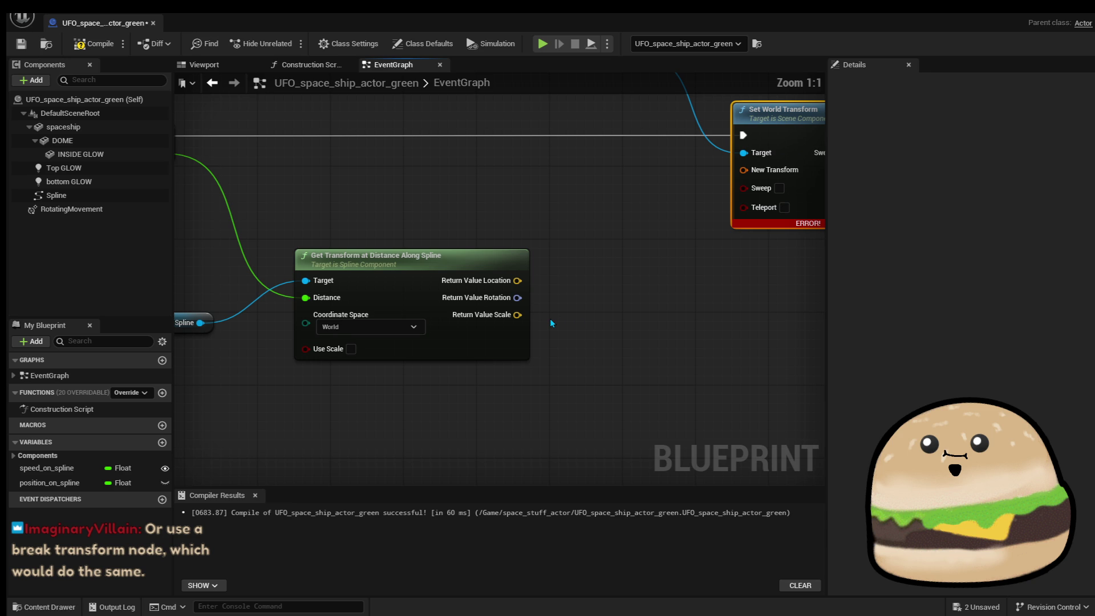
drag(576, 311, 432, 307)
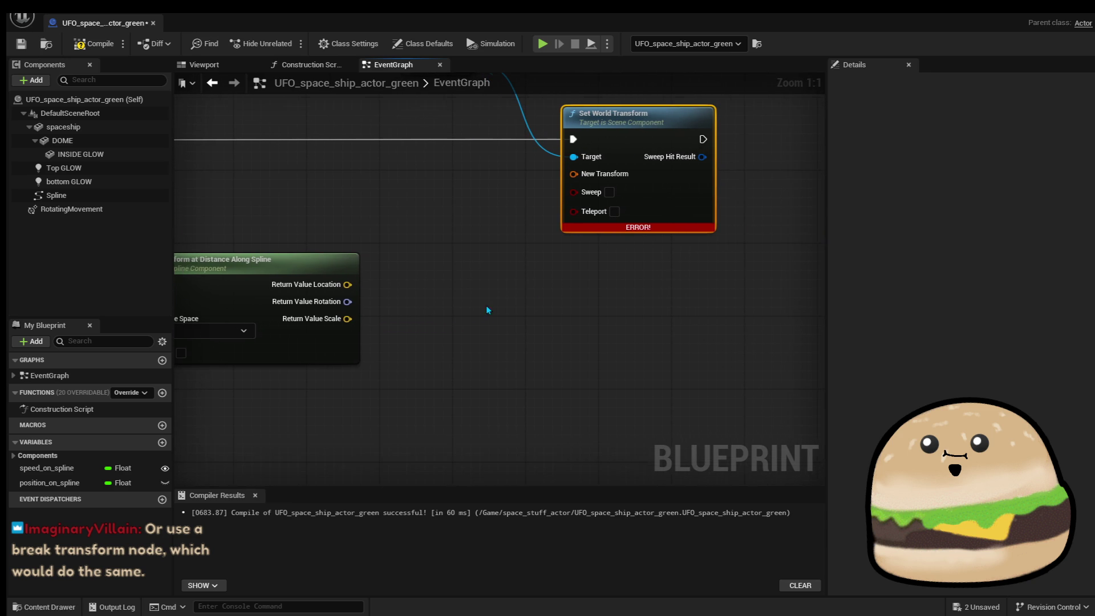
right_click(565, 178)
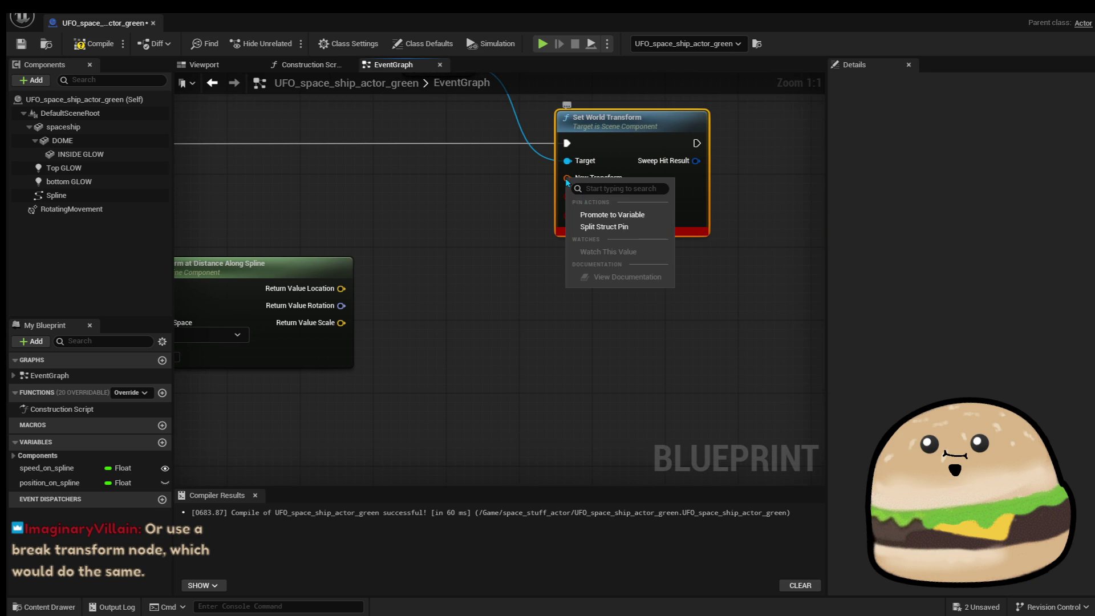
click(633, 227)
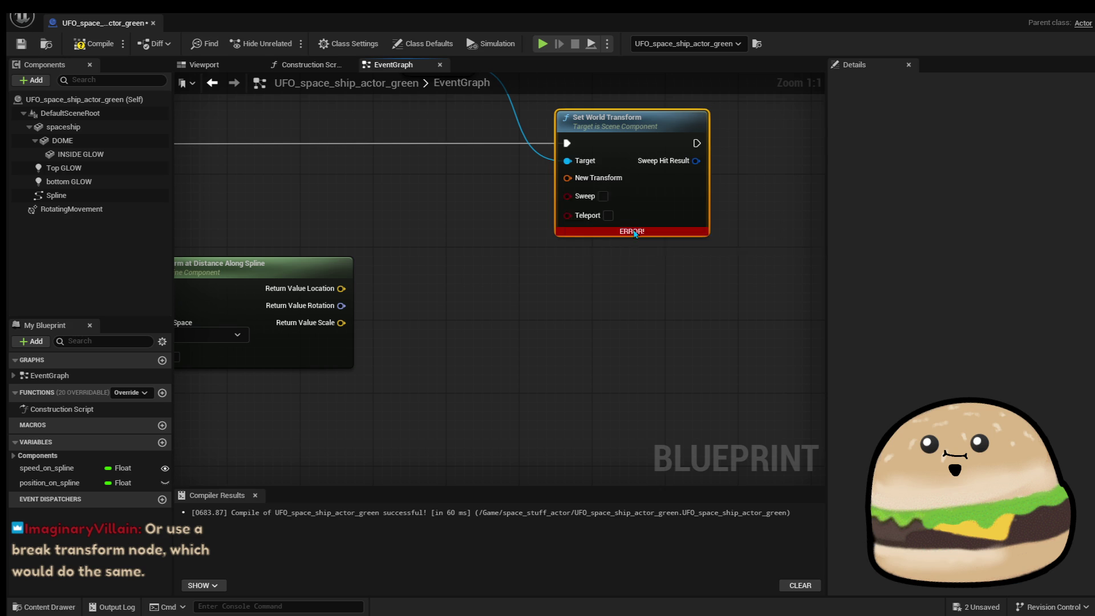
drag(500, 314, 543, 312)
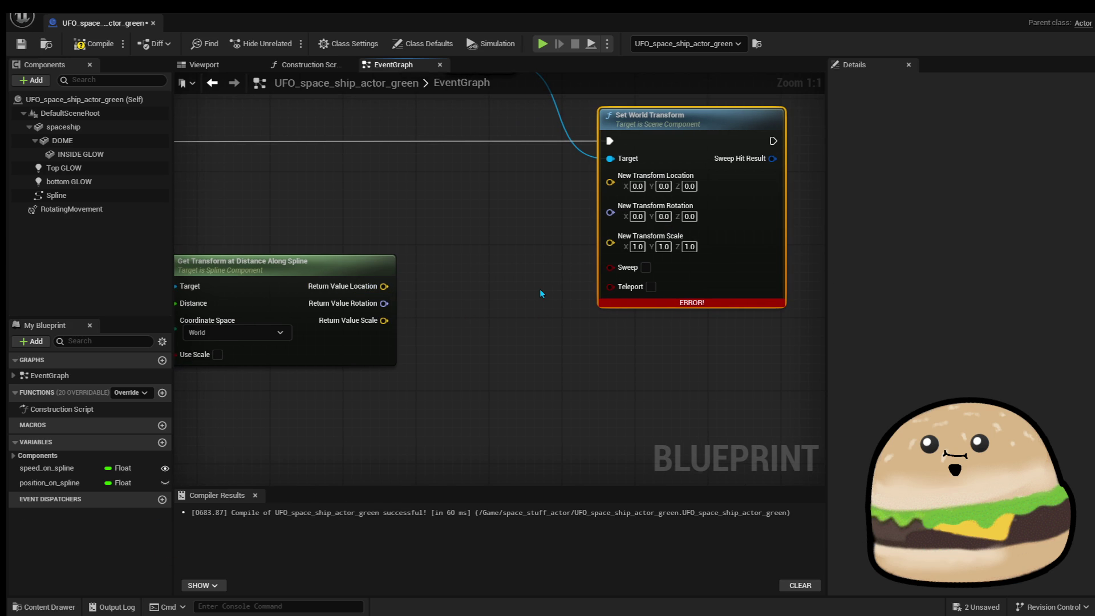
Split, reset and recombine New Transform Scale, setting Scale X back to 1.0.
right_click(615, 191)
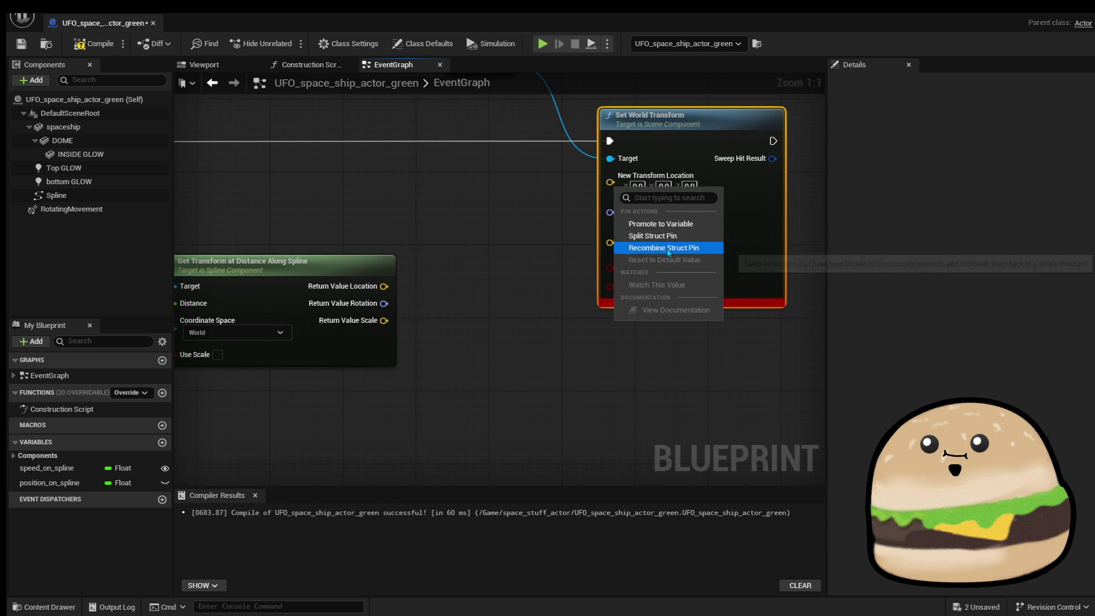
right_click(734, 208)
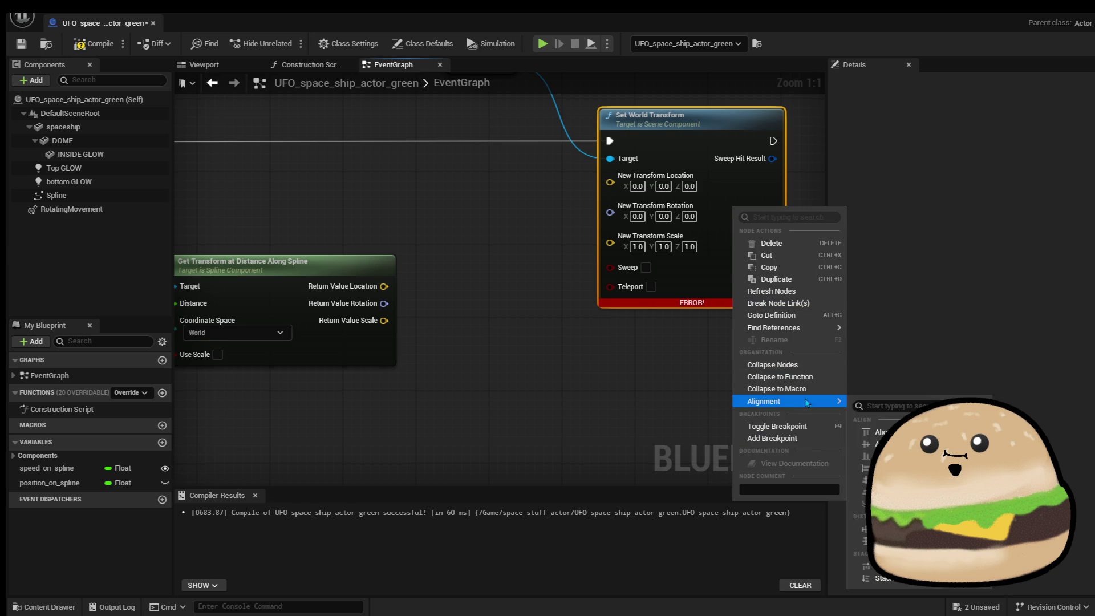
right_click(630, 233)
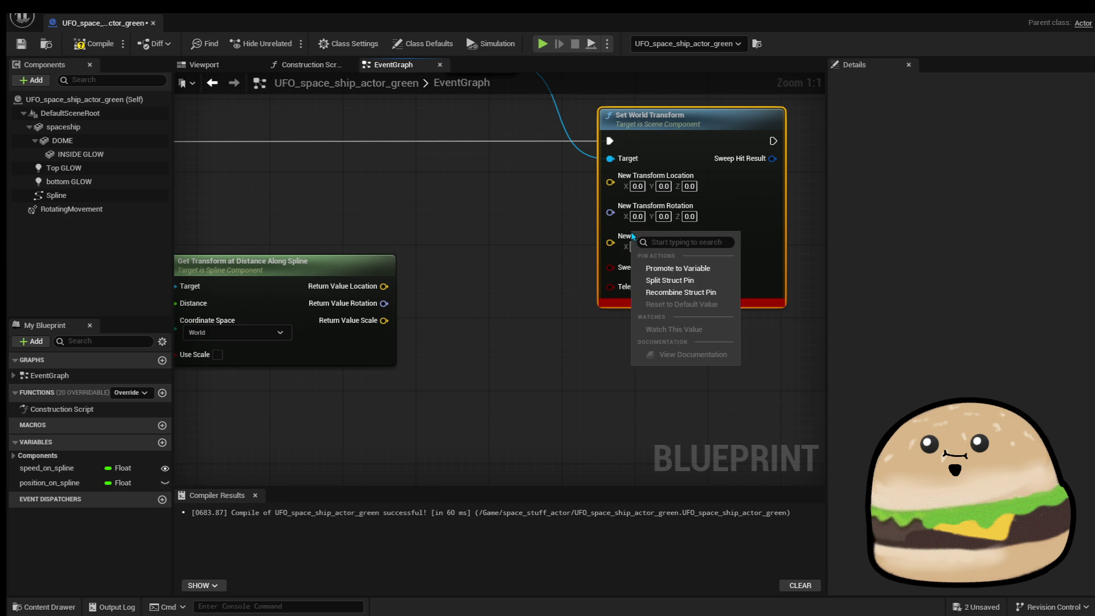
click(712, 280)
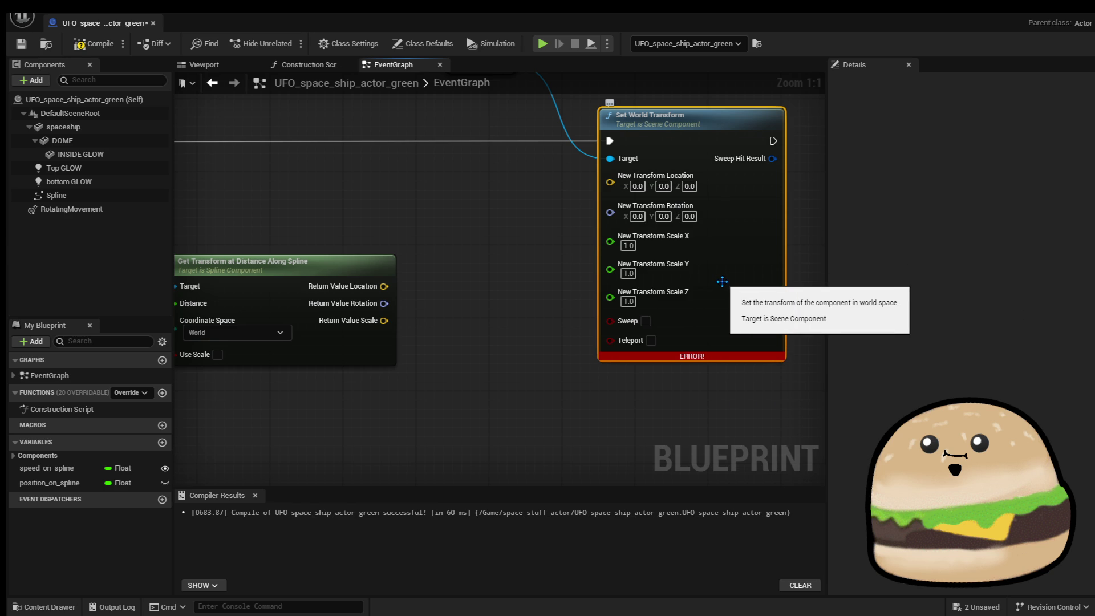
right_click(679, 244)
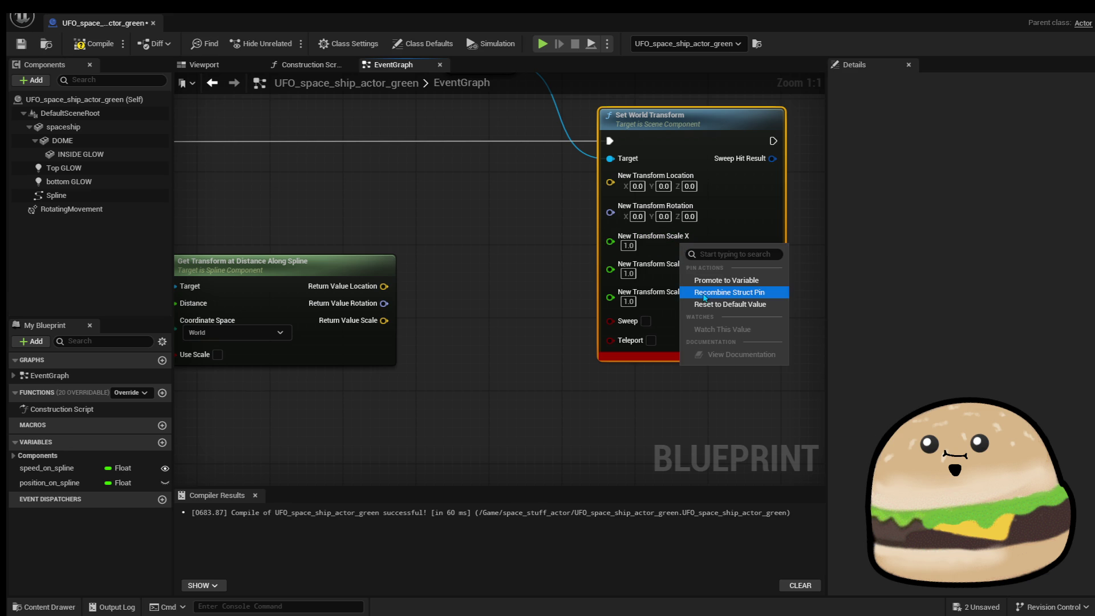
click(708, 306)
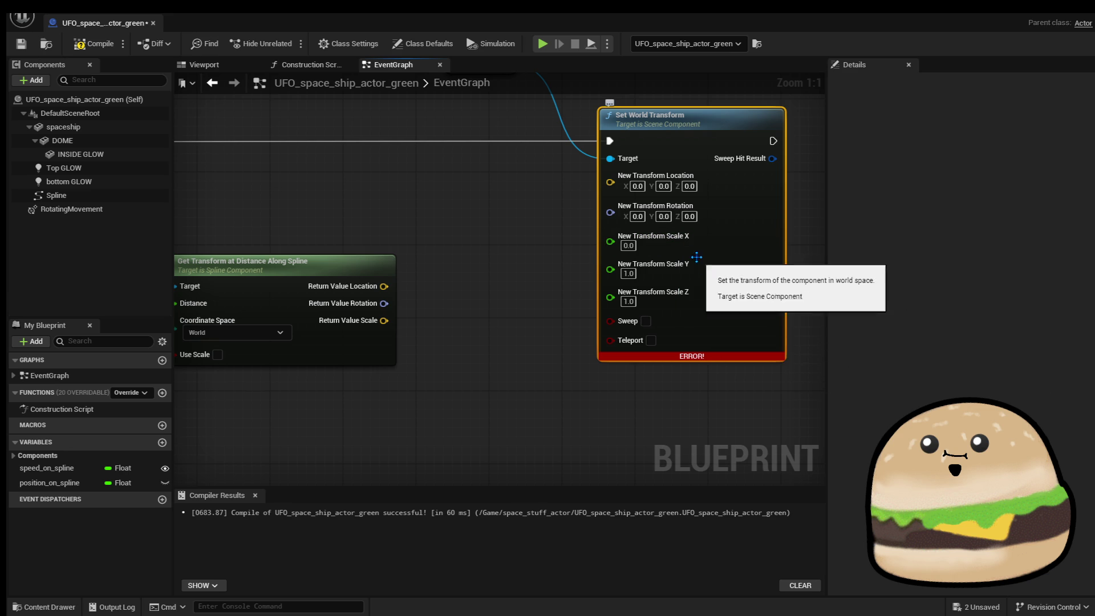
right_click(679, 248)
click(730, 295)
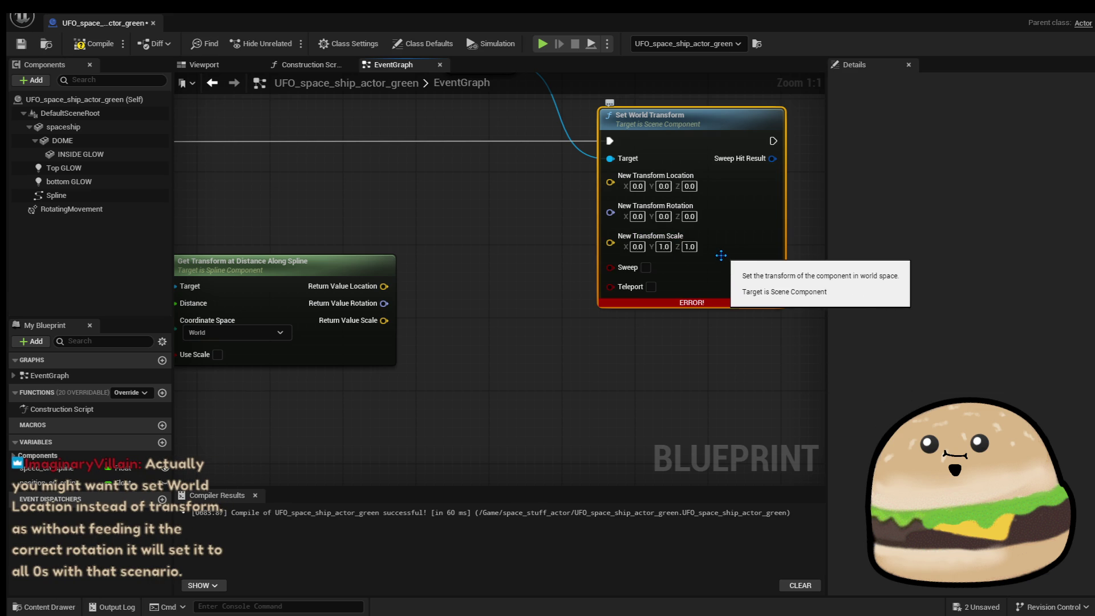
click(638, 247)
text(1)
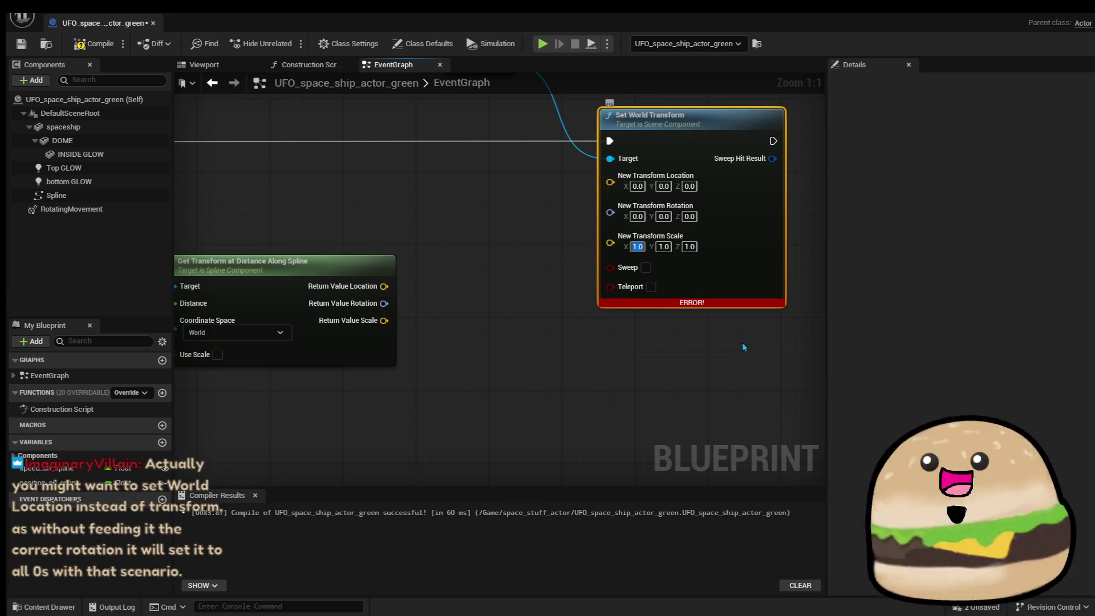
Move the Get Transform at Distance Along Spline node lower and pull a wire from the Spline reference.
mouse_move(543, 311)
mouse_down()
mouse_move(629, 288)
mouse_move(672, 293)
mouse_up()
mouse_move(460, 289)
mouse_down()
mouse_move(488, 299)
mouse_move(514, 353)
mouse_up()
drag(280, 300, 418, 200)
Add a Set World Location node wired to Spline and delete the Get Transform at Distance Along Spline node.
text(set)
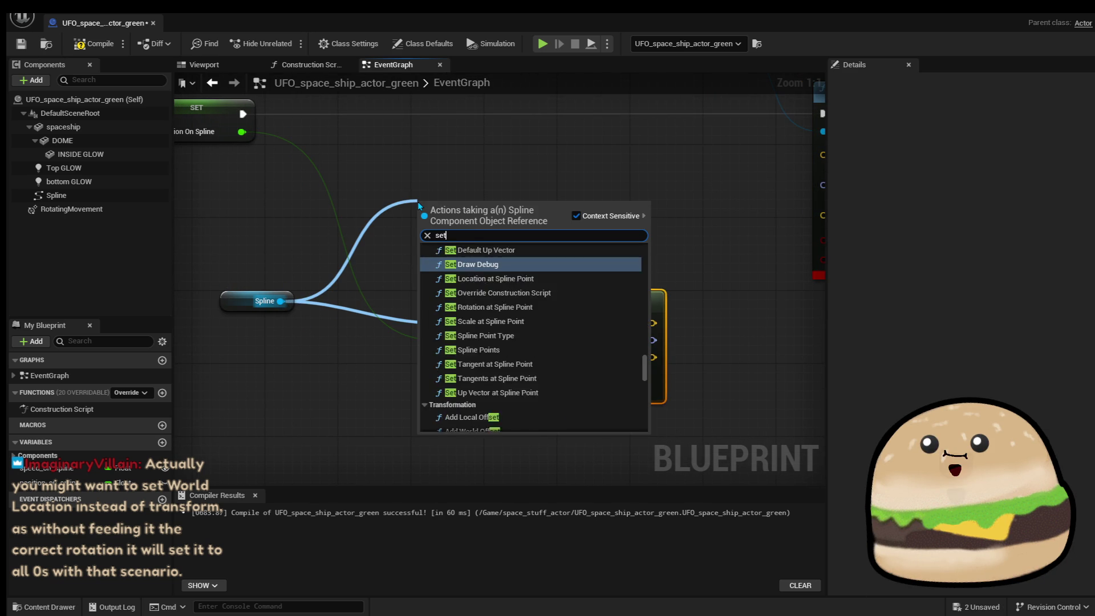
text( world locati)
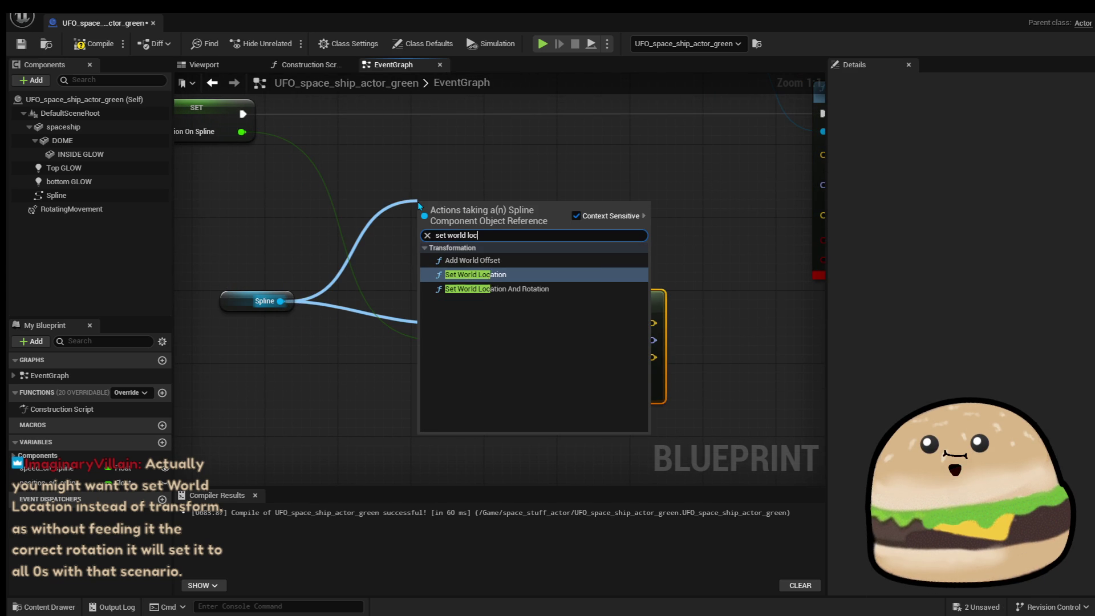
key(Down)
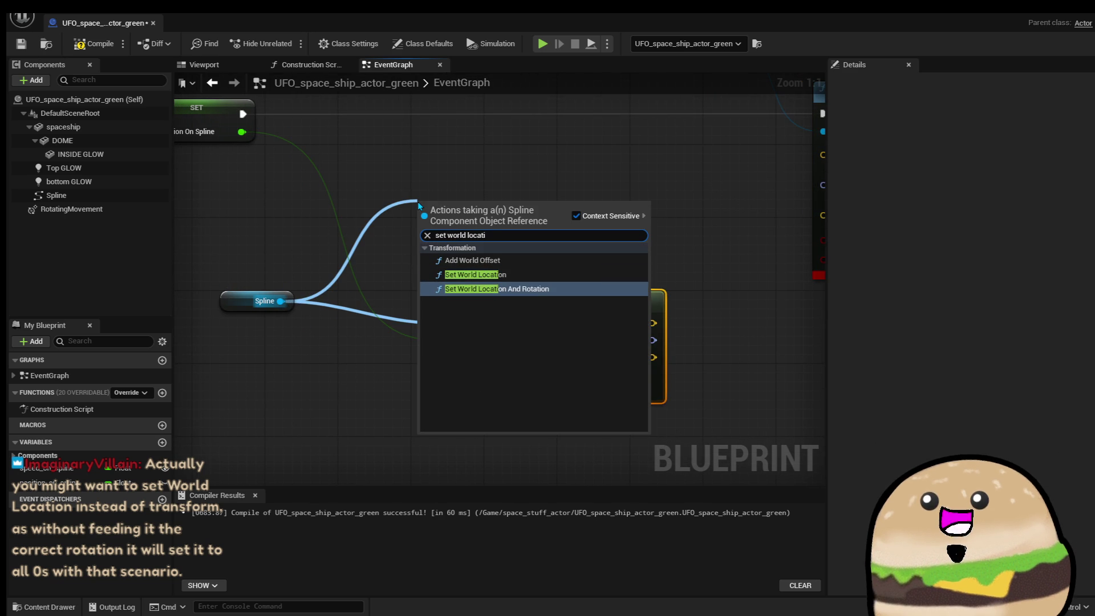
key(Up)
key(Return)
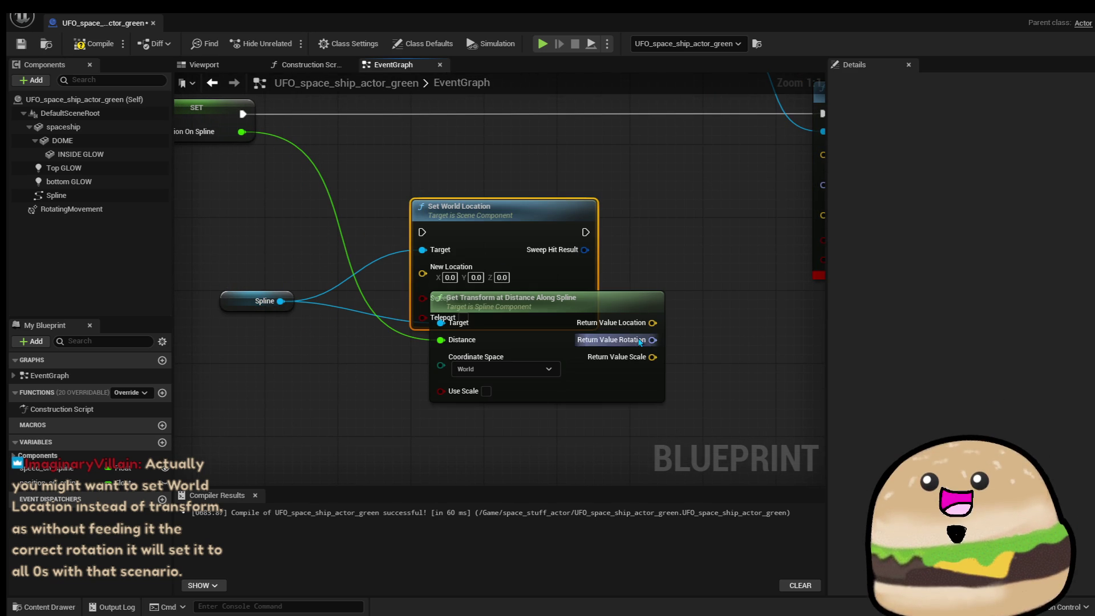
drag(554, 344, 554, 353)
key(Delete)
Pan and zoom the EventGraph to recentre on the new Set World Location node.
drag(709, 242, 680, 255)
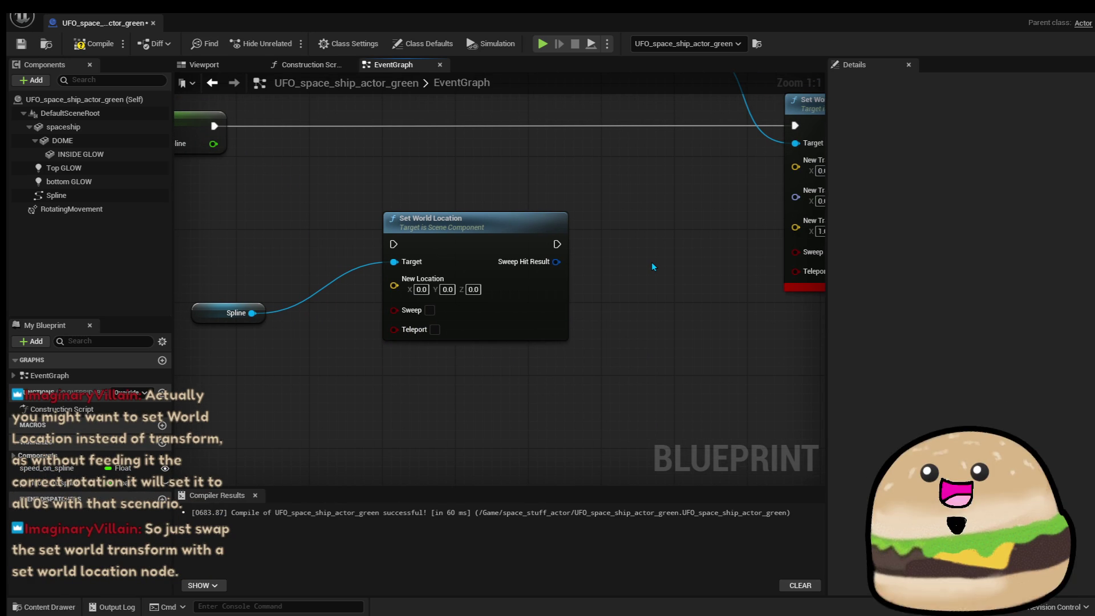
mouse_move(467, 239)
mouse_down()
mouse_move(511, 228)
mouse_move(537, 301)
mouse_move(468, 203)
mouse_move(313, 183)
mouse_move(424, 197)
mouse_up()
click(501, 146)
right_click(501, 147)
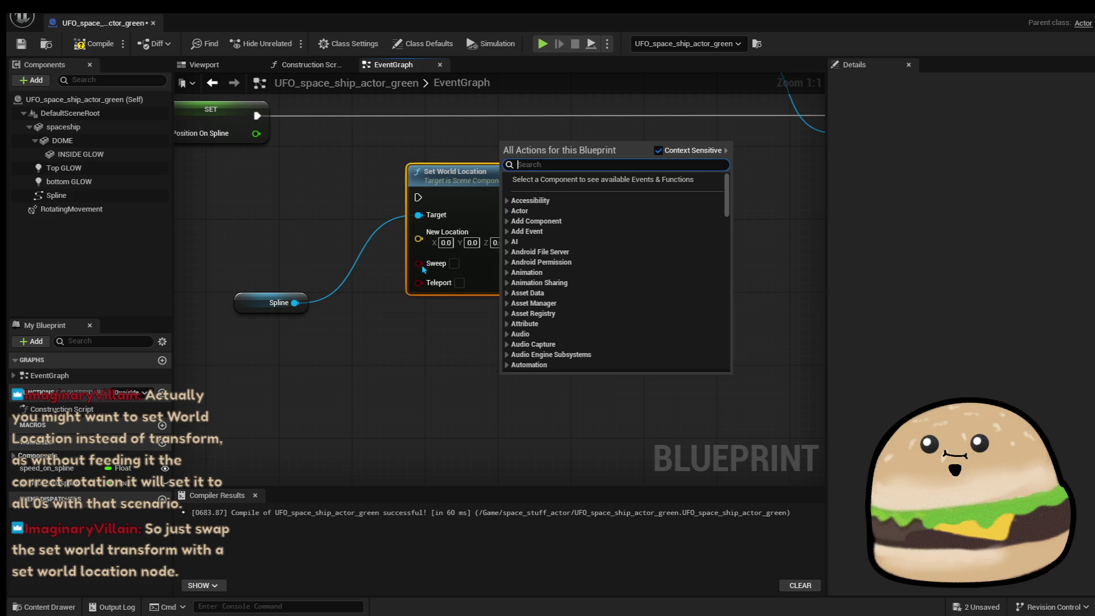
click(406, 279)
scroll(407, 277, down, 1)
scroll(407, 278, down, 1)
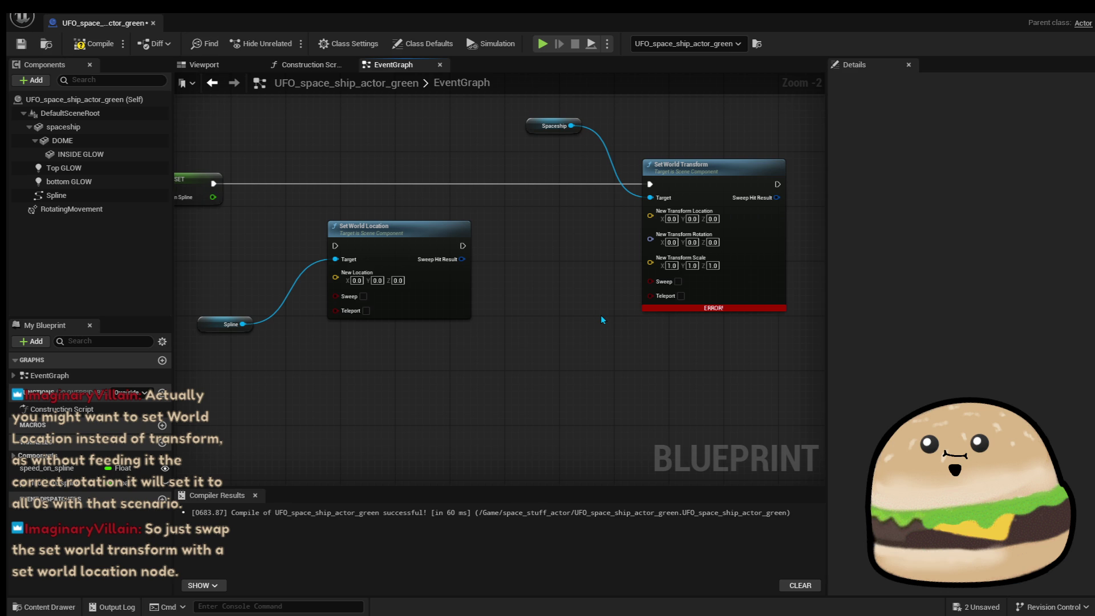
drag(560, 293, 583, 295)
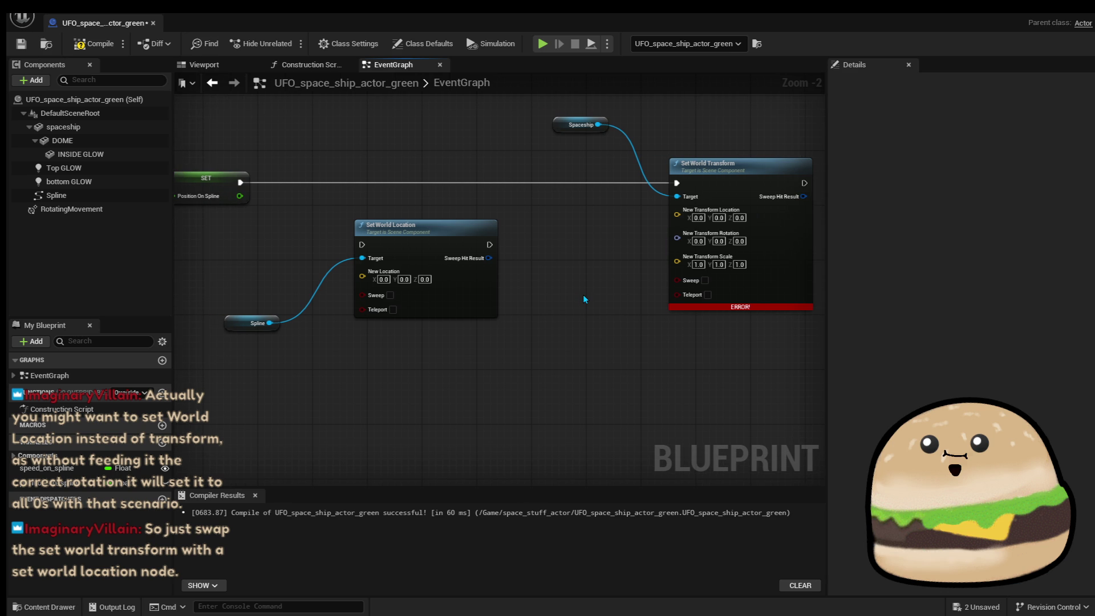
scroll(396, 271, up, 1)
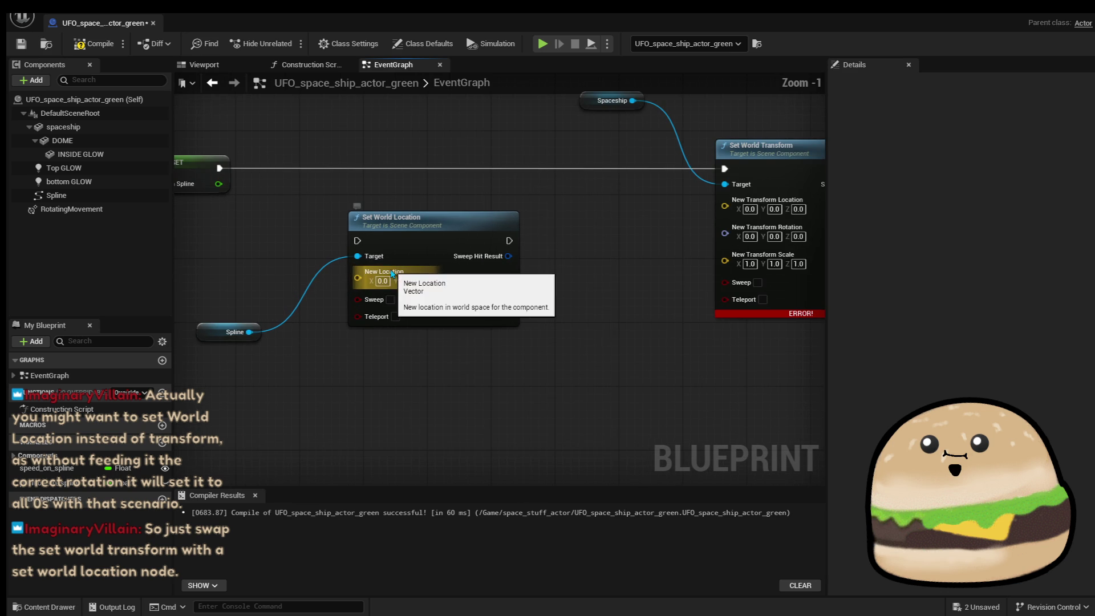
mouse_move(479, 324)
mouse_down()
mouse_move(521, 343)
mouse_move(467, 338)
mouse_up()
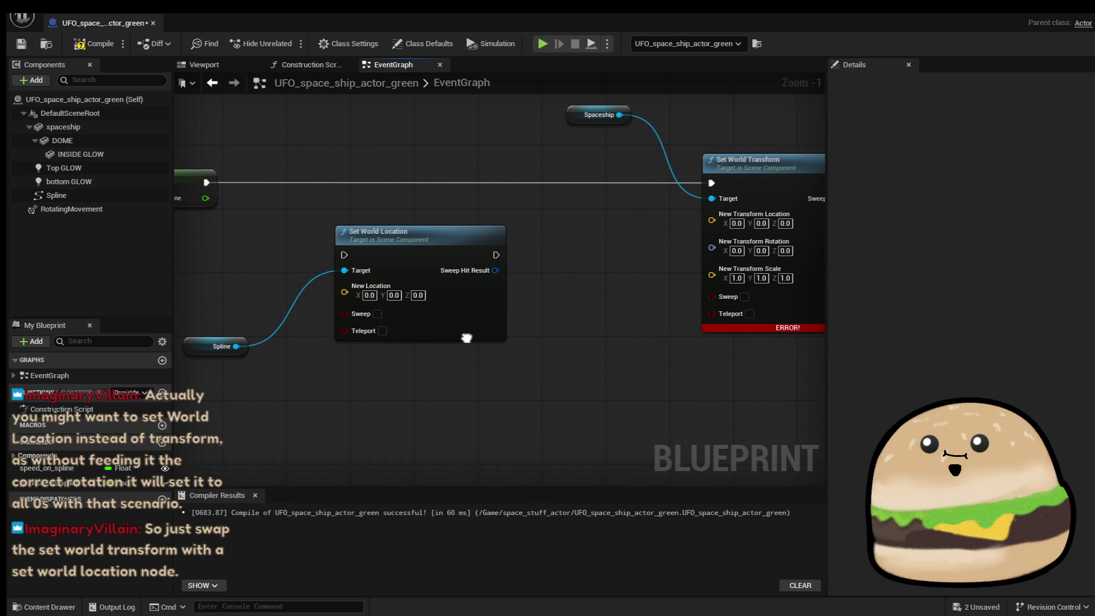
Recombine New Transform's split pins, then move Set World Location and the Spline node into place.
right_click(715, 230)
click(752, 288)
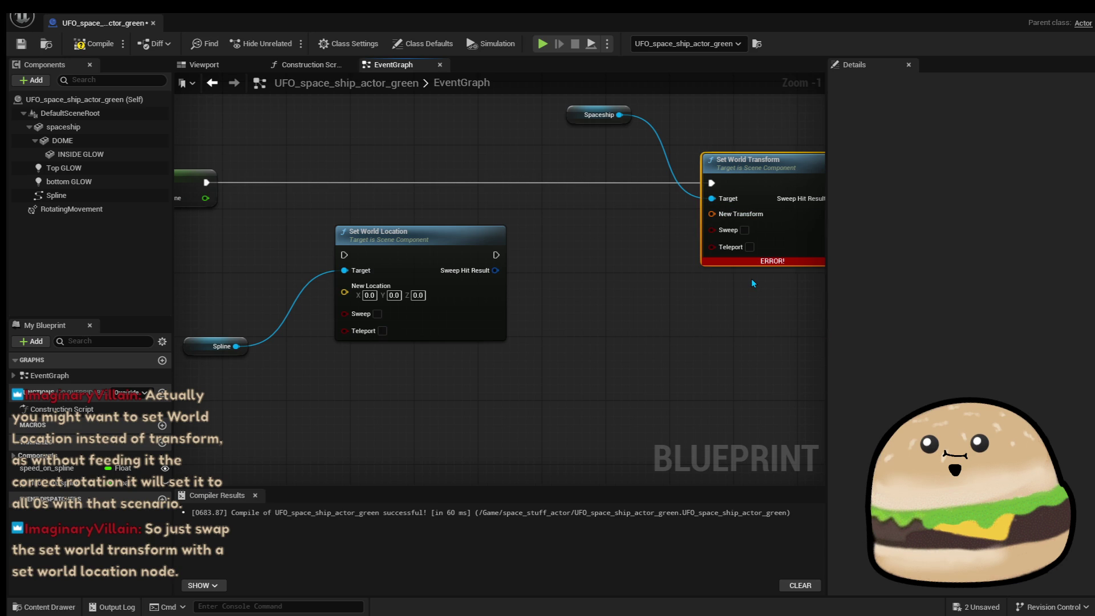
mouse_move(409, 229)
mouse_down()
mouse_move(436, 163)
mouse_move(425, 158)
mouse_up()
drag(199, 356, 247, 296)
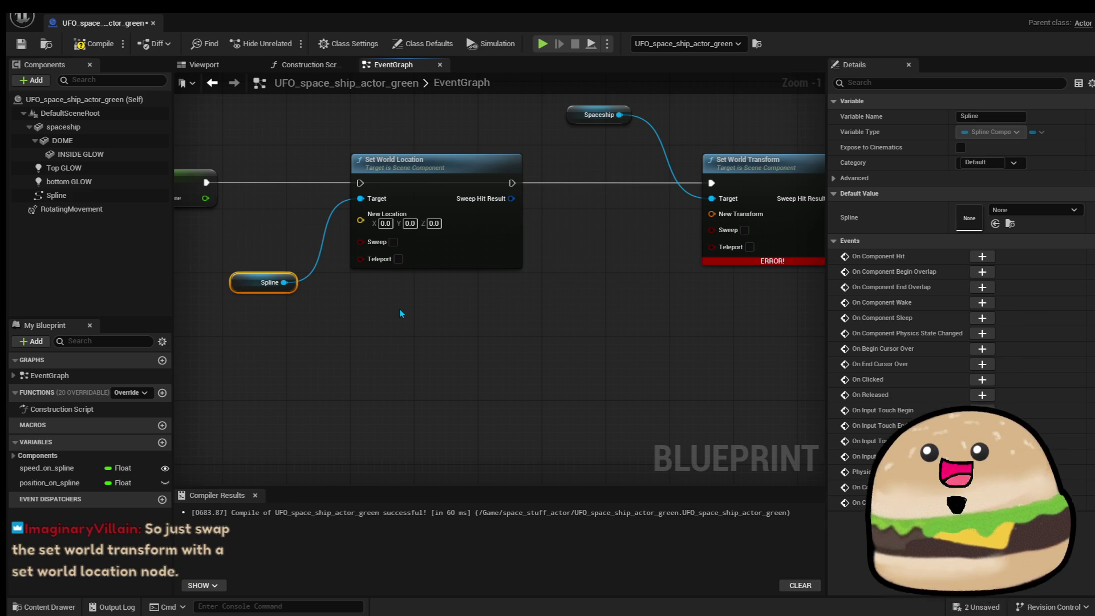
Survey the event graph and select the RotatingMovement component to view its properties.
scroll(401, 314, down, 4)
drag(401, 314, 572, 220)
scroll(417, 217, up, 5)
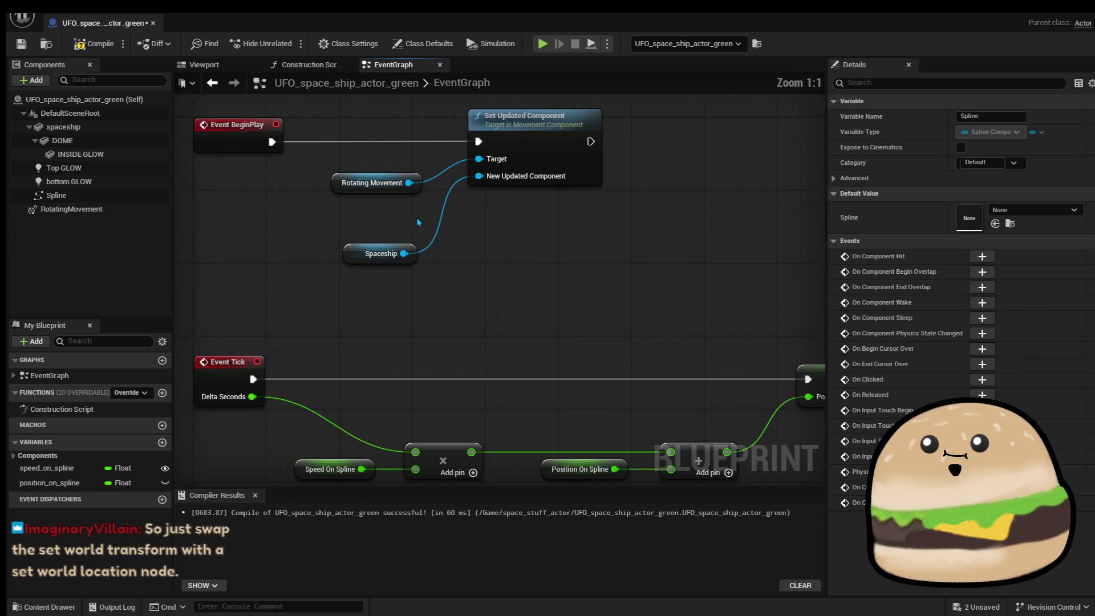
click(71, 209)
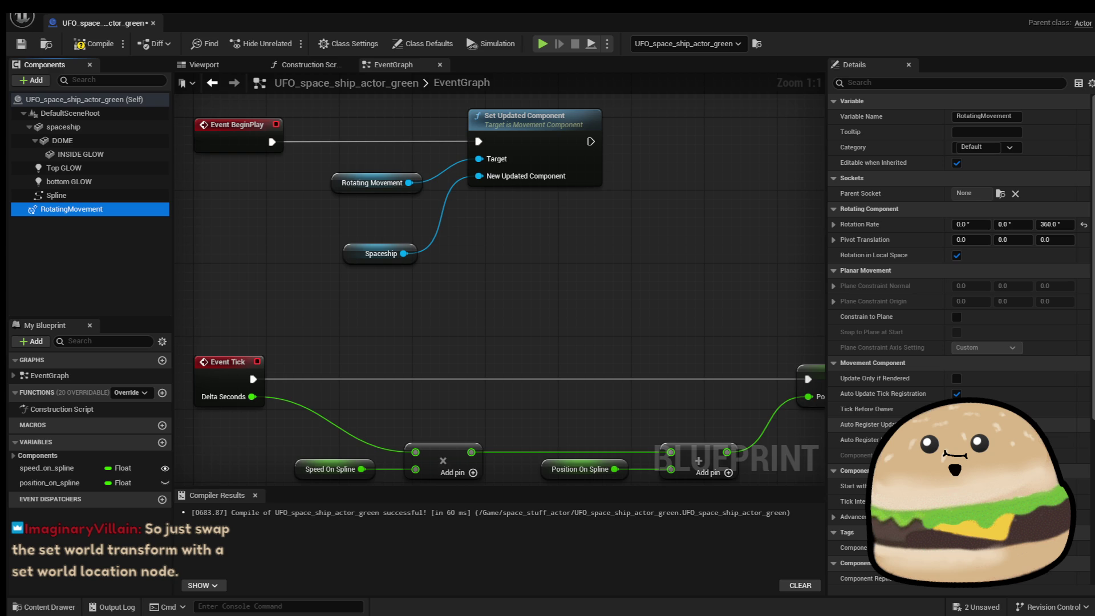
Route the event's execution through Set World Location into Set World Transform, then pull a wire from Spline.
mouse_move(722, 323)
mouse_down()
mouse_move(452, 207)
mouse_move(281, 174)
mouse_move(17, 166)
mouse_up()
scroll(580, 239, down, 1)
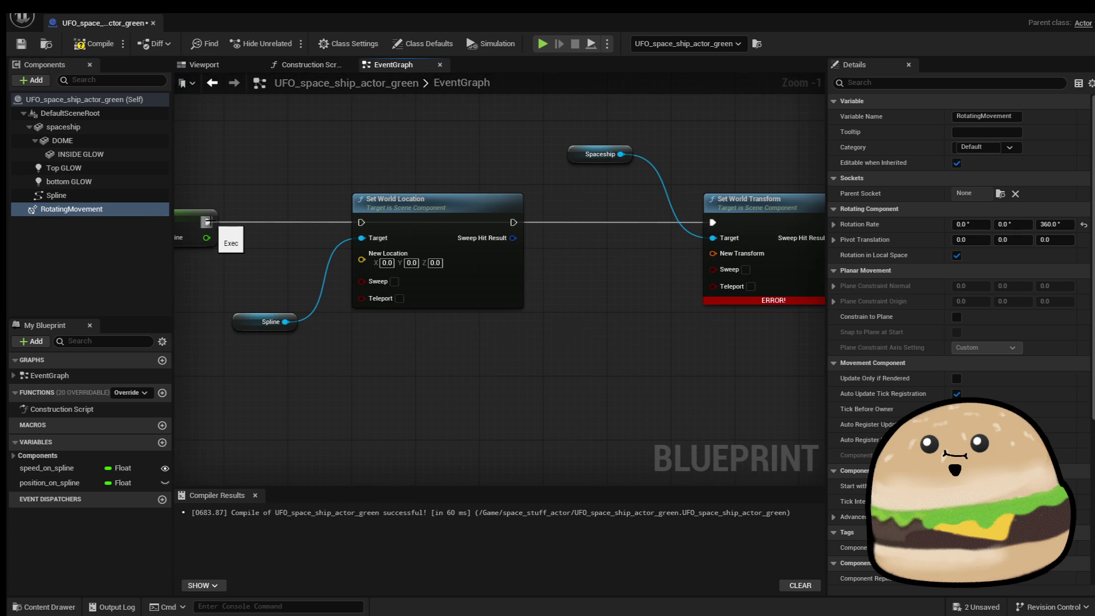
drag(210, 221, 361, 222)
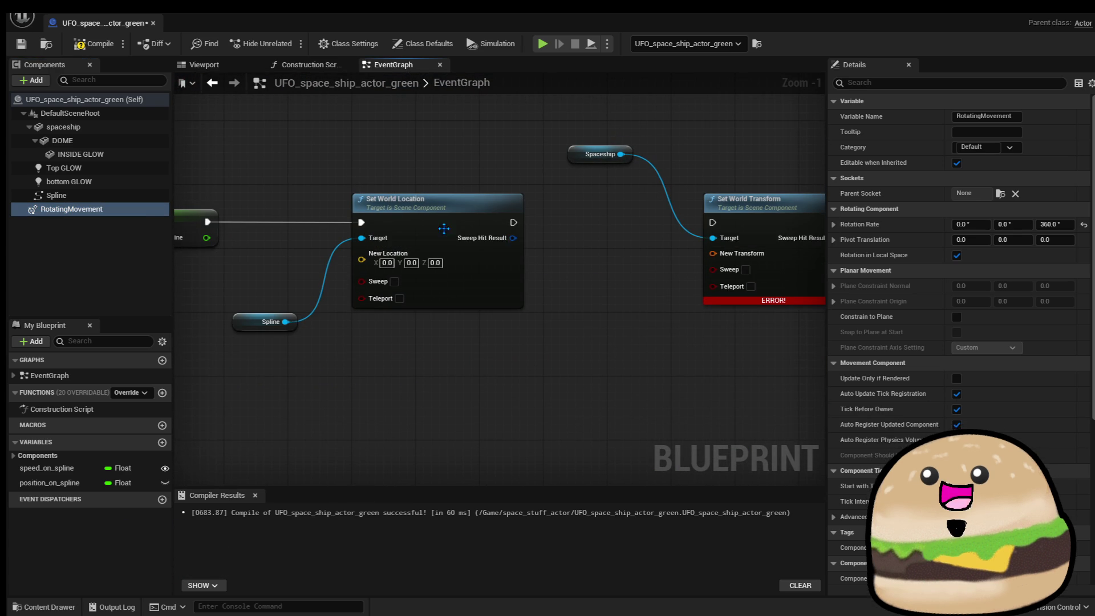
drag(512, 222, 712, 222)
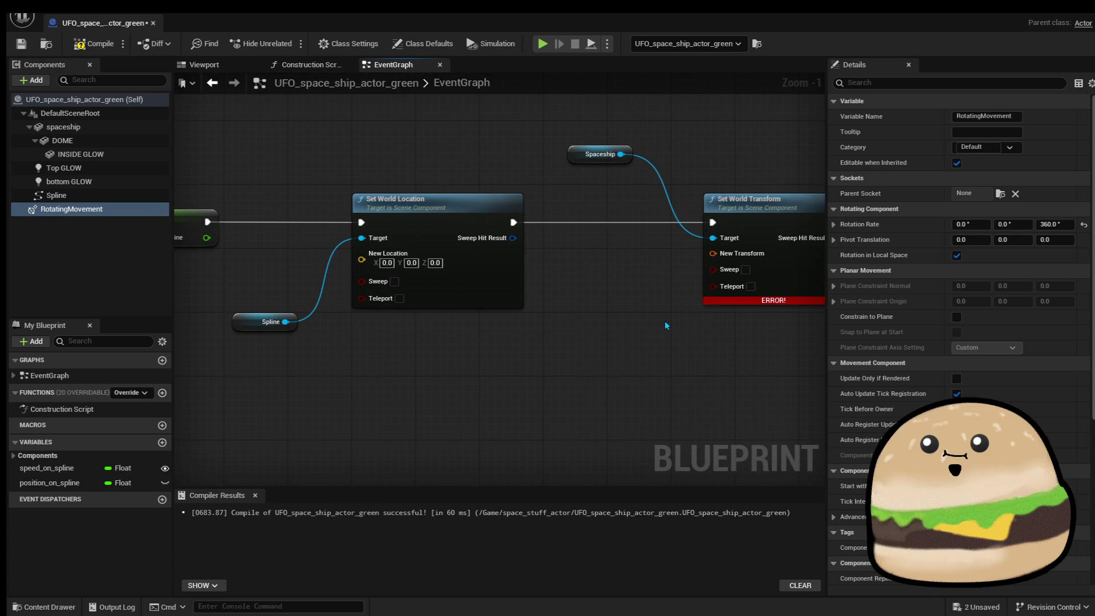
drag(285, 322, 509, 324)
Search 'transform' from the Spline wire, then dismiss the search without adding a node.
text(transform)
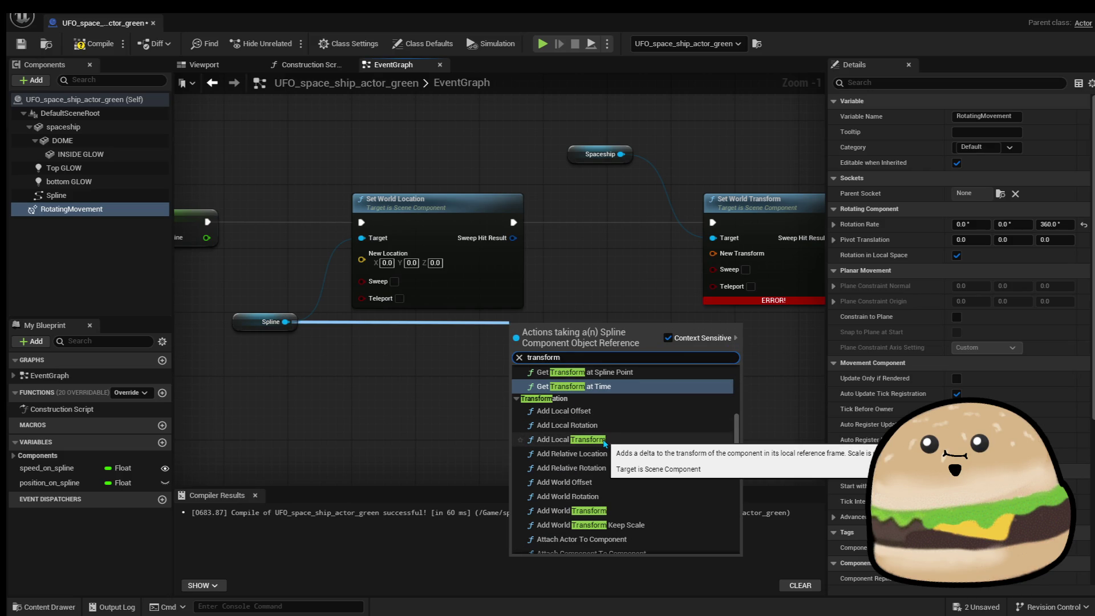
scroll(605, 443, up, 5)
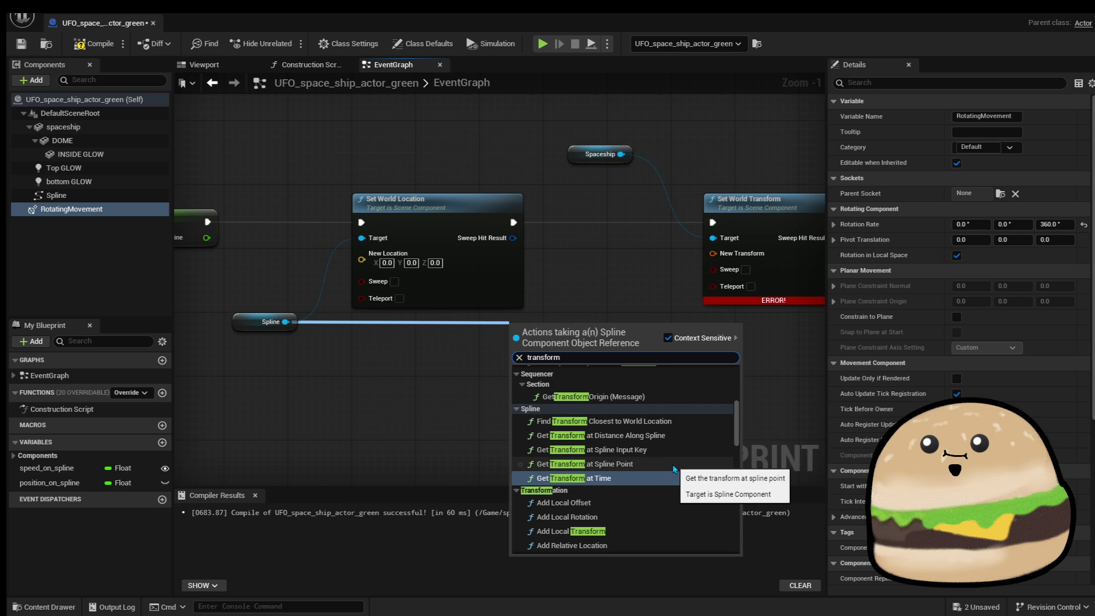
scroll(675, 469, up, 3)
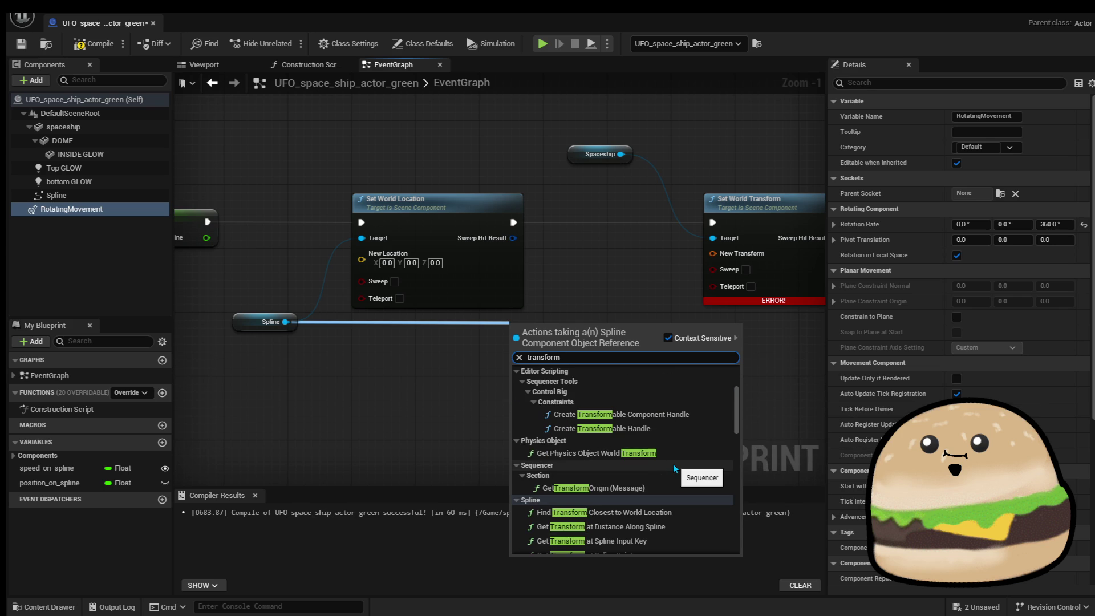
scroll(675, 468, up, 3)
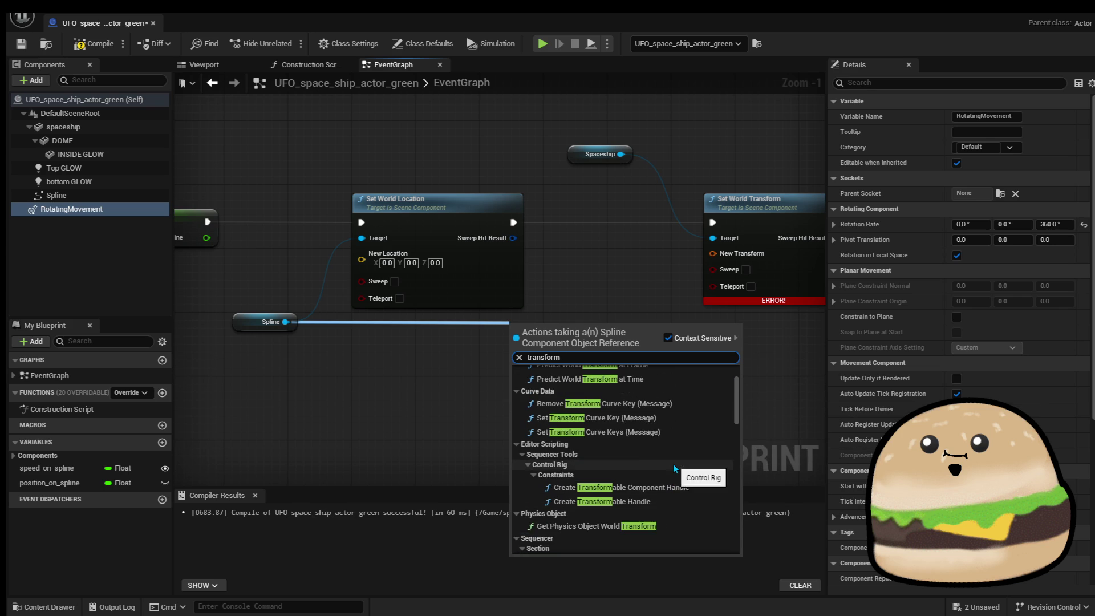
click(595, 266)
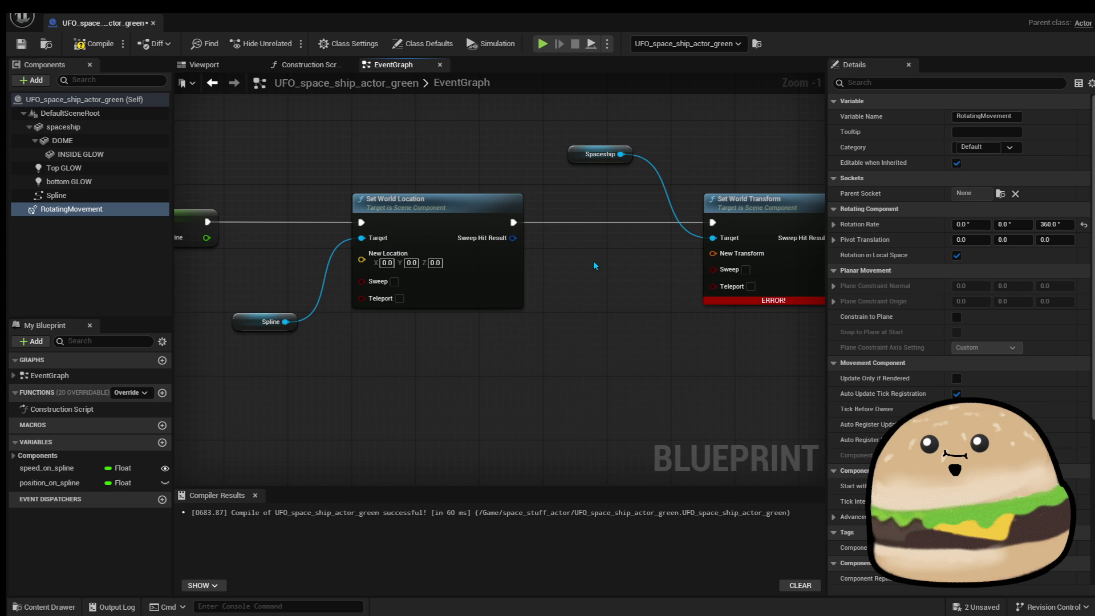
Undo back to the Get Transform at Distance Along Spline node and wire its Location into New Transform Location.
key(ctrl+z)
key(ctrl+z)
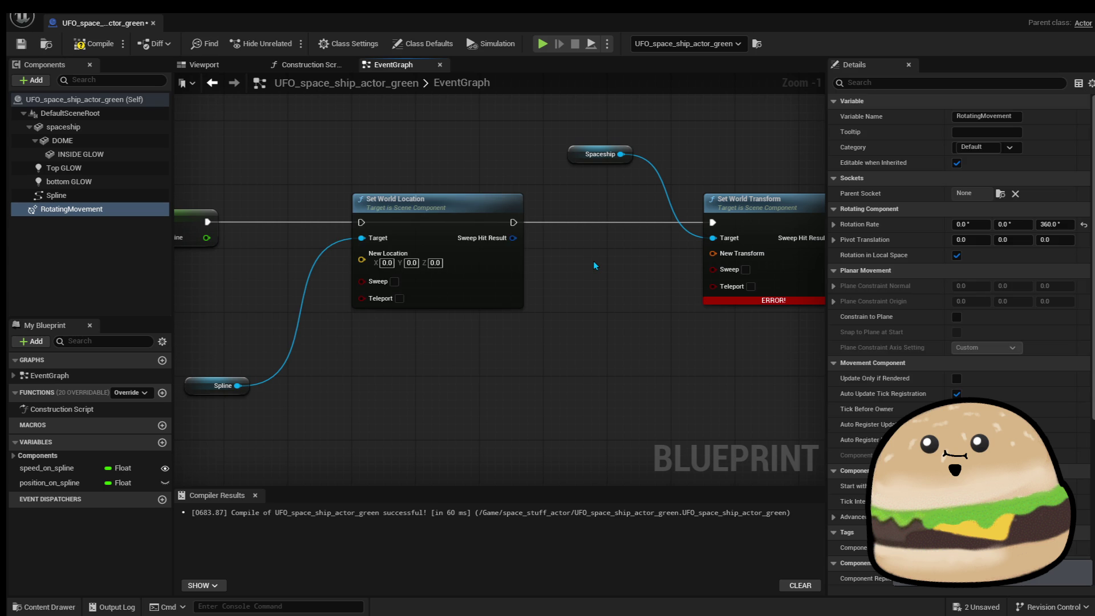
key(ctrl+z)
key(ctrl+z)
key(ctrl+z)
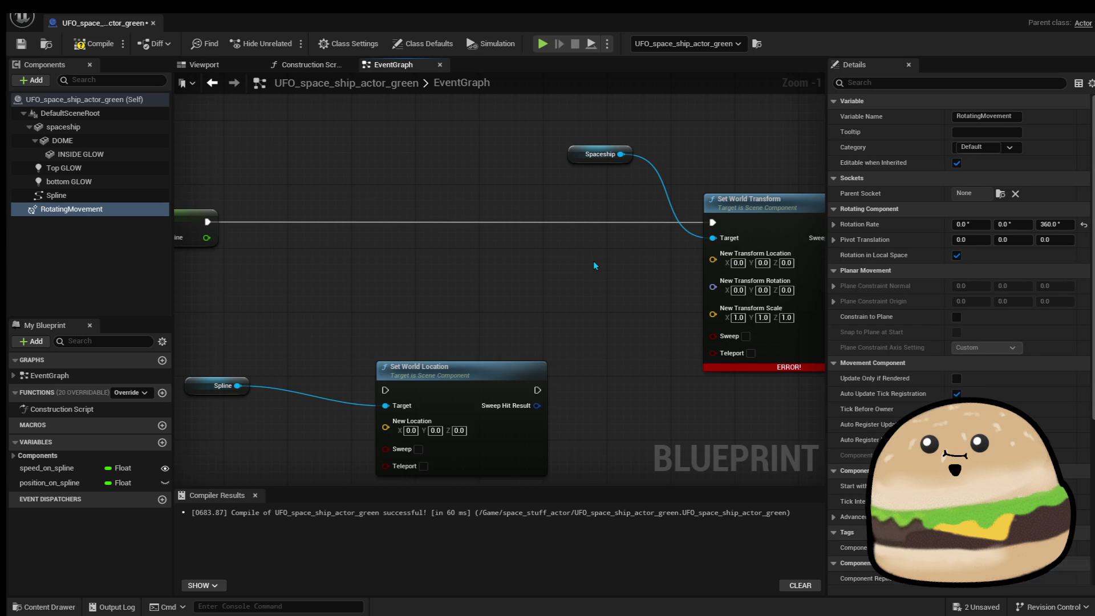
key(ctrl+z)
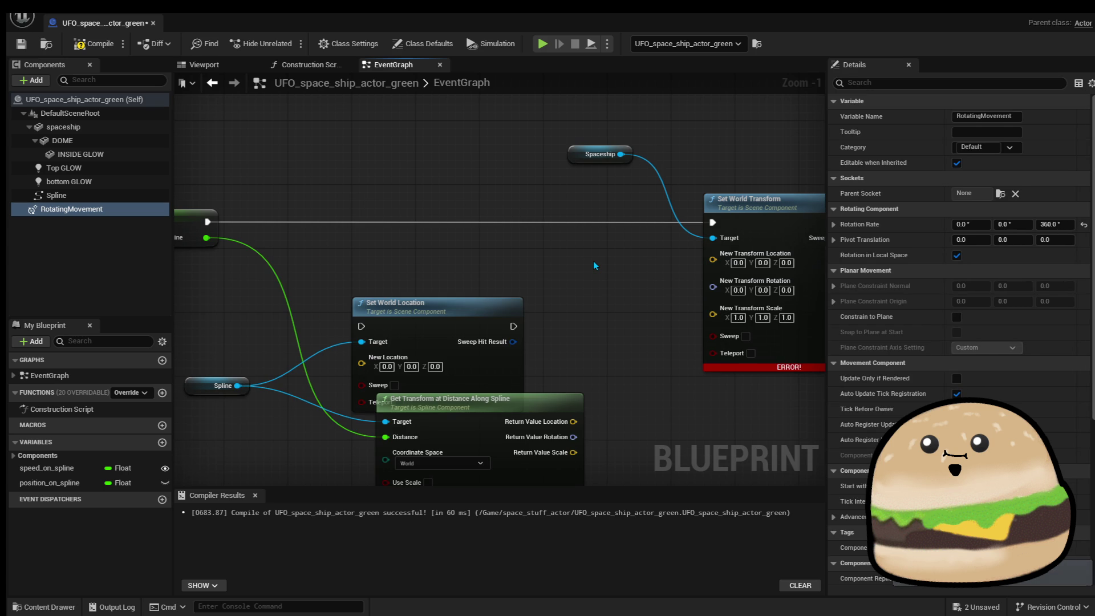
mouse_move(471, 330)
mouse_down()
mouse_move(461, 90)
mouse_move(454, 167)
mouse_up()
mouse_move(502, 402)
mouse_down()
mouse_move(494, 346)
mouse_move(490, 362)
mouse_up()
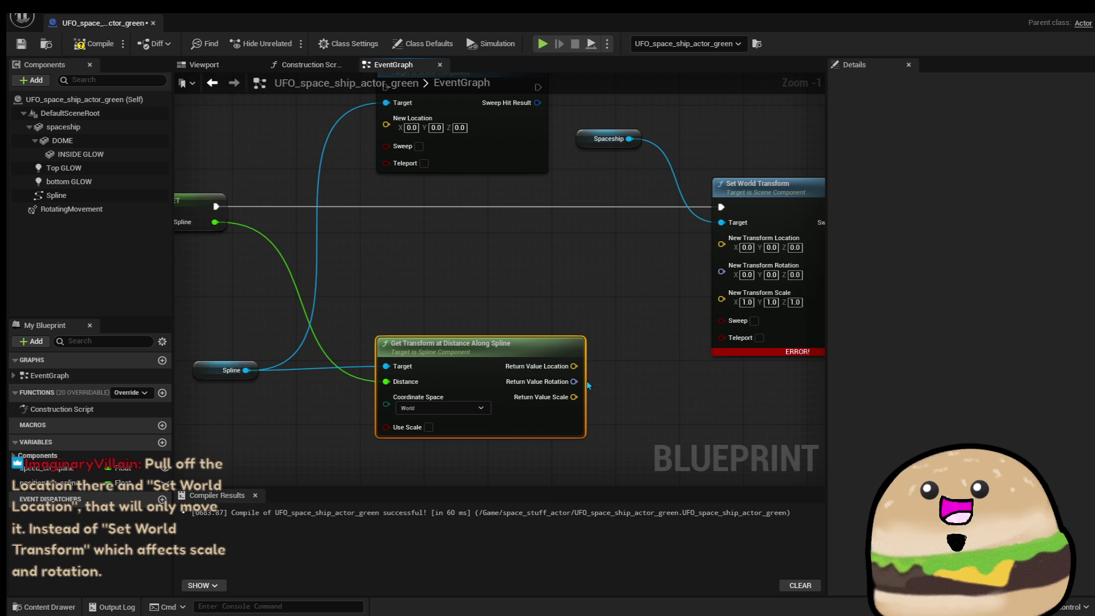
mouse_move(573, 366)
mouse_down()
mouse_move(727, 259)
mouse_move(722, 238)
mouse_up()
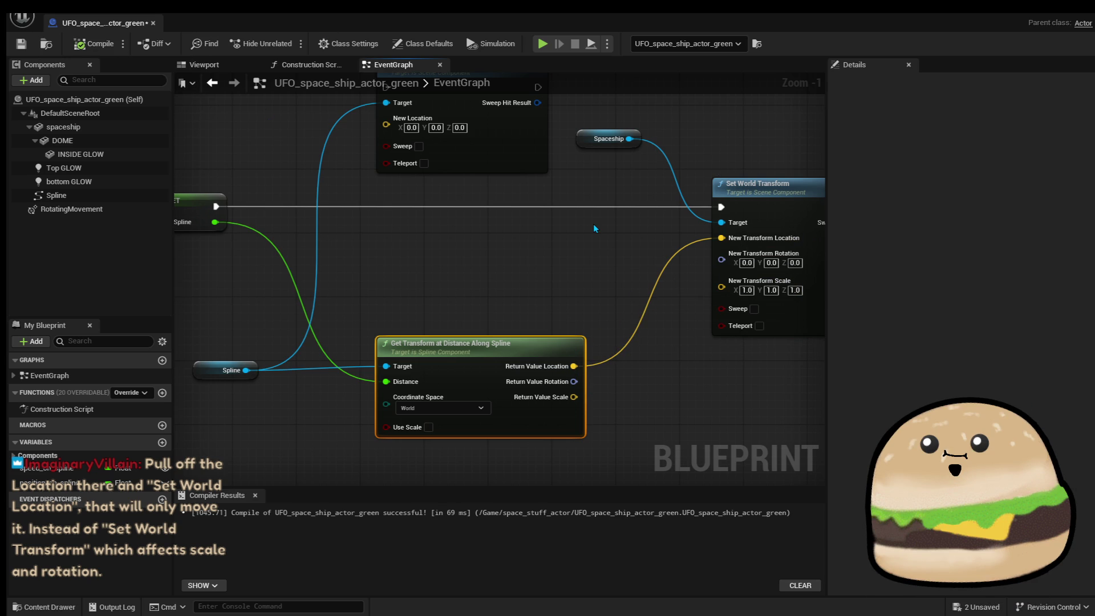
Undo away the Get Transform at Distance Along Spline node and move Set World Location lower in the graph.
scroll(593, 225, down, 2)
click(533, 156)
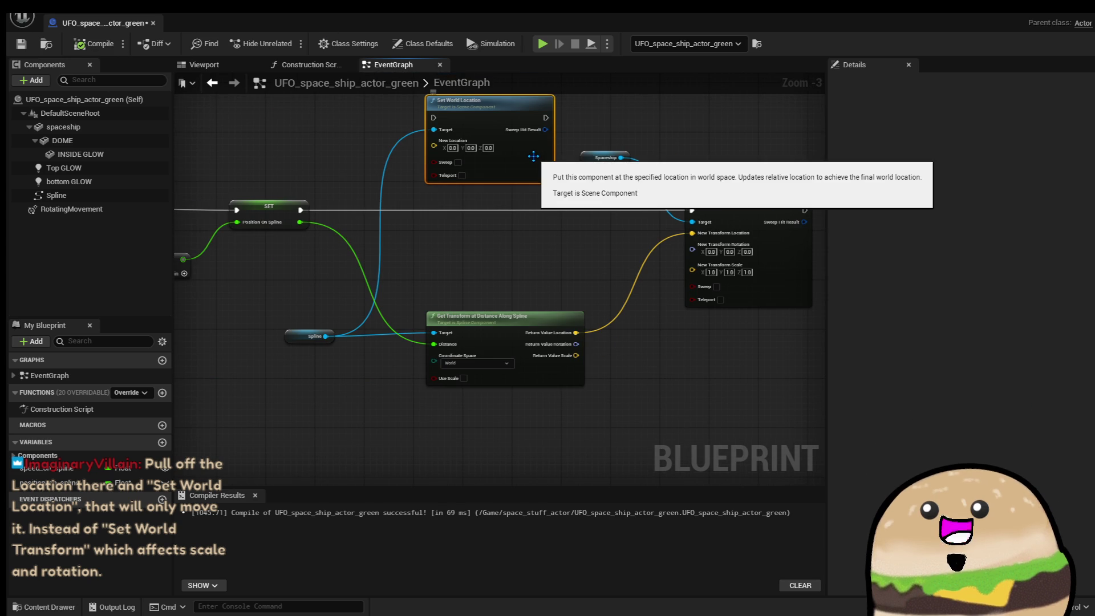
right_click(439, 132)
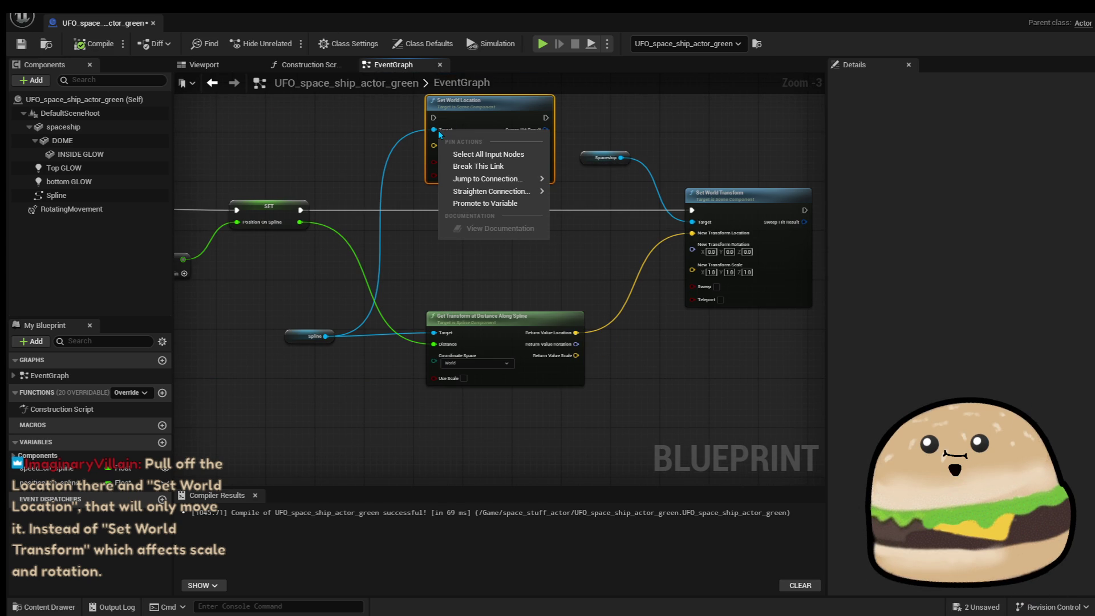
key(ctrl+z)
mouse_move(480, 123)
mouse_down()
mouse_move(484, 283)
mouse_move(502, 281)
mouse_up()
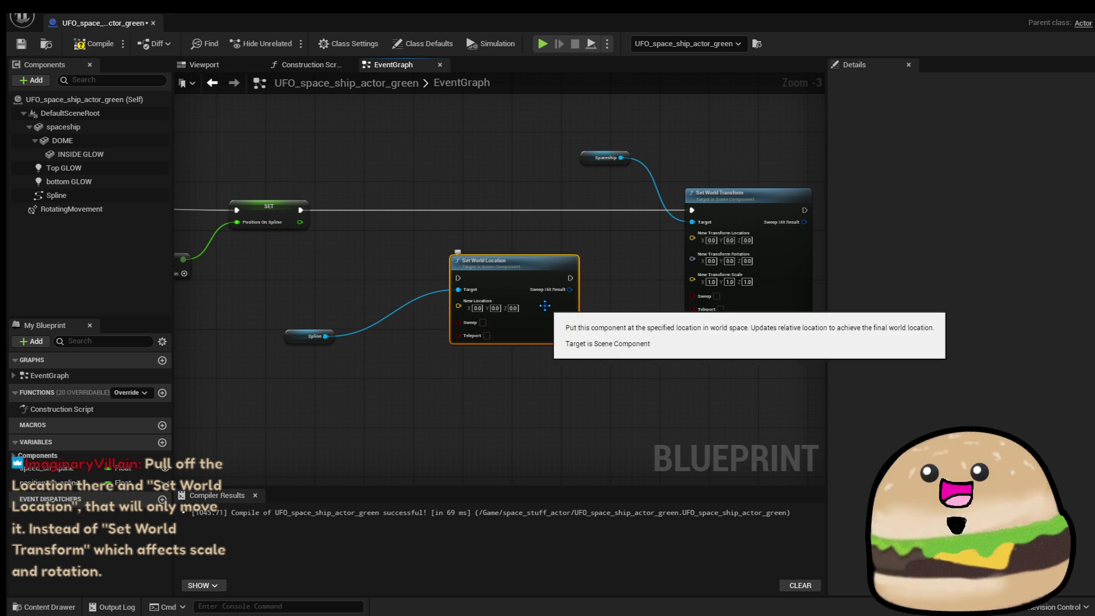
mouse_move(518, 289)
mouse_down()
mouse_move(472, 293)
mouse_move(484, 385)
mouse_up()
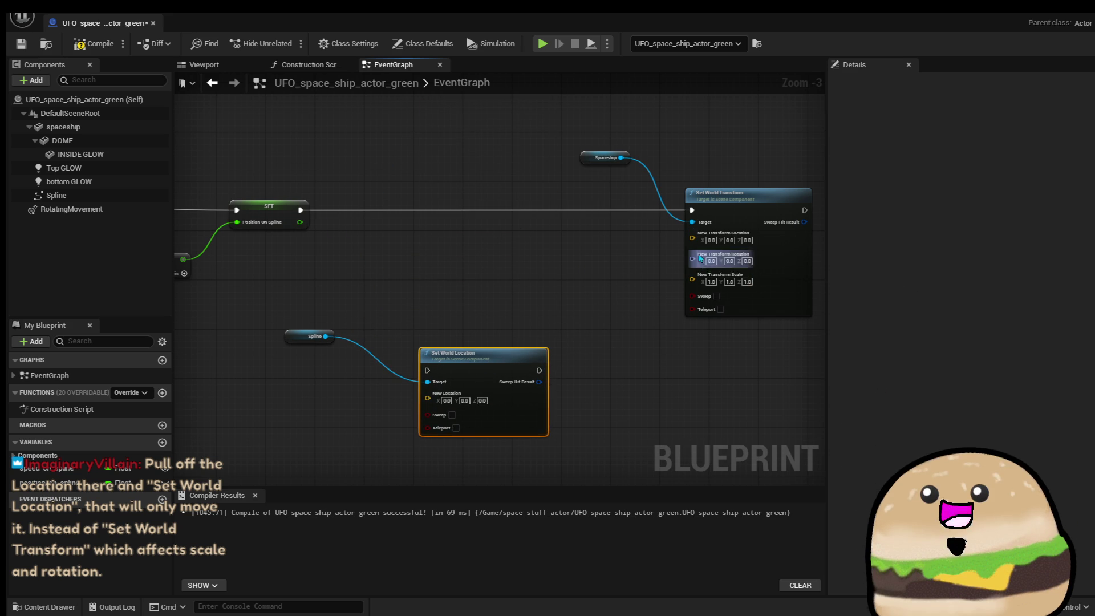
Recombine Set World Transform's split location, rotation and scale pins into New Transform.
scroll(700, 243, up, 3)
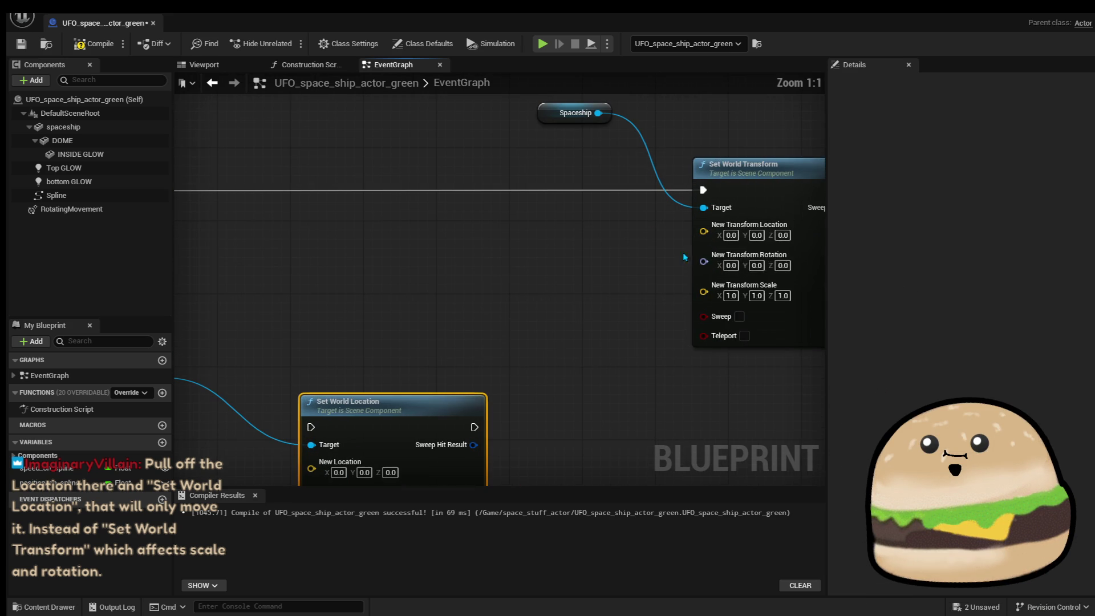
right_click(710, 237)
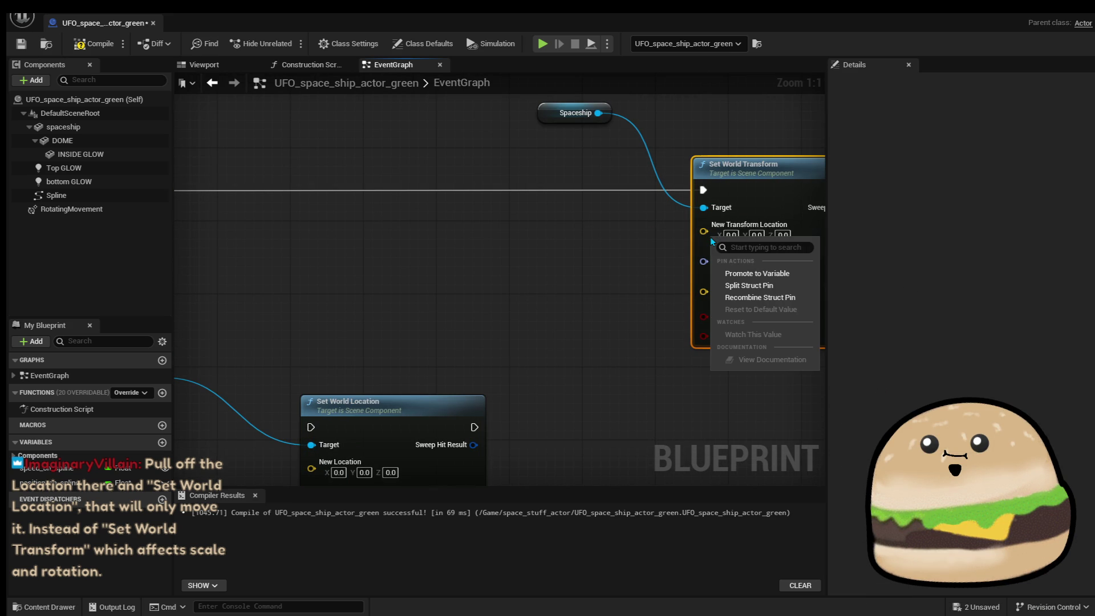
click(768, 302)
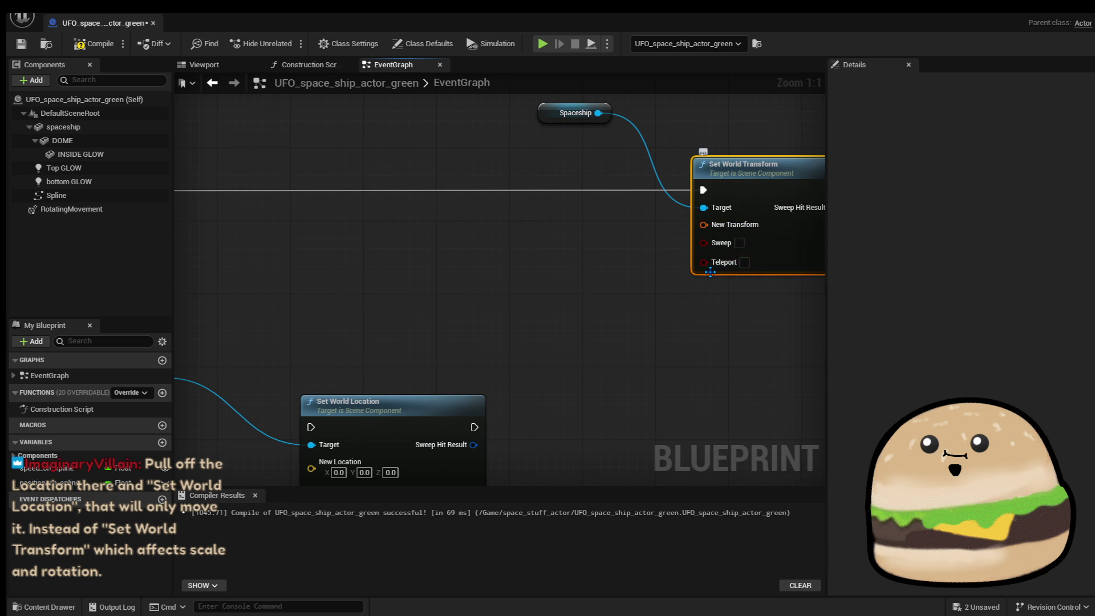
Recenter the graph on the nodes and drag a new execution wire from SET.
drag(697, 291, 650, 311)
scroll(625, 299, down, 1)
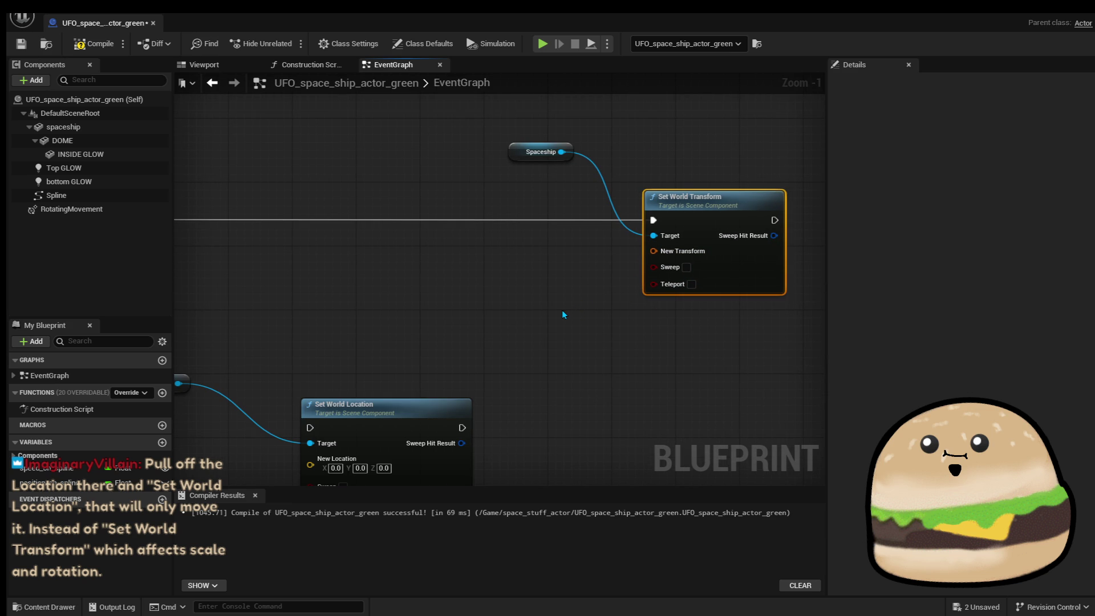
drag(540, 318, 578, 265)
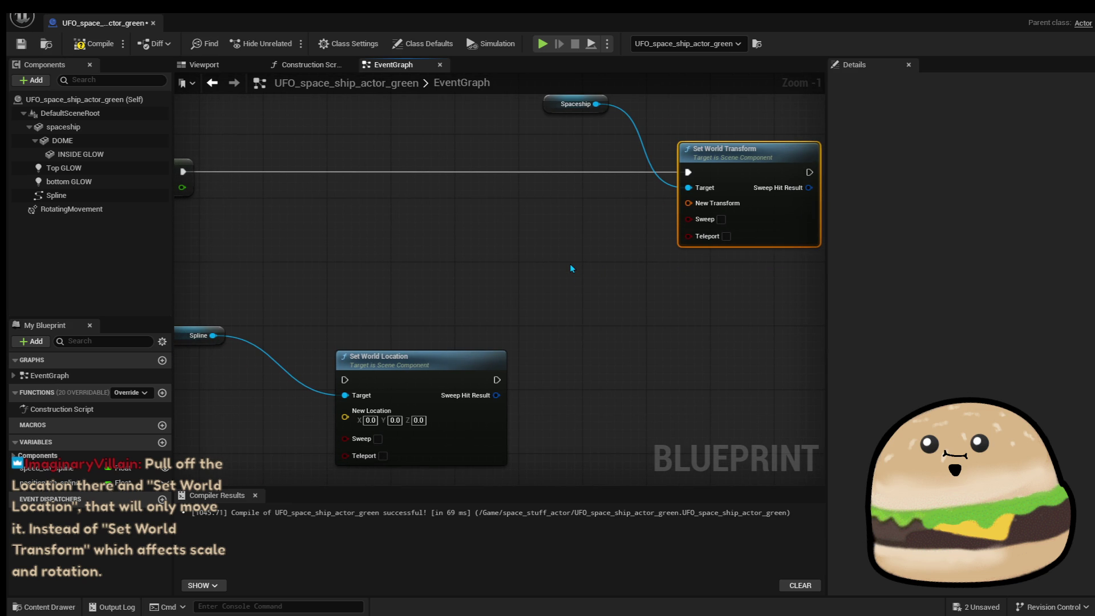
scroll(570, 268, down, 2)
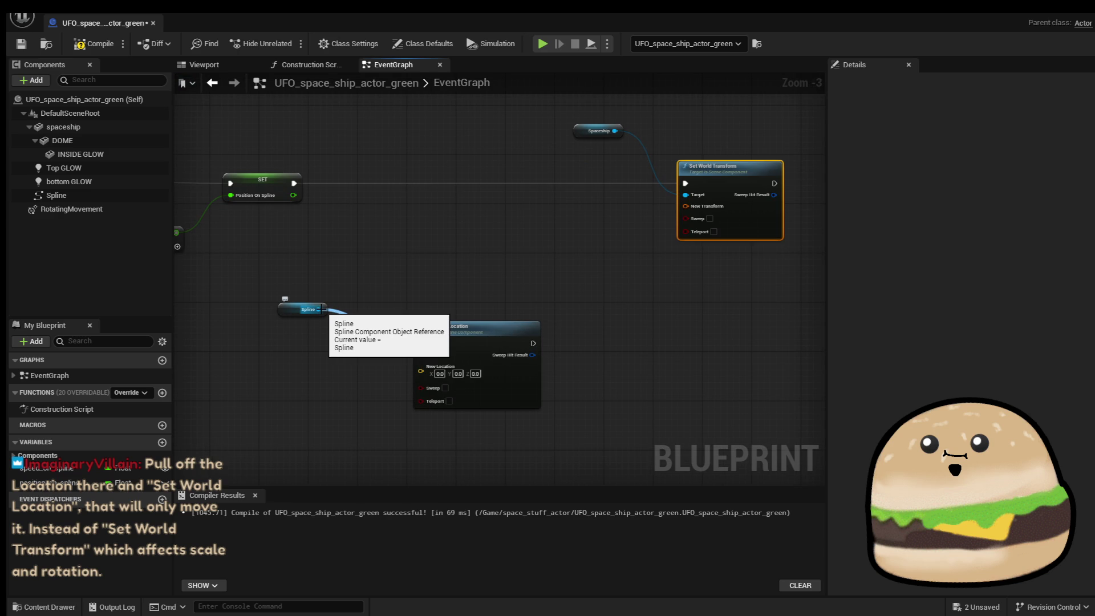
drag(294, 183, 368, 184)
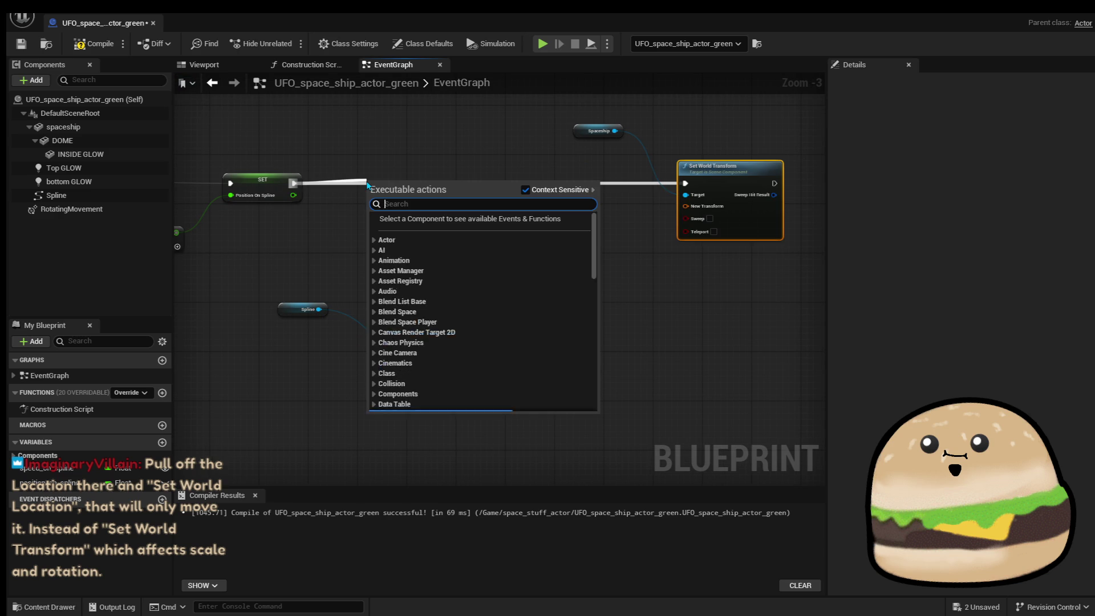
Add Set World Location after SET, deleting an accidental Set World Origin Location node first.
text(set world location)
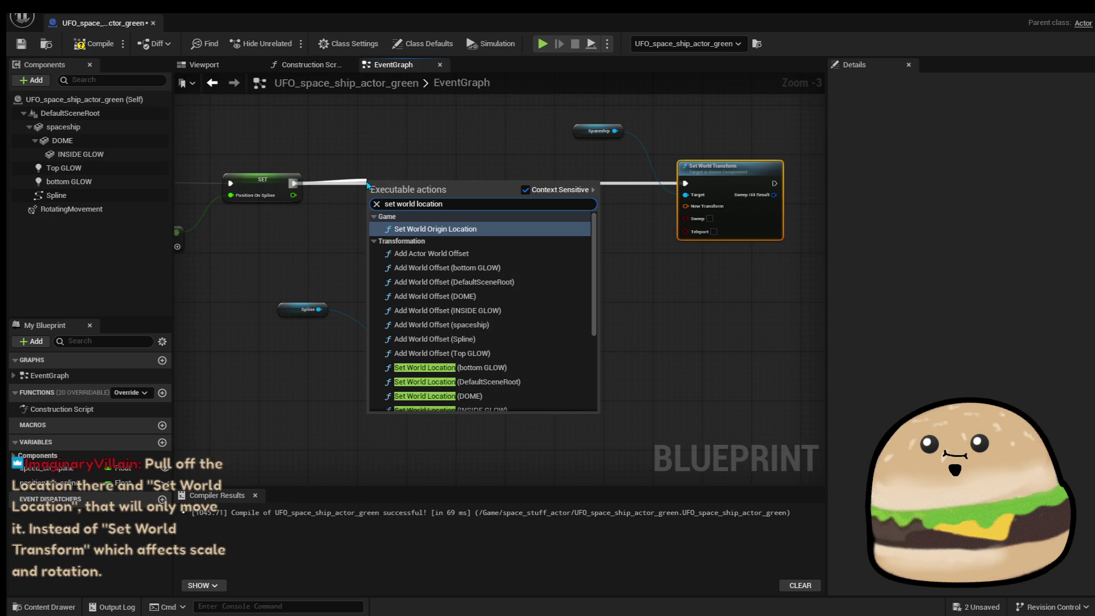
click(513, 231)
key(Delete)
drag(295, 185, 376, 191)
text(set world)
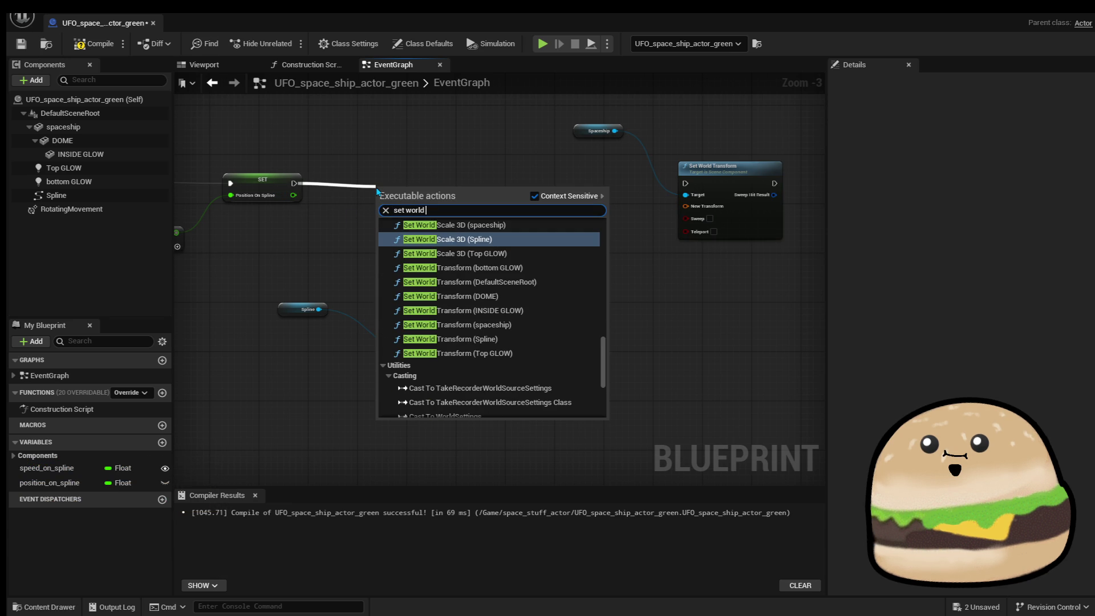
text(l)
key(Return)
Add a Spline-targeted Set World Location, undo the extra node, and nudge the remaining one up.
drag(313, 314, 371, 265)
text(set world location)
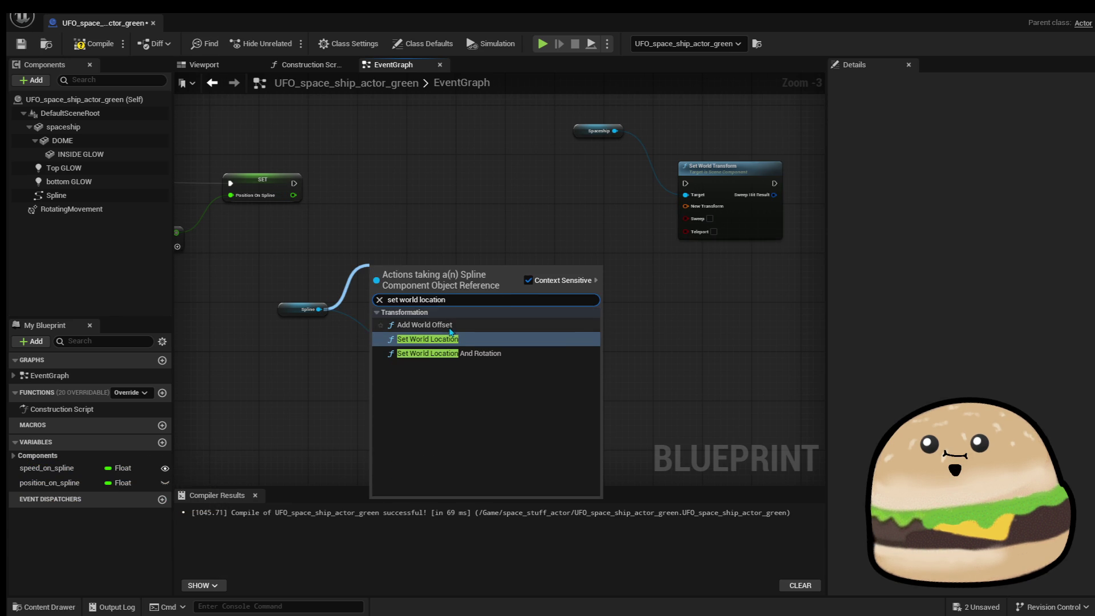
click(433, 339)
drag(470, 297, 533, 235)
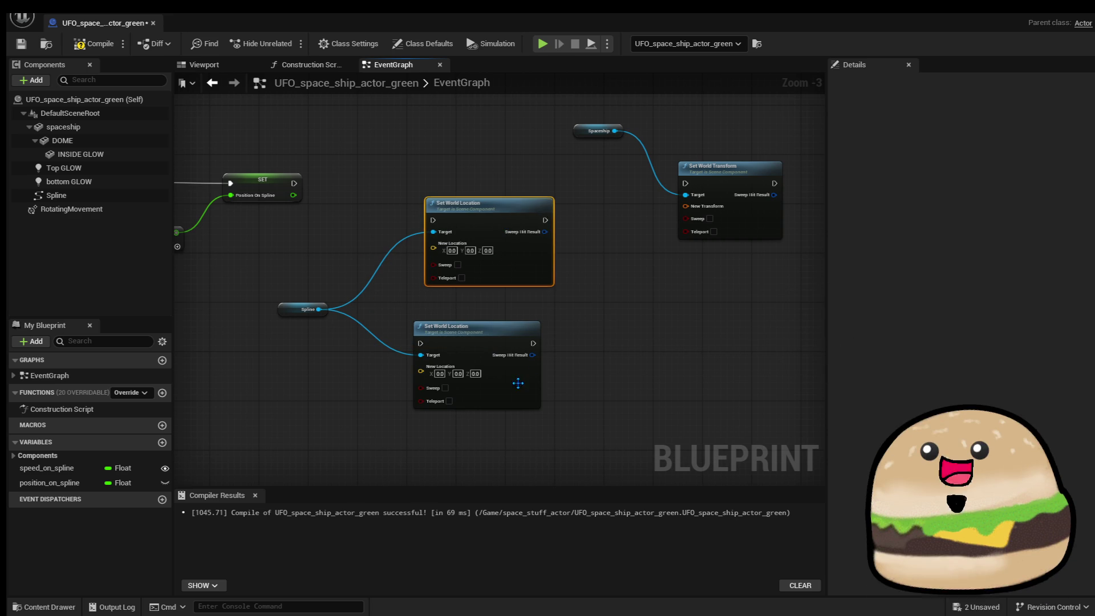
key(ctrl+z)
key(ctrl+z)
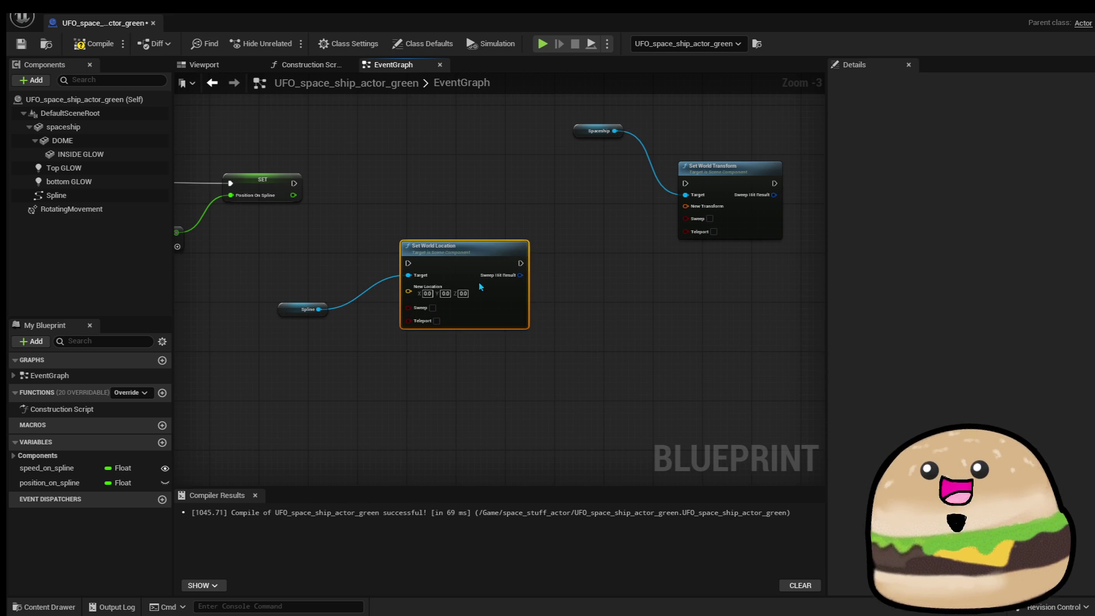
drag(471, 256, 460, 244)
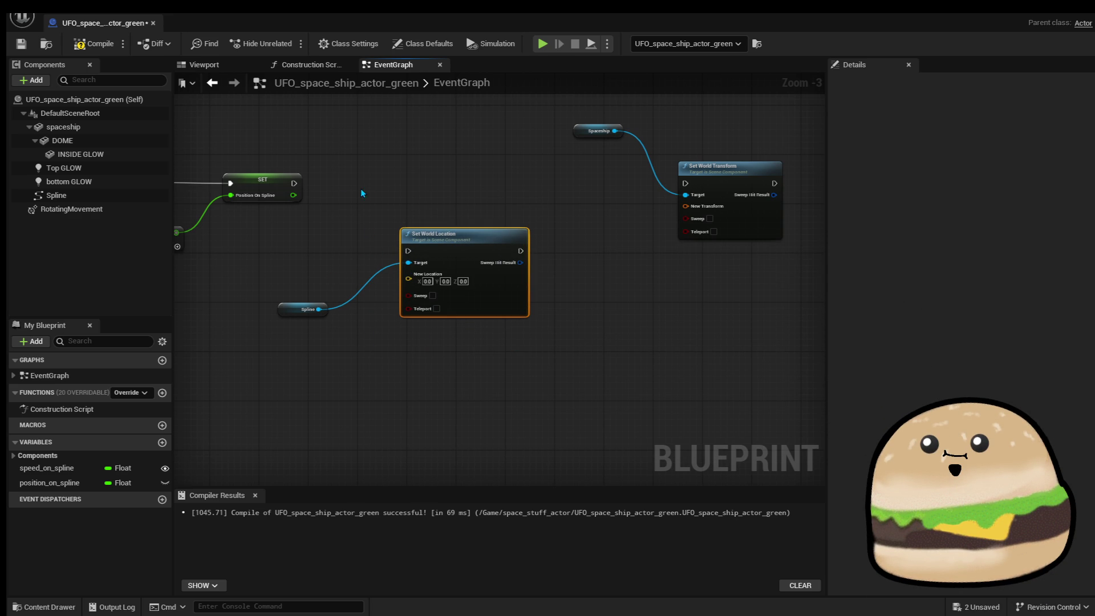
Chain SET's execution through Set World Location into Set World Transform, then pull a wire from Spline.
mouse_move(294, 183)
mouse_down()
mouse_move(408, 251)
mouse_move(456, 201)
mouse_move(449, 183)
mouse_up()
drag(521, 183, 685, 183)
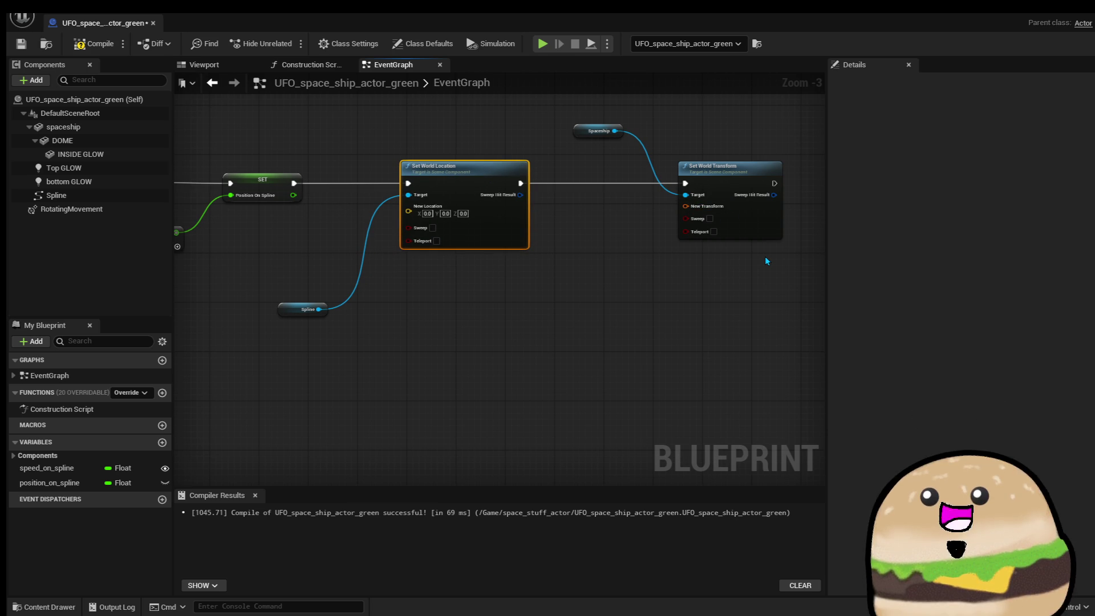
scroll(381, 246, up, 2)
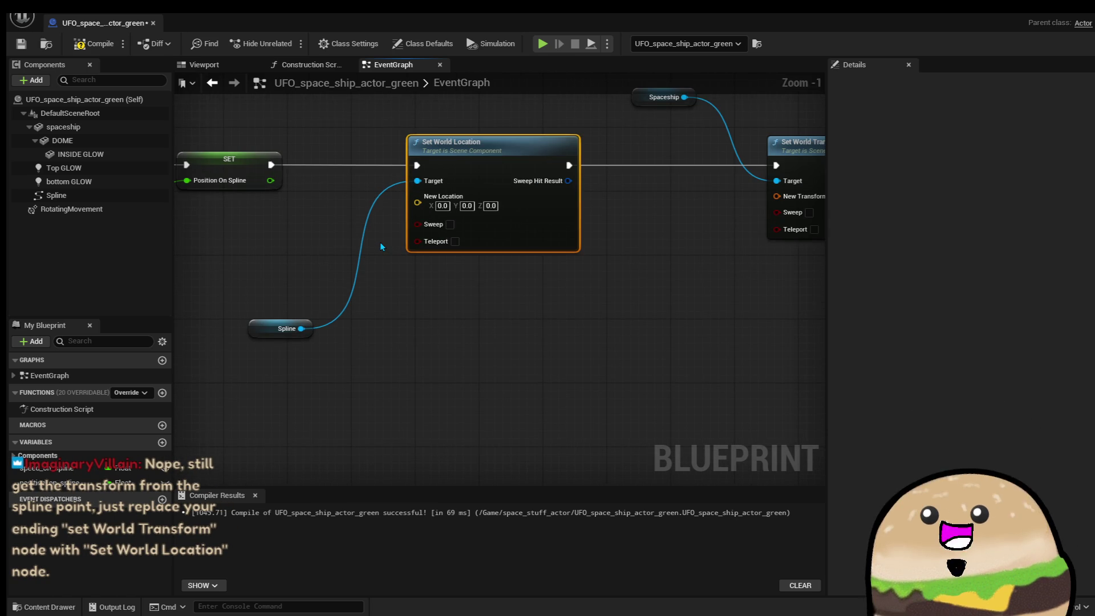
scroll(381, 246, down, 1)
scroll(381, 242, down, 2)
scroll(382, 242, up, 1)
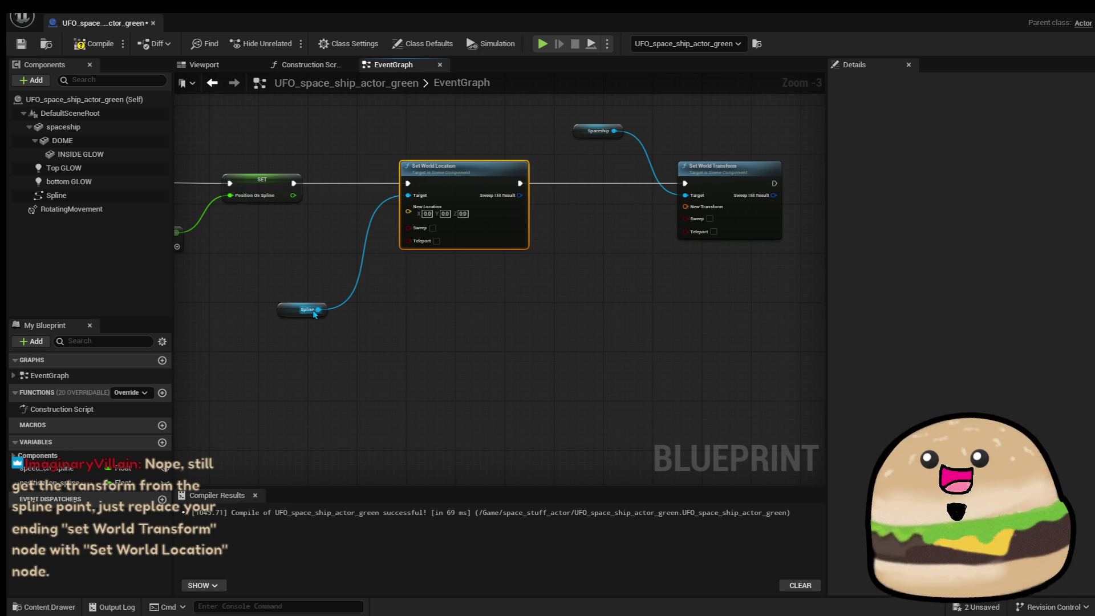
drag(319, 309, 350, 306)
Add Get Transform at Spline Point, undo it, and shift Get Transform at Distance Along Spline left.
text(get trans)
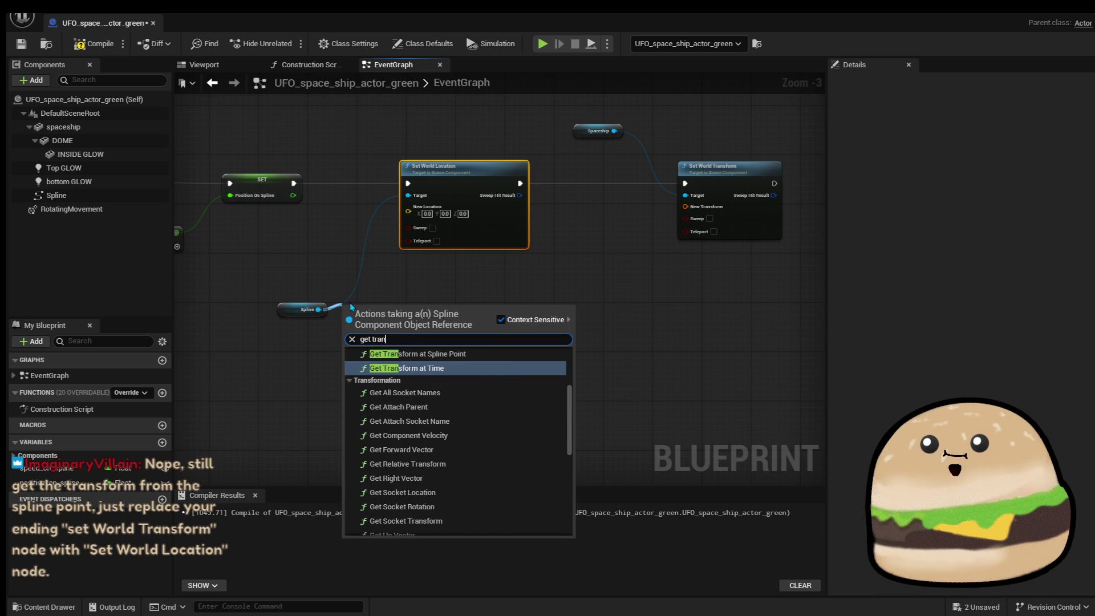
click(417, 353)
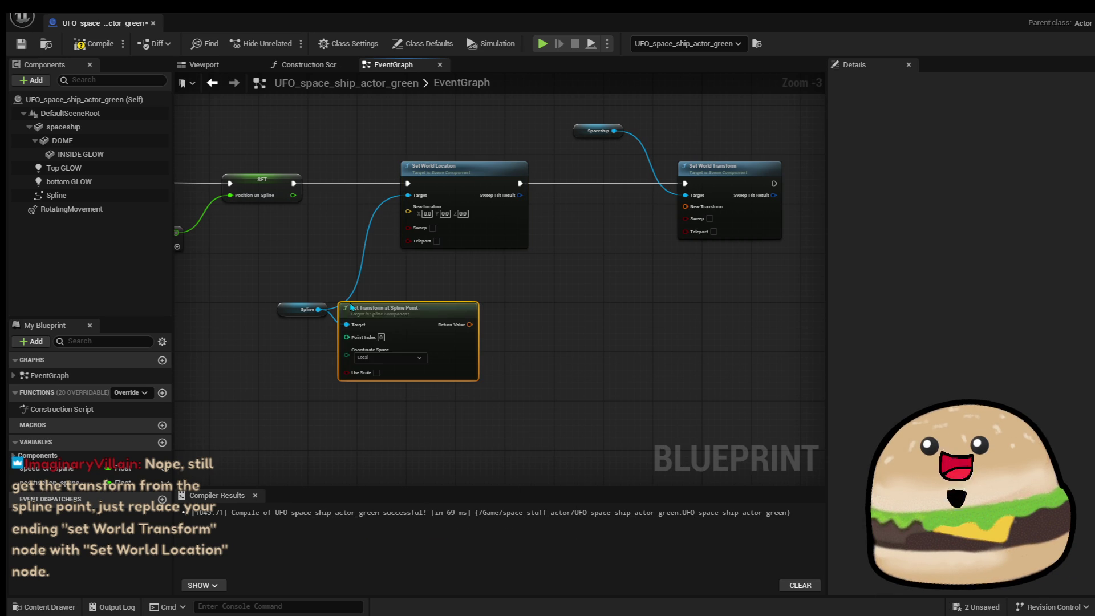
mouse_move(429, 342)
mouse_down()
mouse_move(495, 286)
mouse_move(474, 294)
mouse_up()
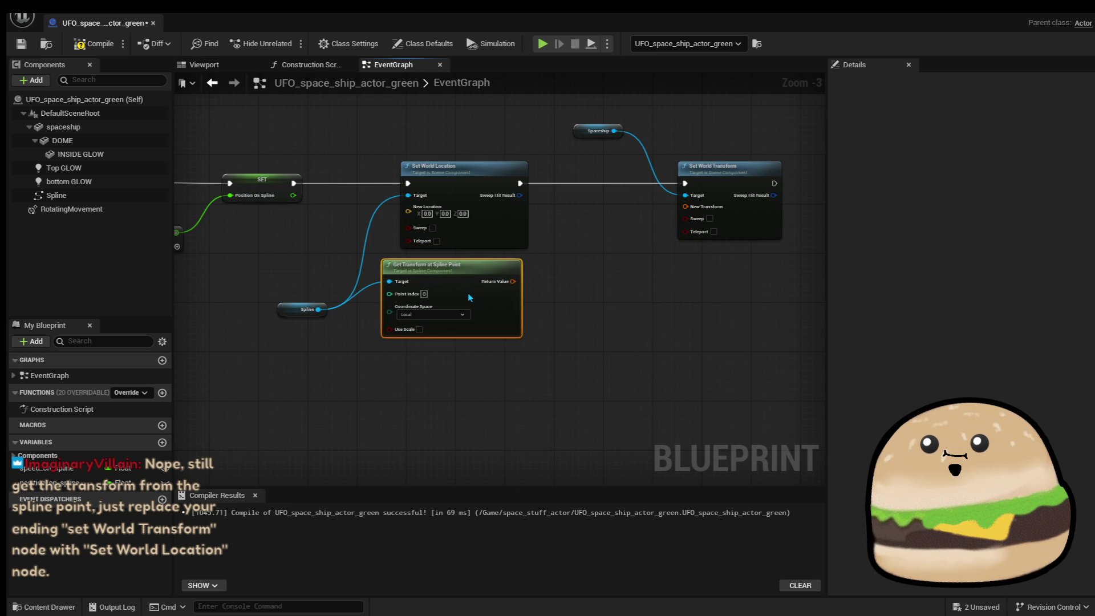
click(530, 308)
scroll(529, 308, up, 3)
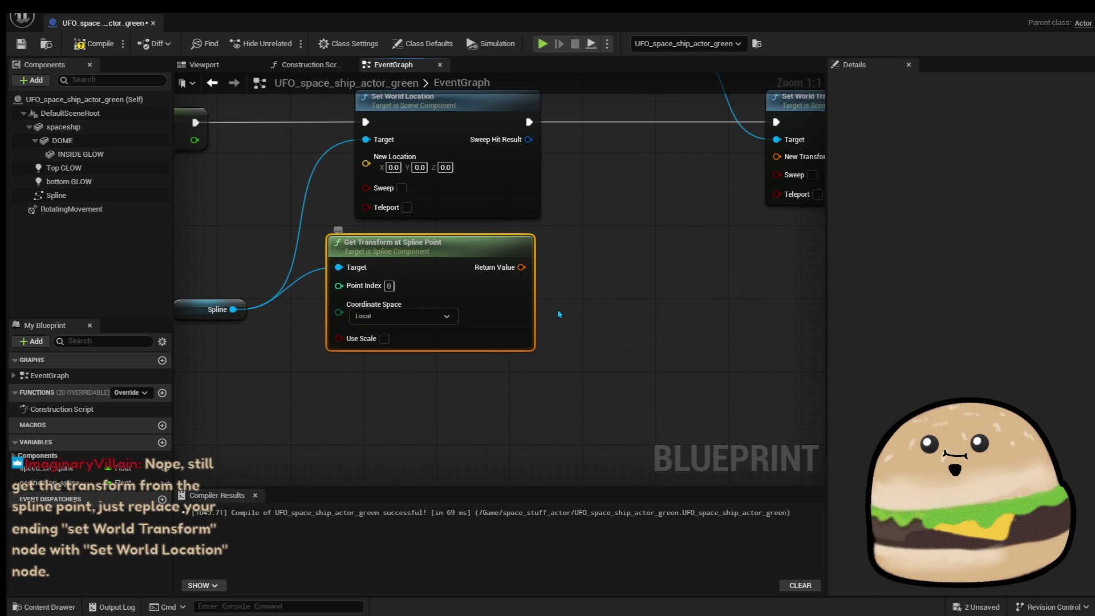
key(ctrl+z)
key(ctrl+z)
key(ctrl+z)
key(ctrl+z)
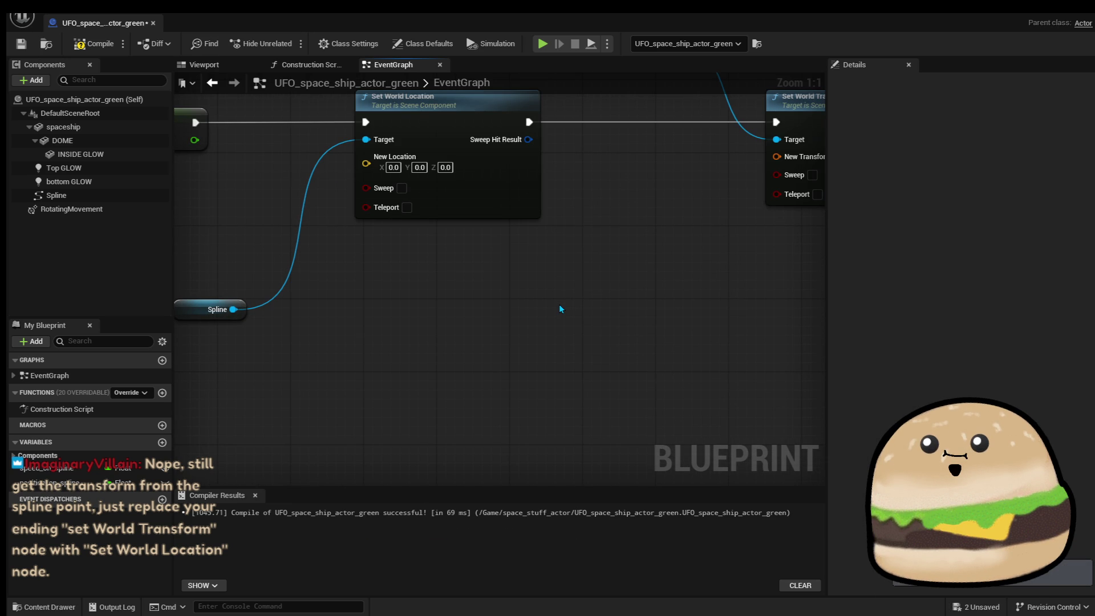
key(ctrl+z)
key(ctrl+z)
key(ctrl+z)
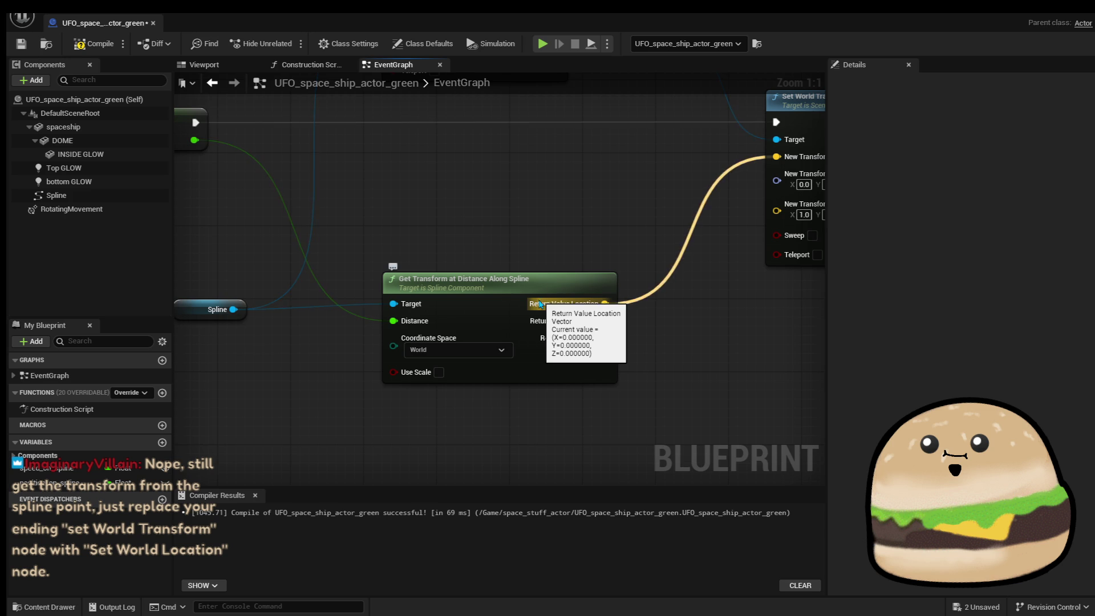
mouse_move(528, 287)
mouse_down()
mouse_move(459, 291)
mouse_move(504, 278)
mouse_up()
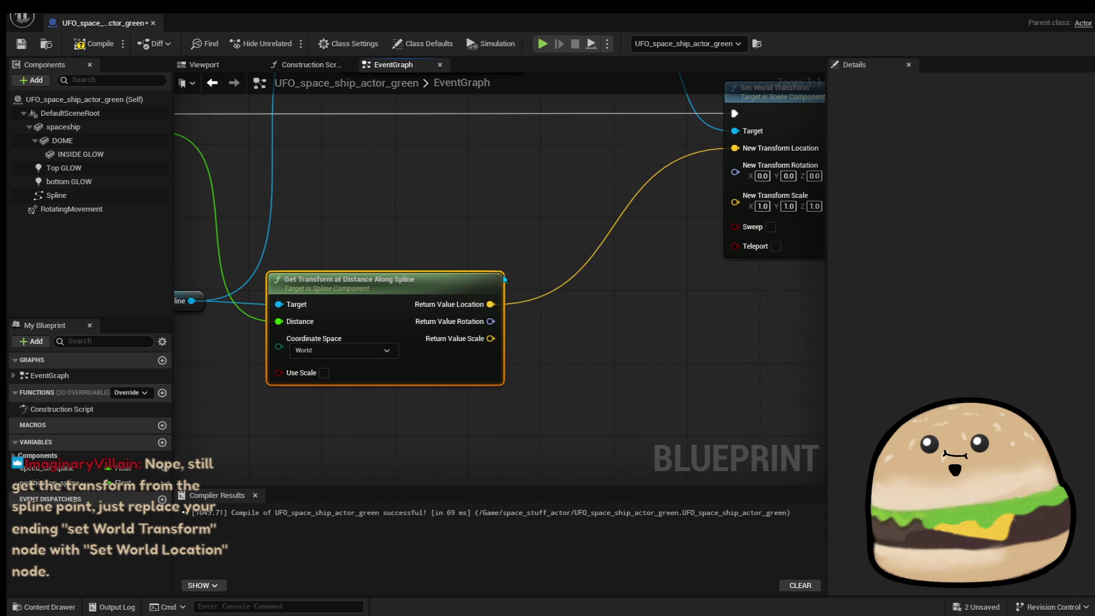
Break Return Value Location's link to Set World Transform and recombine the outputs into one Return Value.
right_click(490, 304)
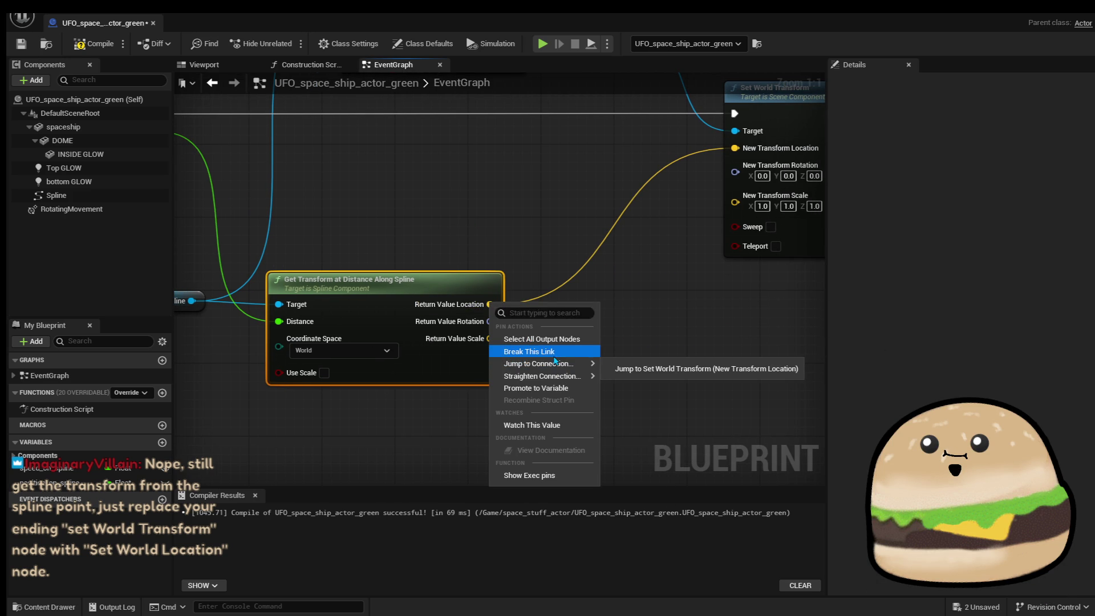
click(529, 351)
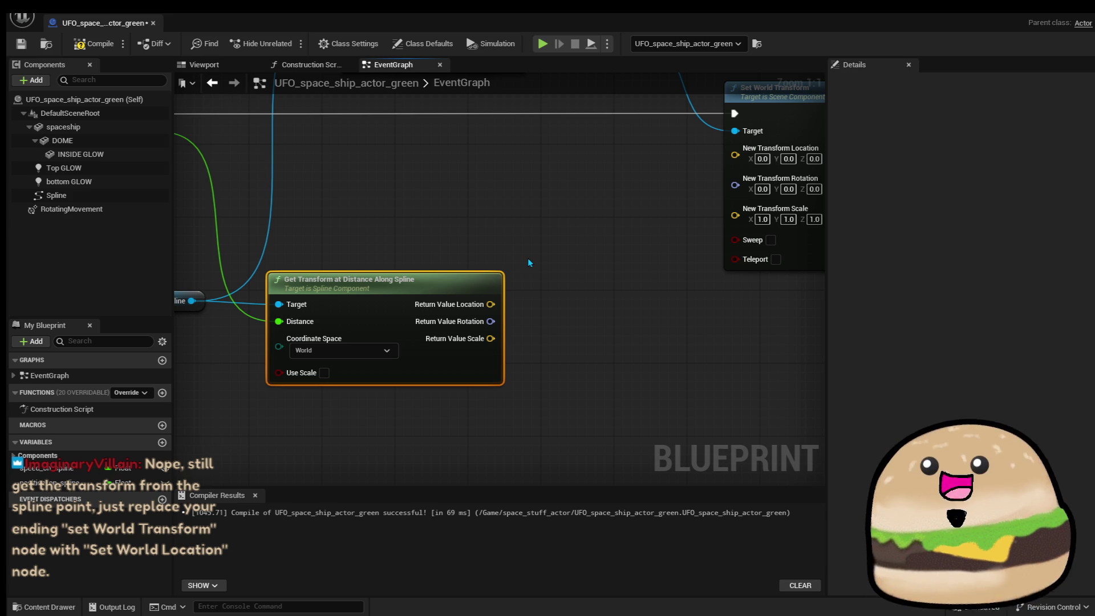
right_click(494, 305)
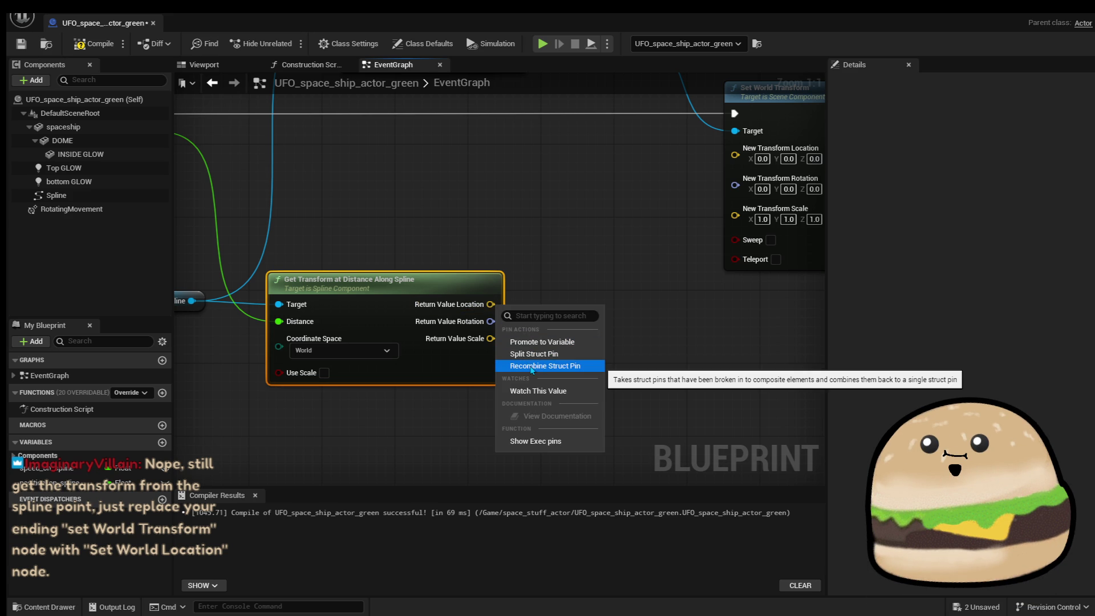
click(531, 366)
Add a Set World Location node from Return Value, try wiring it, then delete it.
drag(462, 304, 528, 305)
text(s)
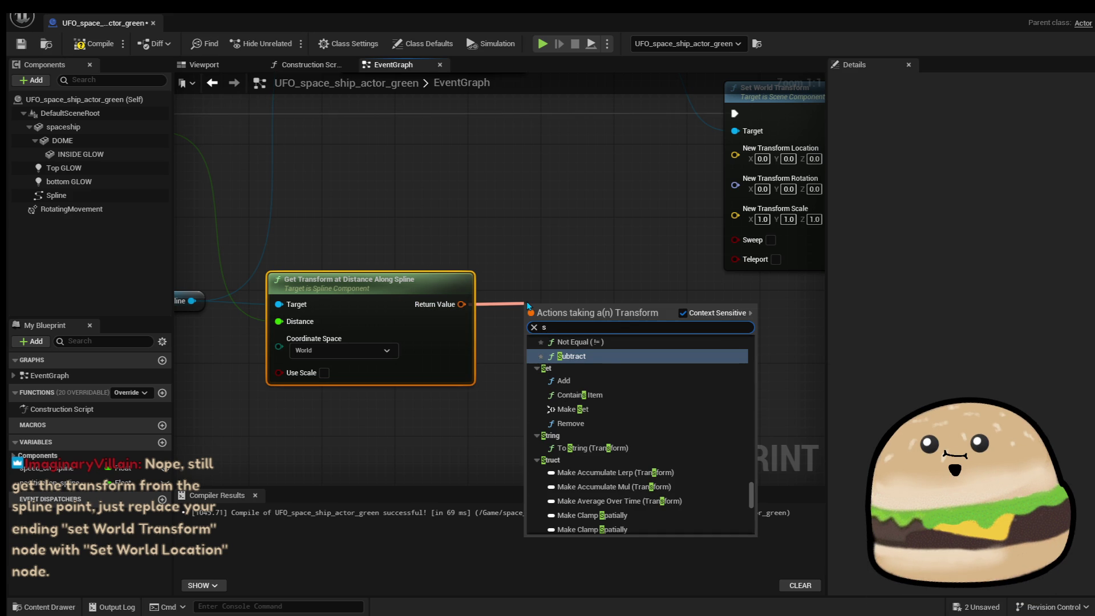
text(et world tr)
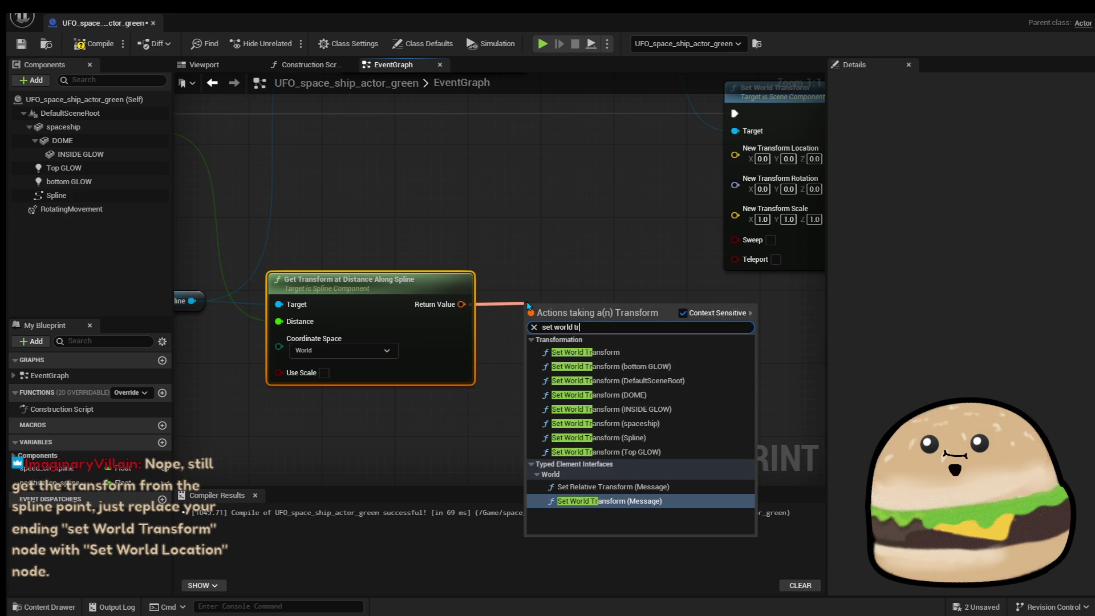
key(Up)
key(Up)
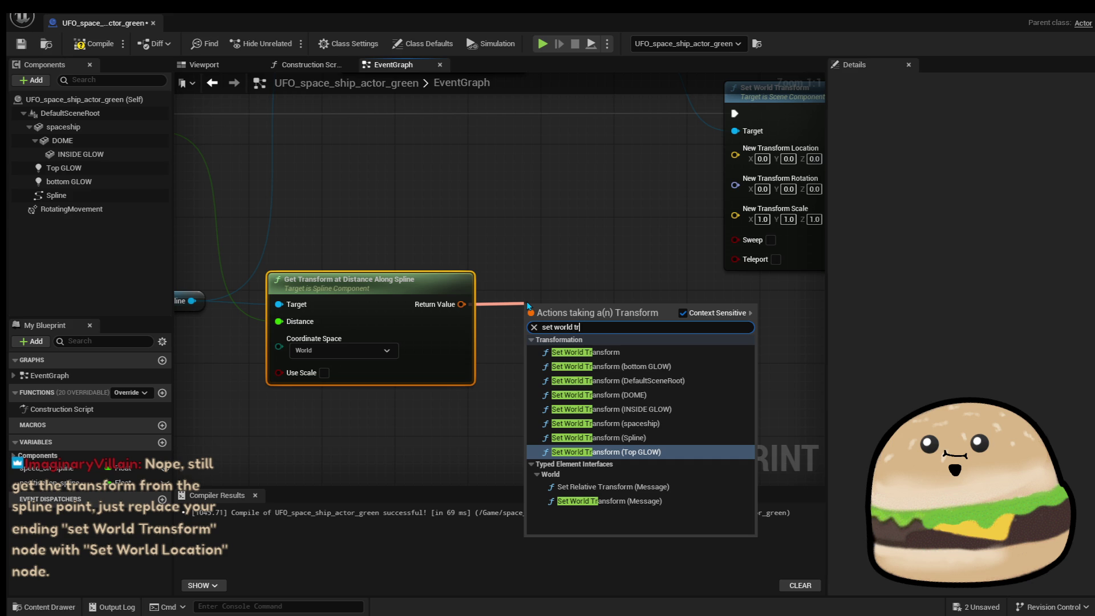
key(BackSpace)
key(BackSpace)
text(l)
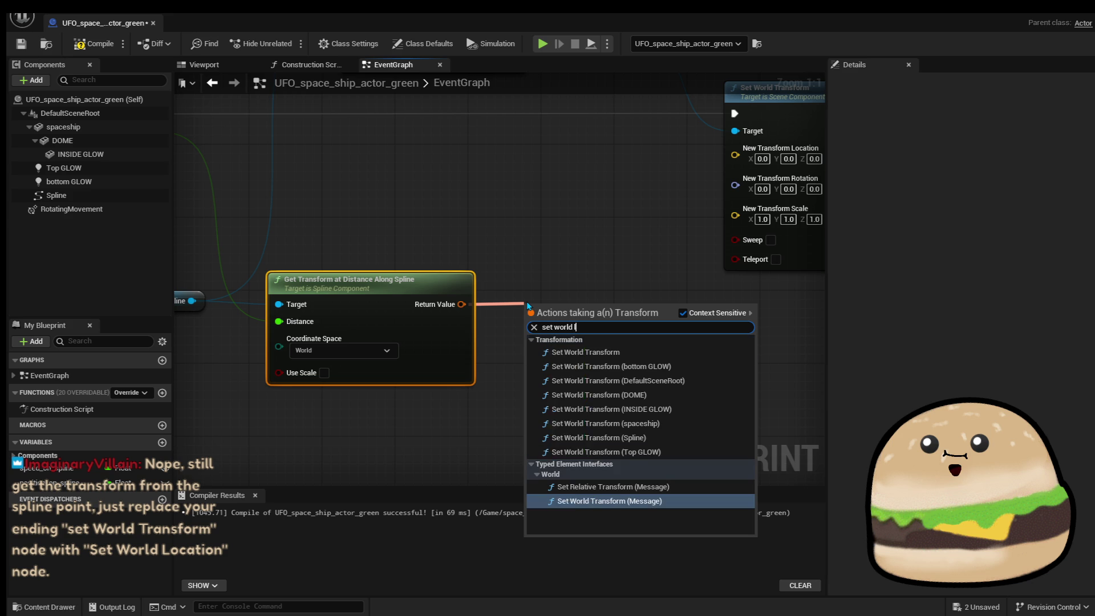
text(ocat)
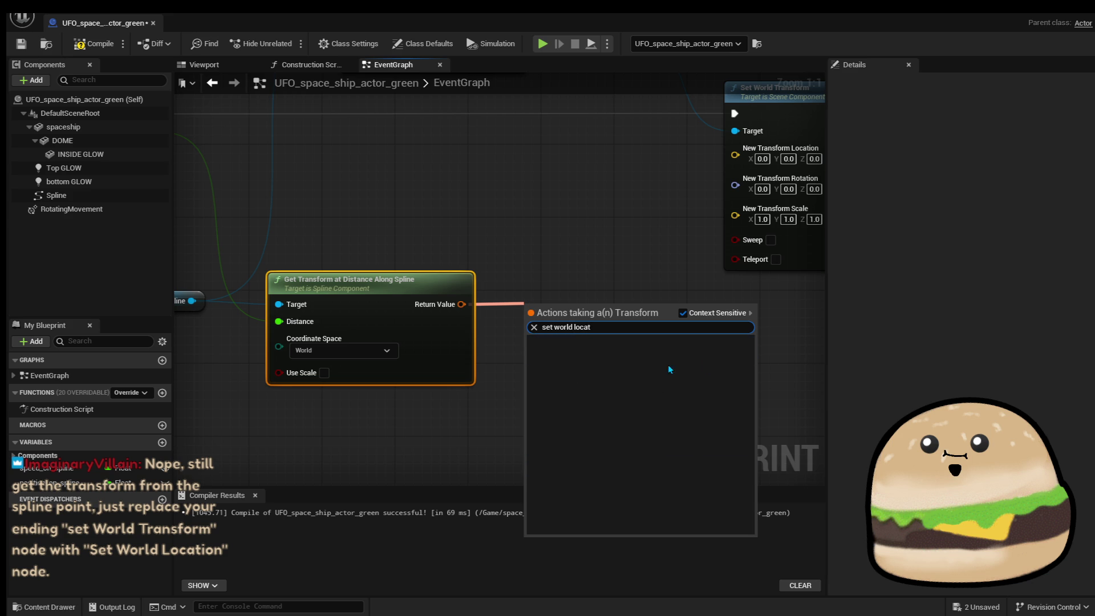
click(683, 314)
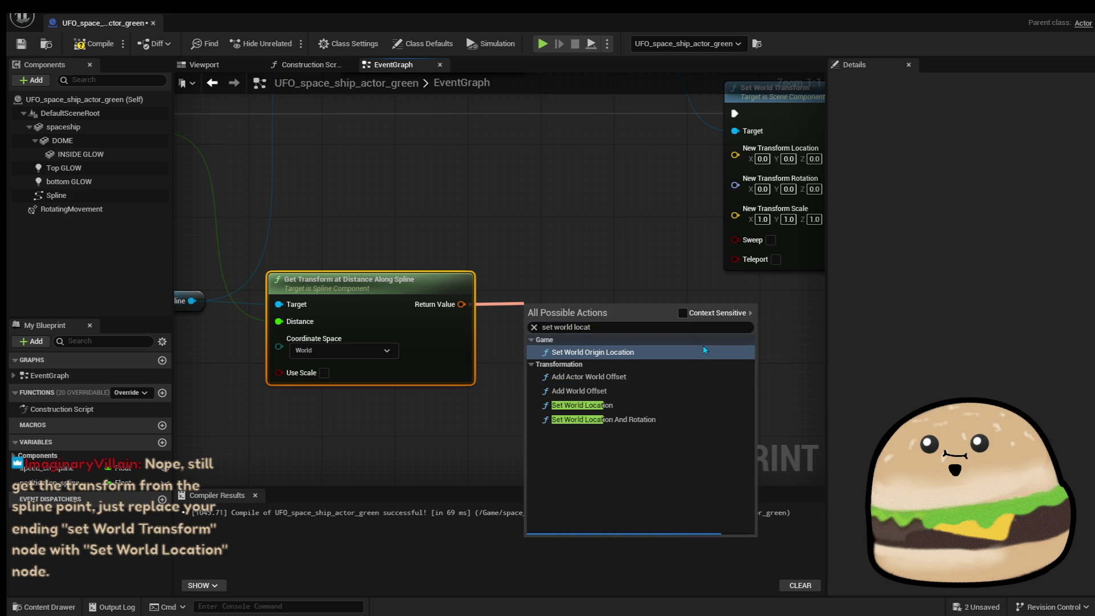
click(642, 413)
drag(633, 359, 604, 313)
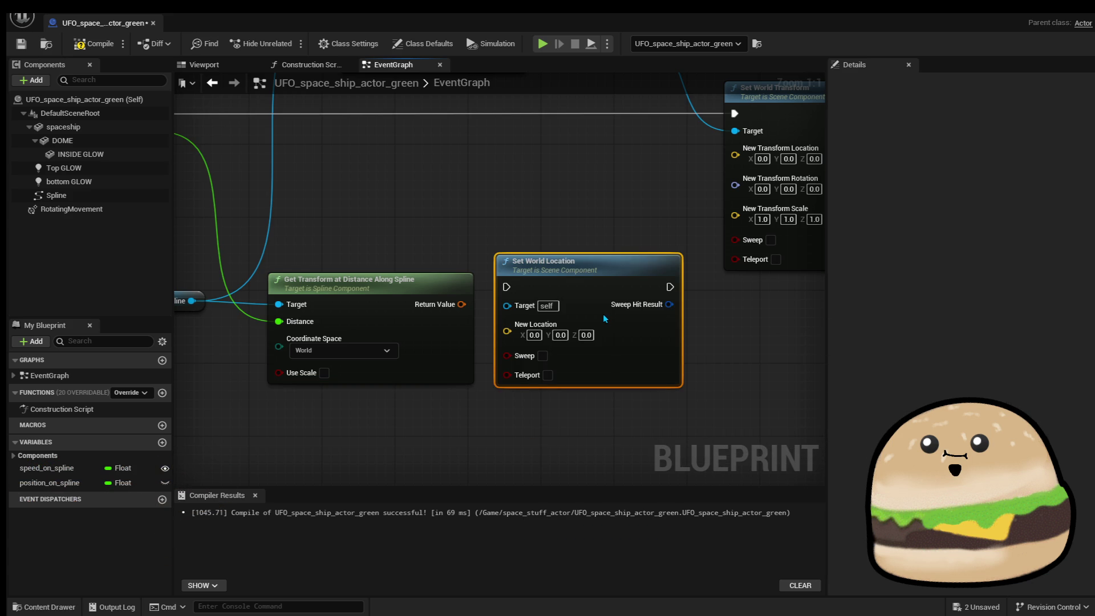
scroll(604, 313, down, 3)
scroll(693, 333, up, 2)
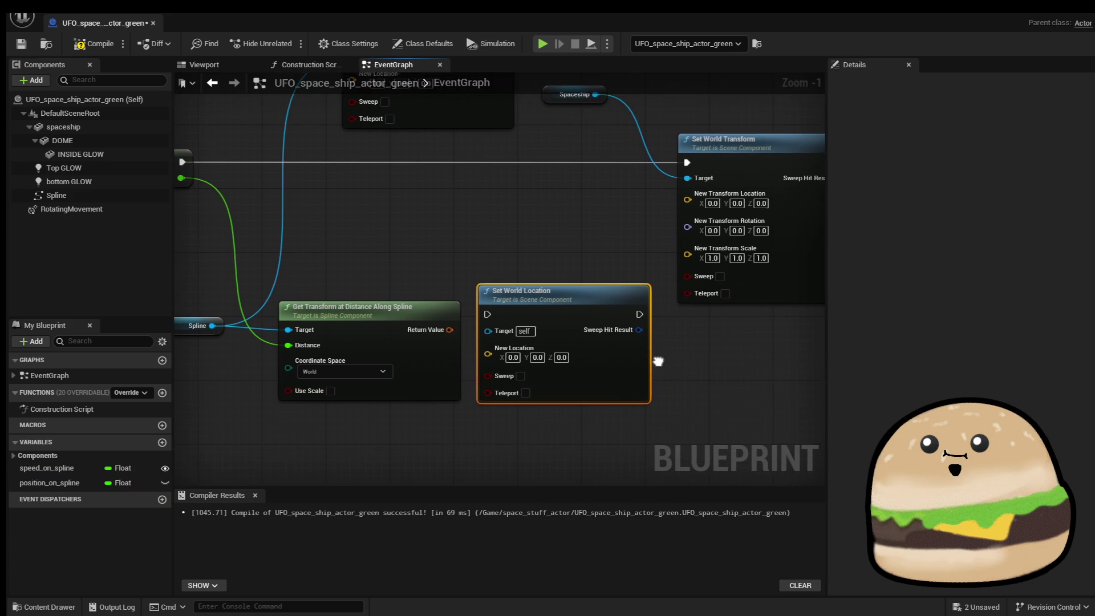
mouse_move(450, 326)
mouse_down()
mouse_move(500, 358)
mouse_move(452, 330)
mouse_up()
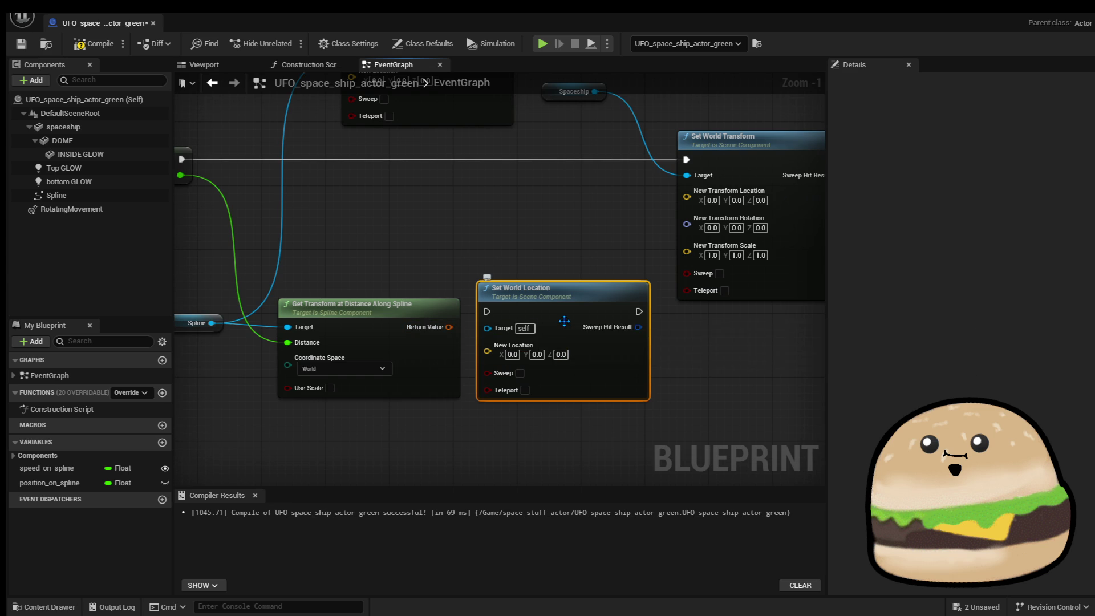
key(Delete)
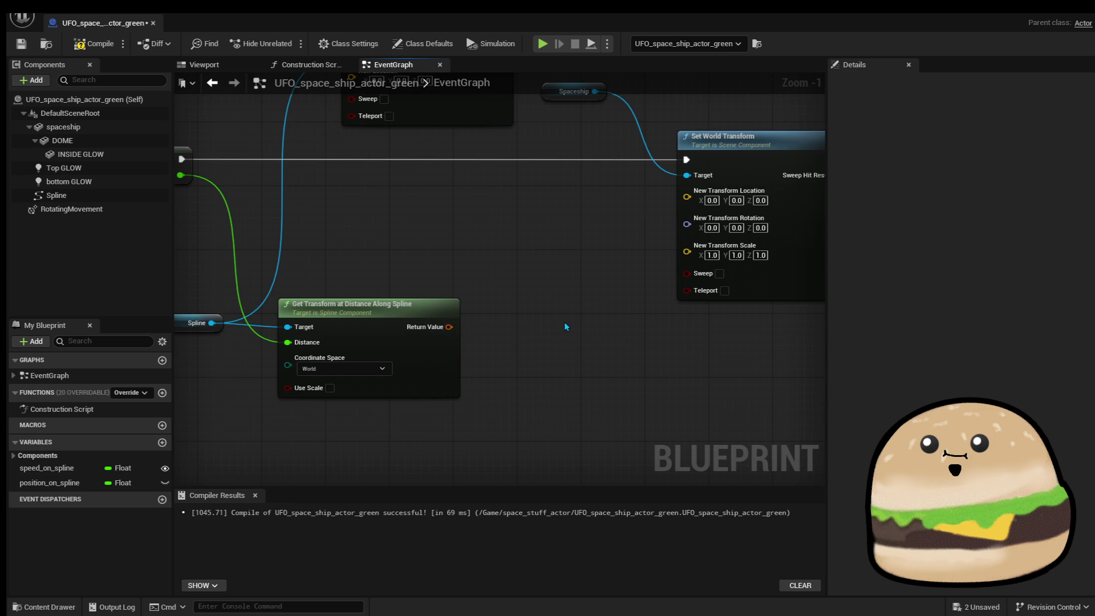
Delete the leftover Set World Location node above the execution flow.
drag(580, 277, 601, 302)
click(592, 258)
key(Delete)
drag(592, 258, 589, 231)
Move the Spline and Get Transform at Distance Along Spline nodes together and adjust their position.
mouse_move(279, 313)
mouse_down()
mouse_move(471, 388)
mouse_move(466, 317)
mouse_up()
click(631, 332)
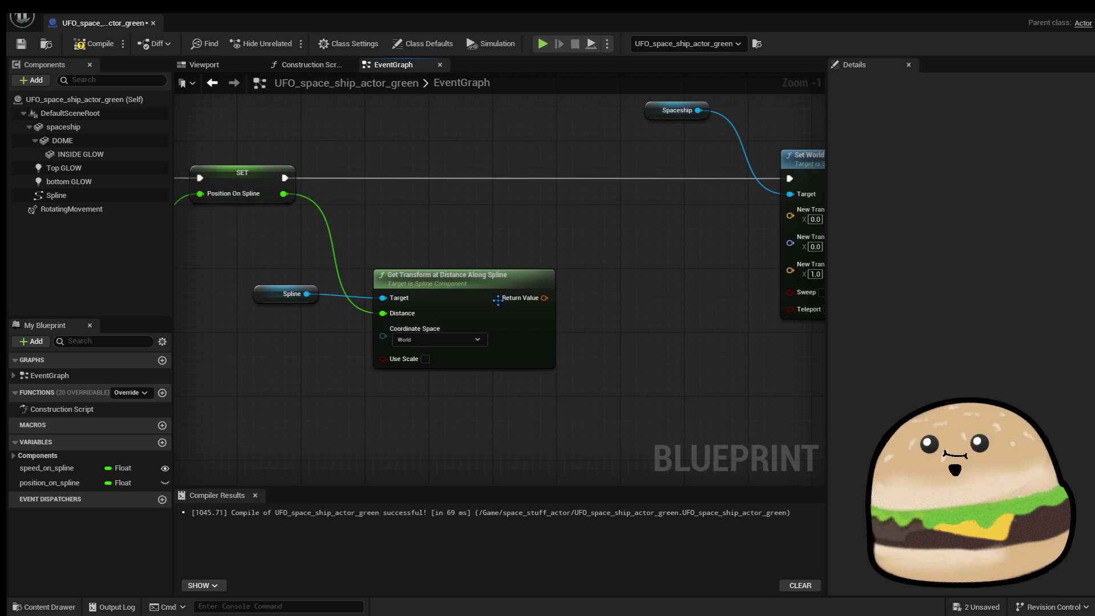
drag(399, 276, 375, 275)
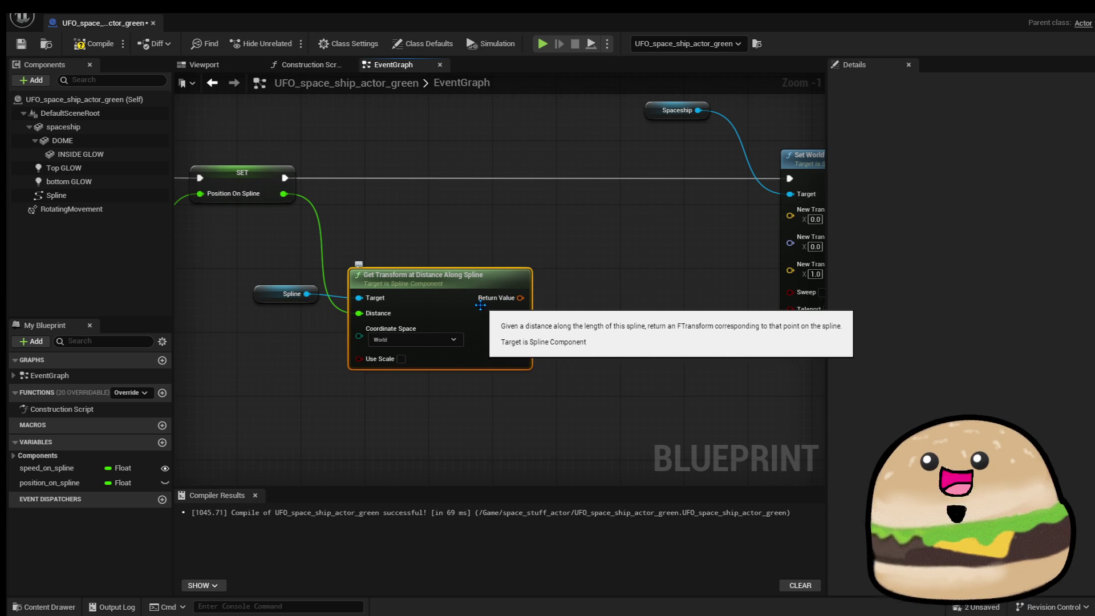
drag(448, 286, 486, 274)
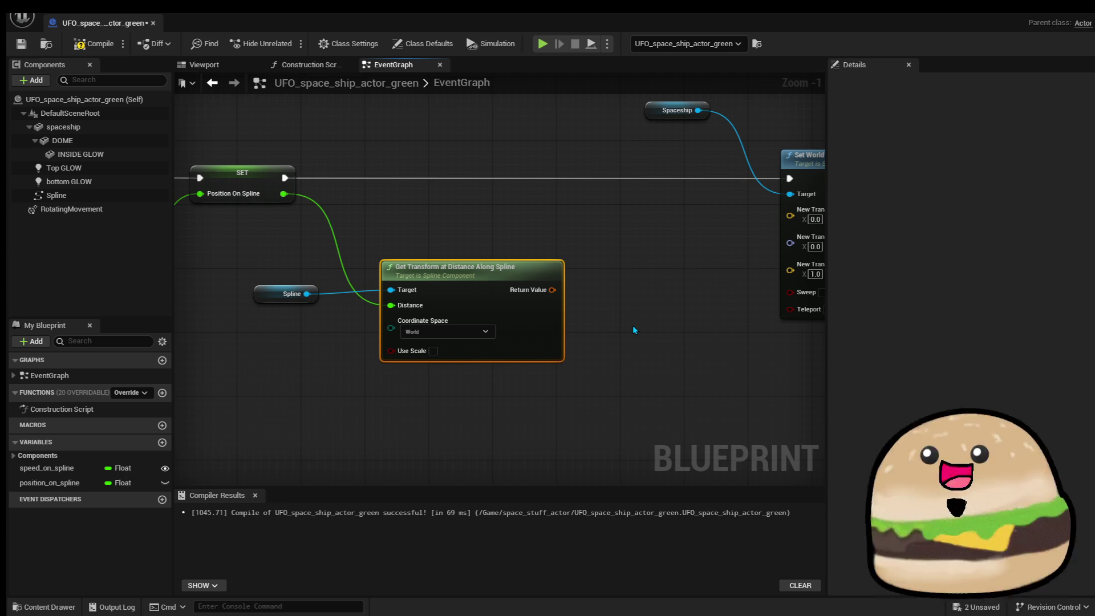
scroll(628, 323, down, 1)
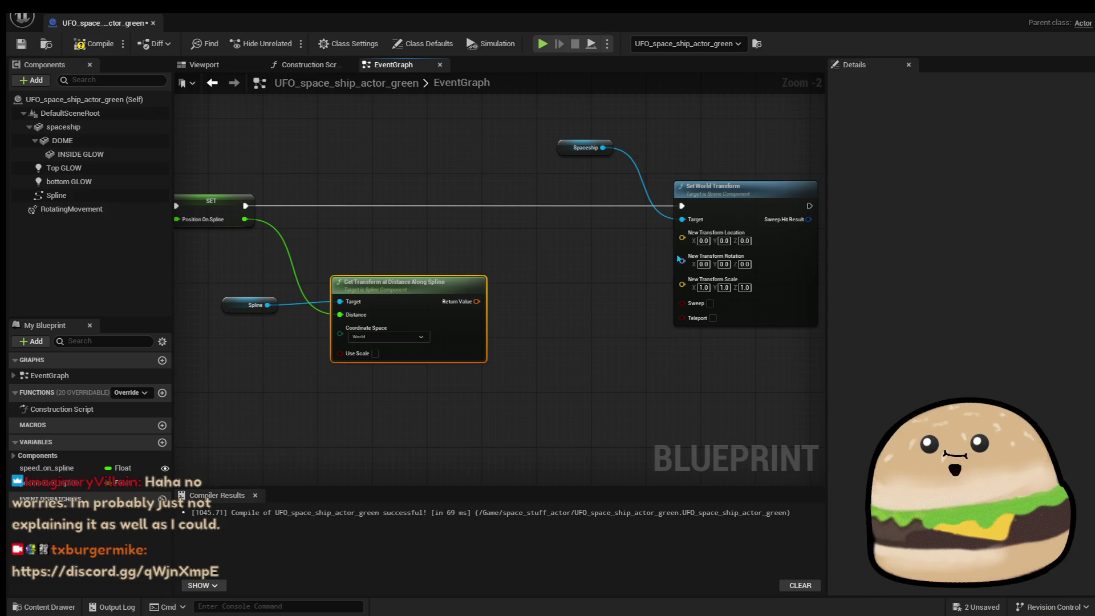
Split the spline Return Value, connect its Location to New Transform Location, and save the UFO blueprint.
right_click(478, 307)
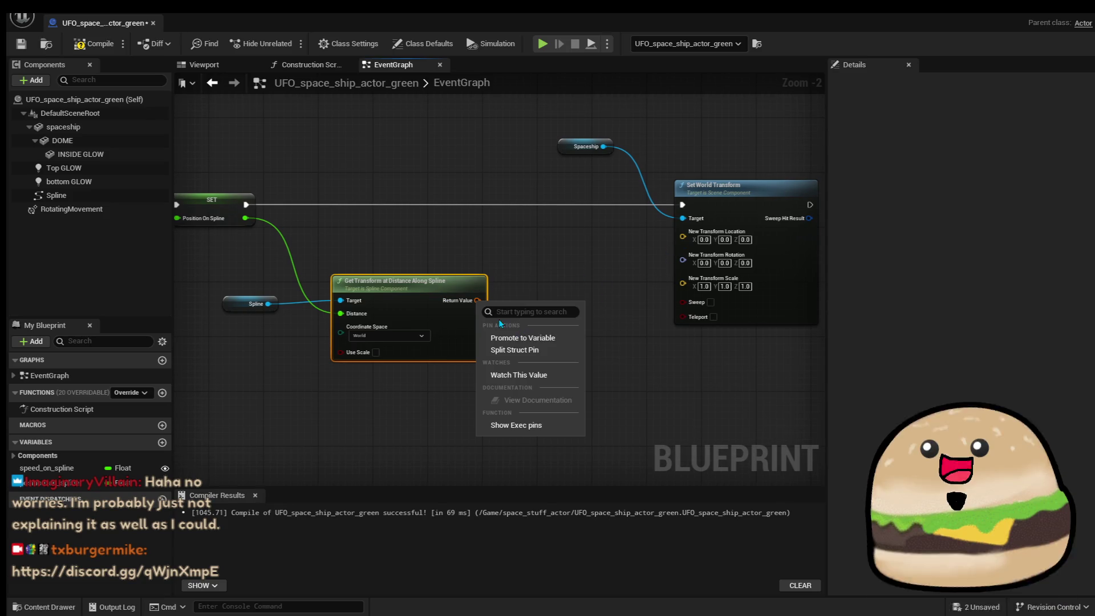
click(516, 349)
click(541, 328)
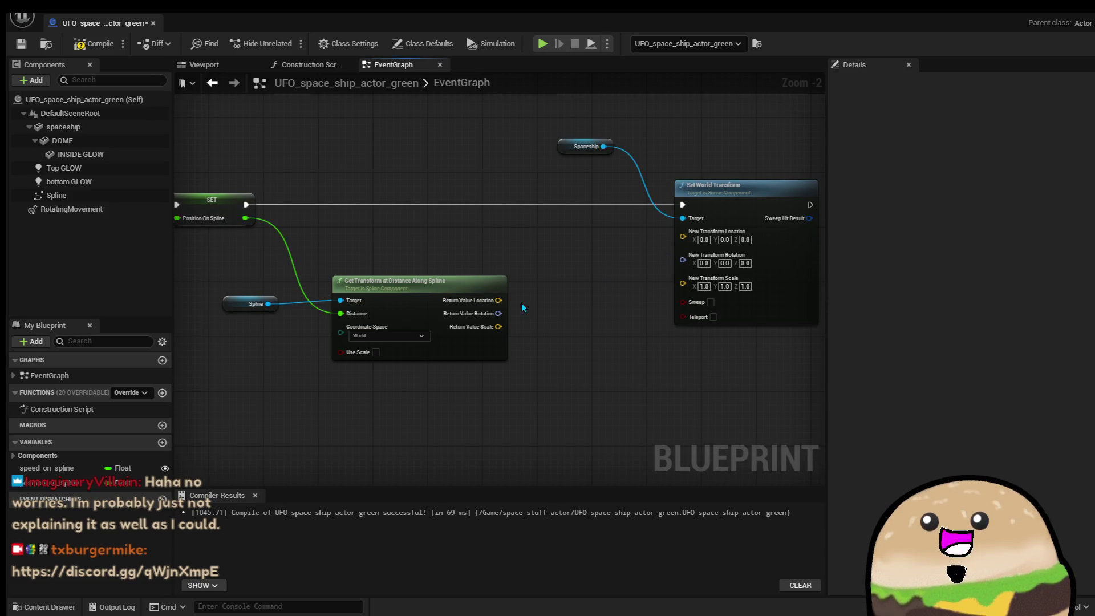
drag(505, 301, 683, 231)
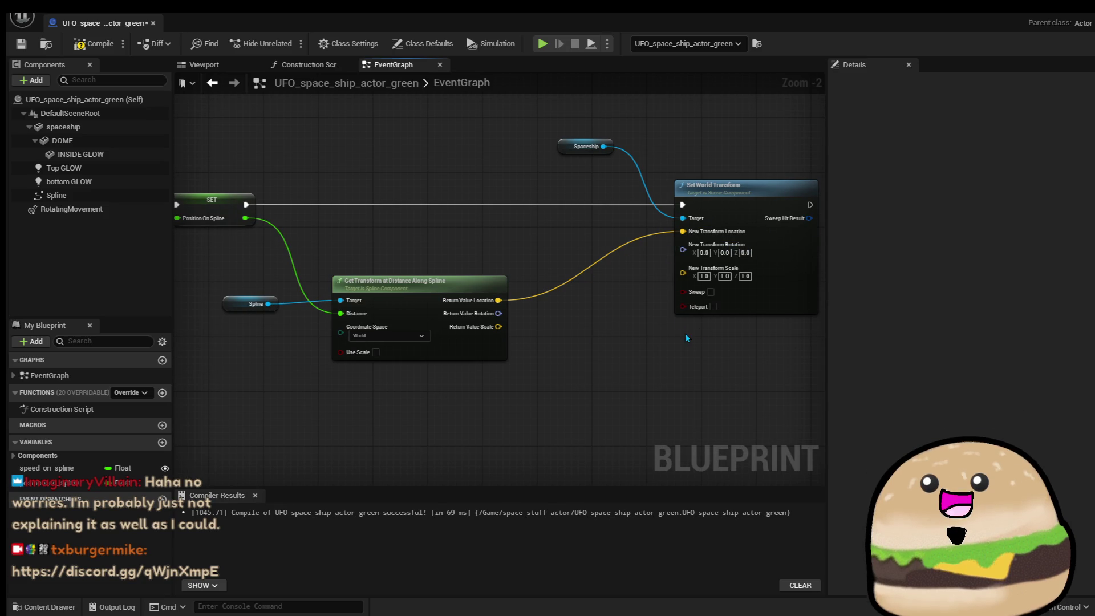
click(27, 47)
Play level_SPACE from the floor brush and stop the session with Esc.
click(153, 23)
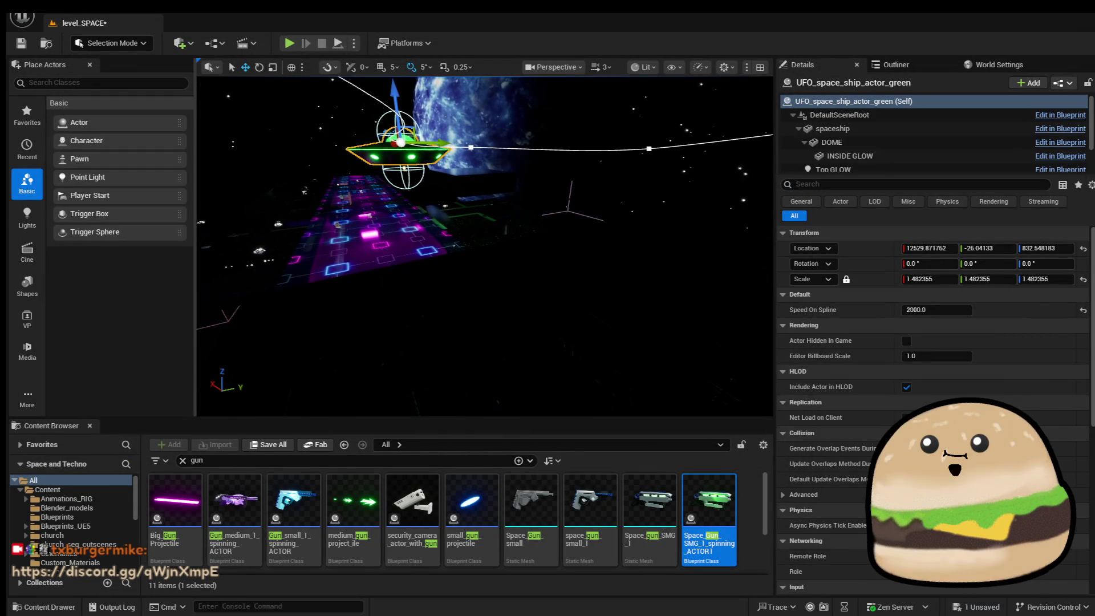
right_click(394, 319)
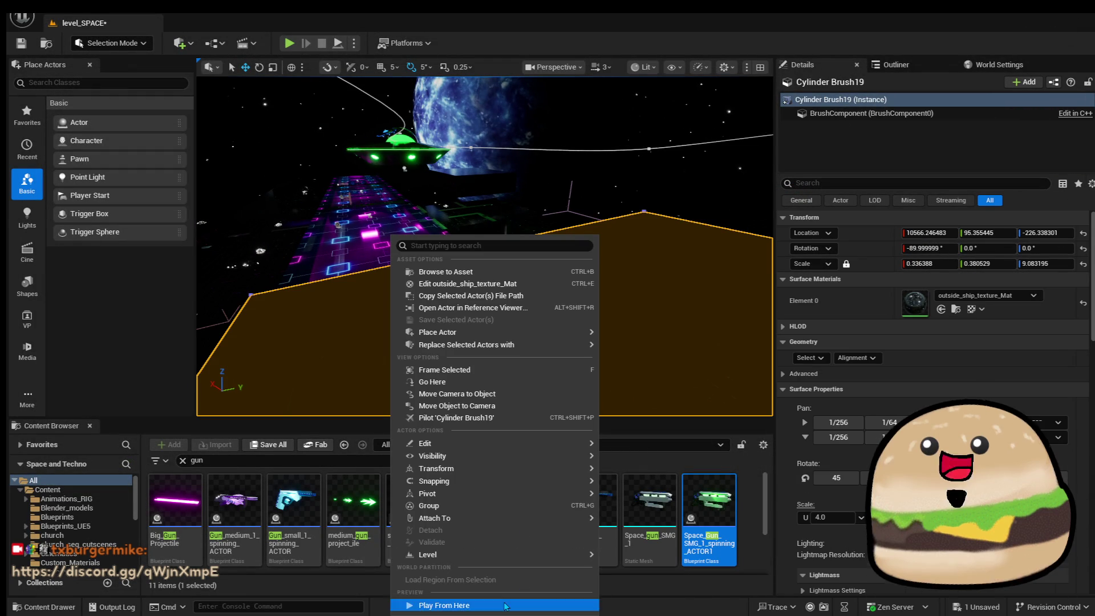
click(509, 602)
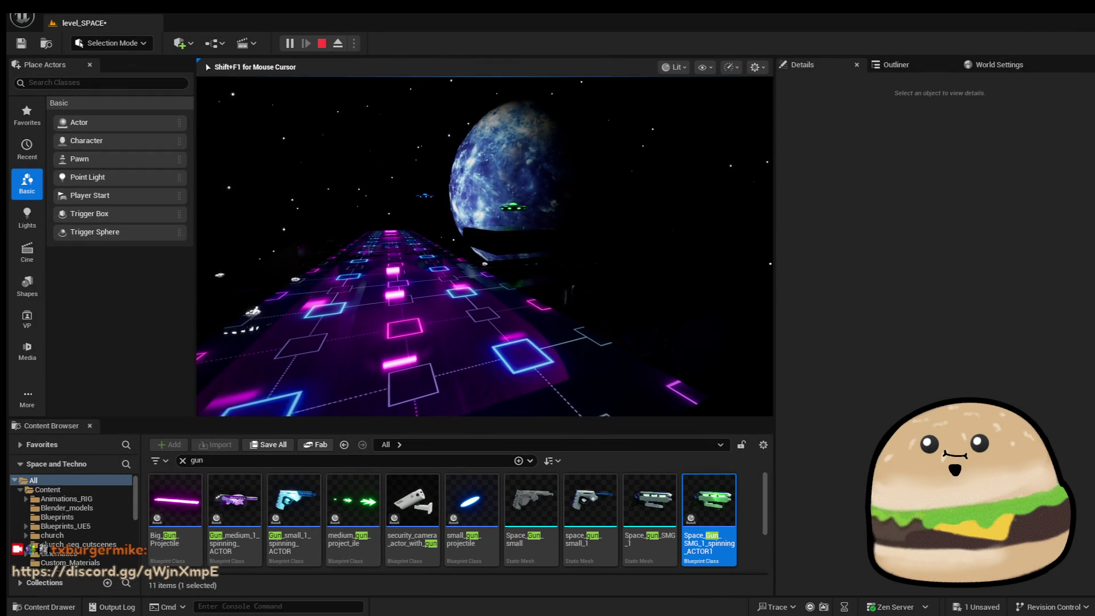
key(Escape)
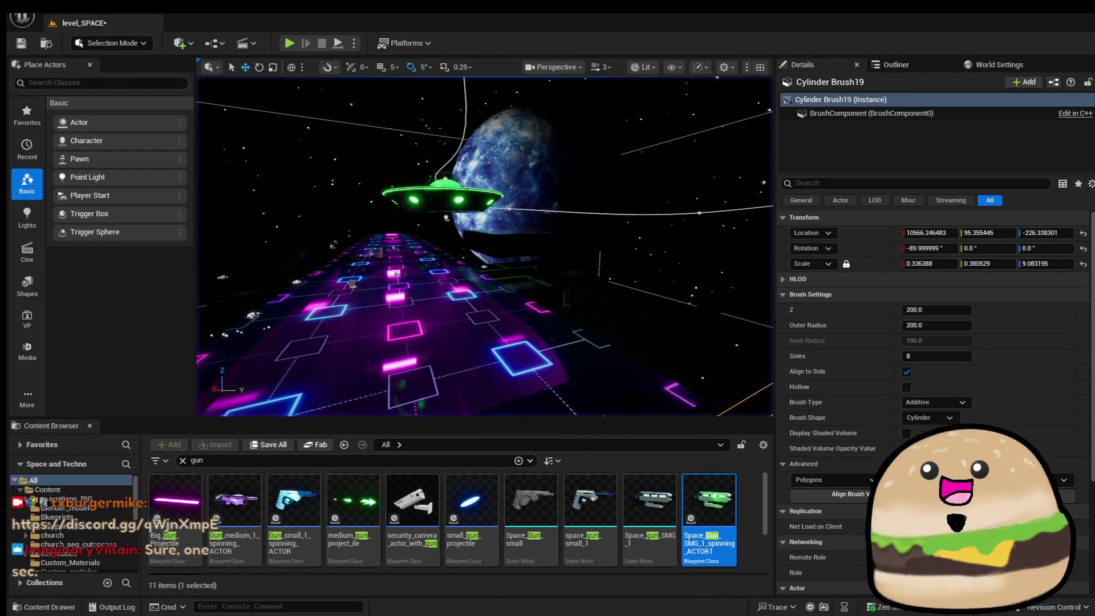
Reopen the UFO_space_ship_actor_green blueprint via Edit on the UFO.
key(f)
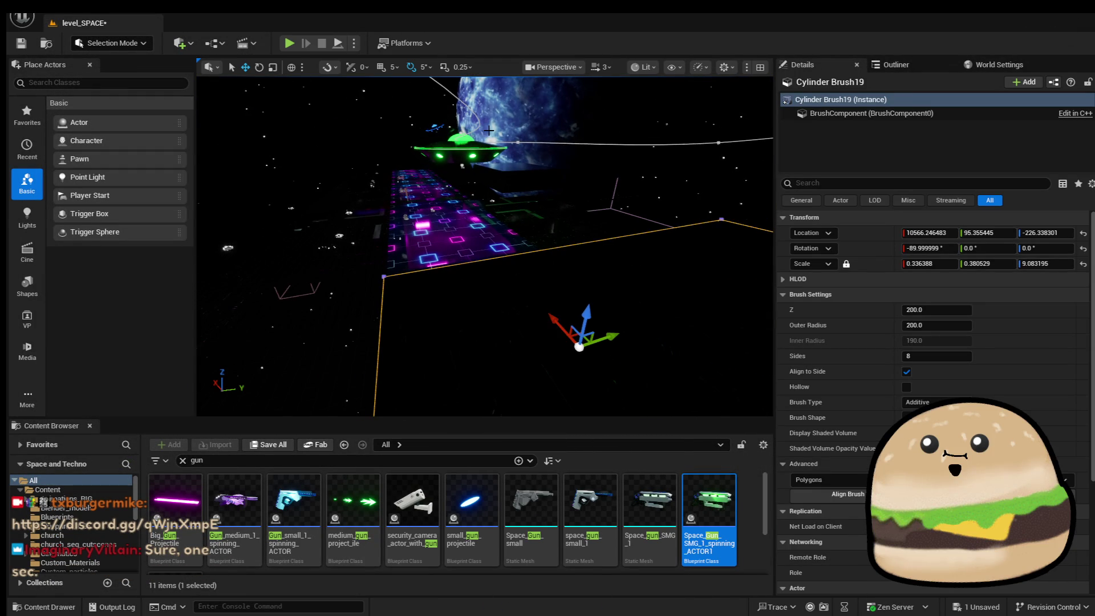
right_click(465, 150)
click(556, 207)
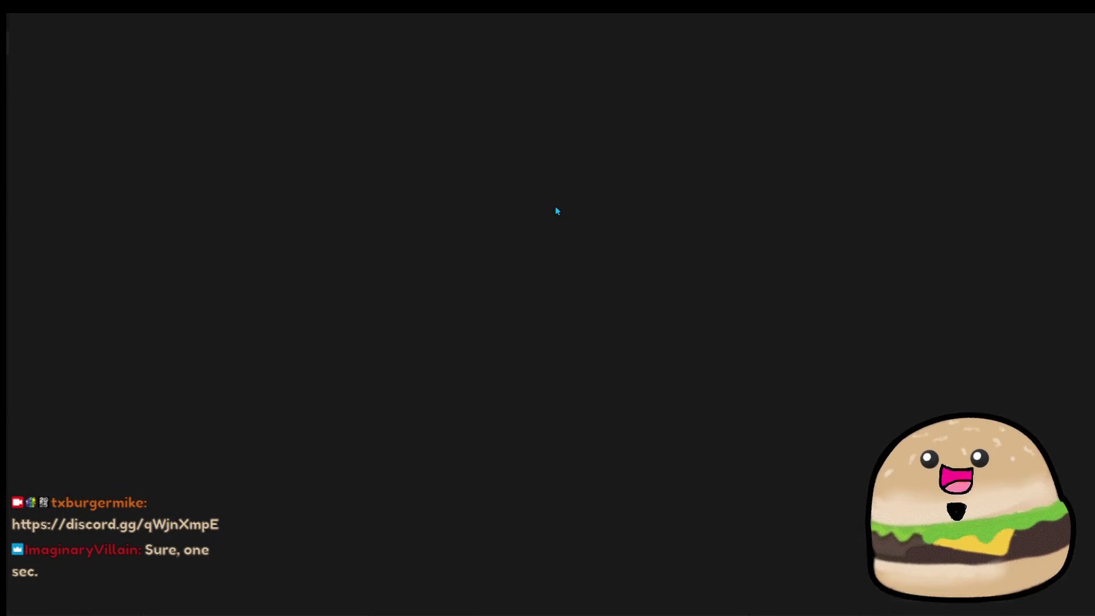
scroll(522, 309, up, 1)
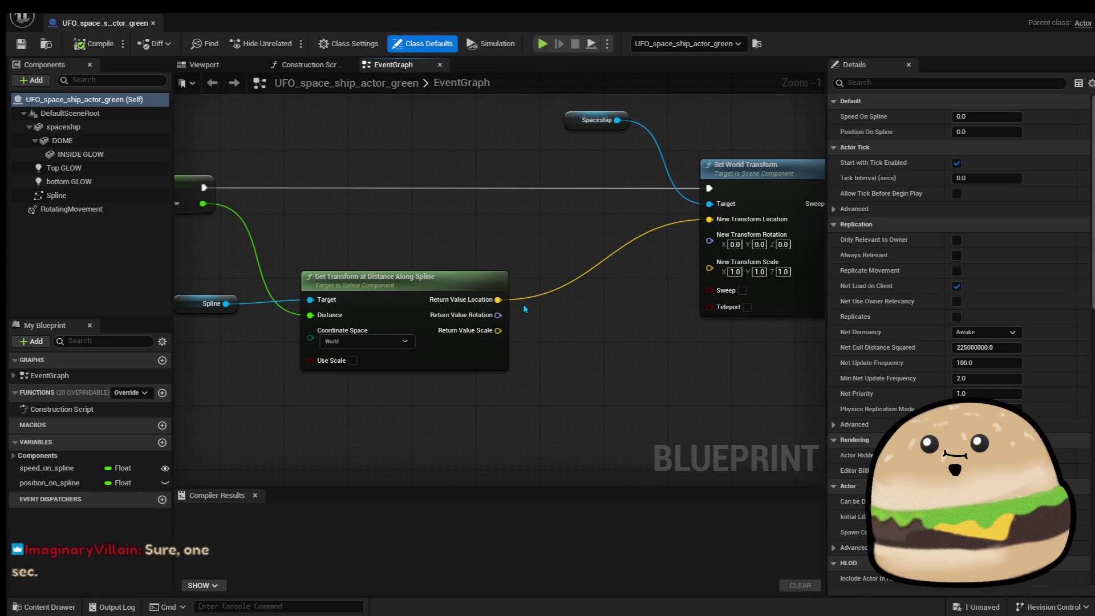
Break the Return Value Location link to Set World Transform, then compile and save the blueprint.
right_click(496, 300)
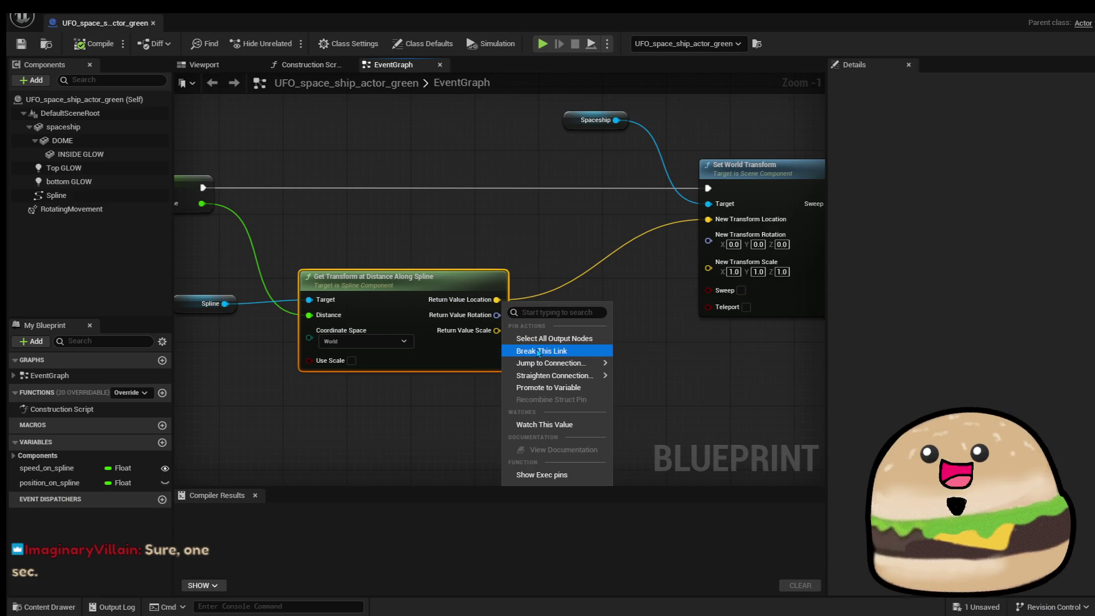
click(538, 351)
click(93, 46)
click(92, 44)
click(21, 43)
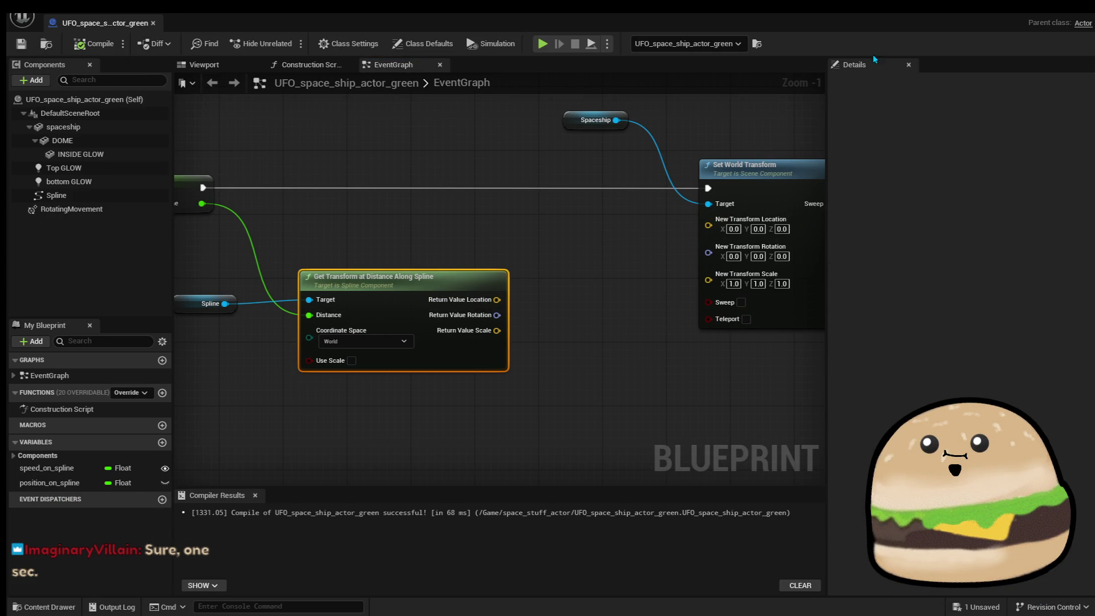
Play the level from here, stop it, and reopen the UFO blueprint for editing.
click(1045, 11)
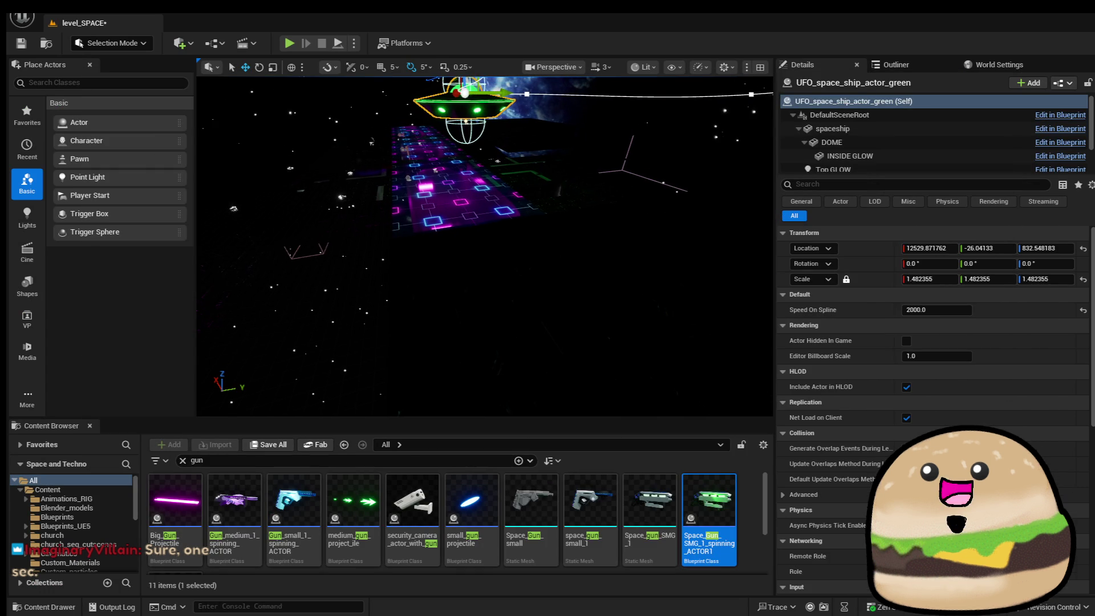
right_click(516, 237)
mouse_move(600, 522)
click(568, 605)
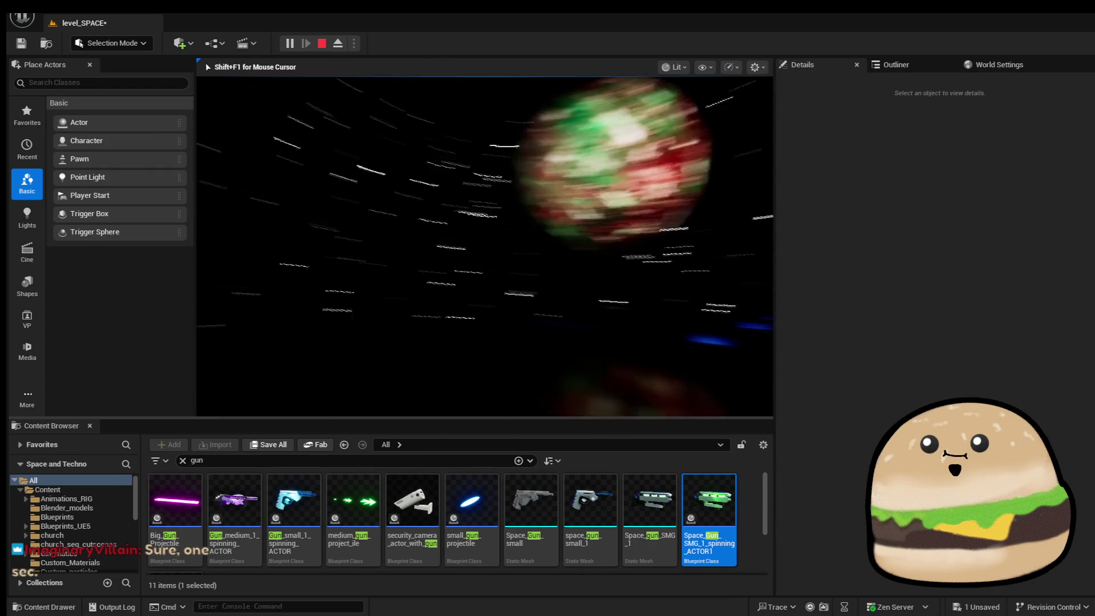
key(Escape)
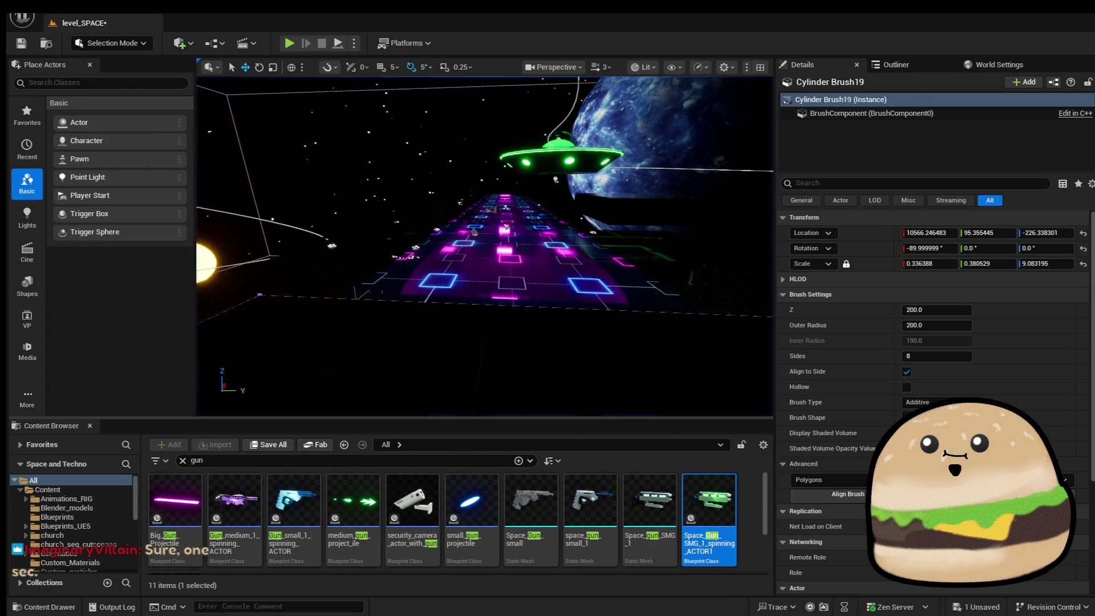
right_click(516, 171)
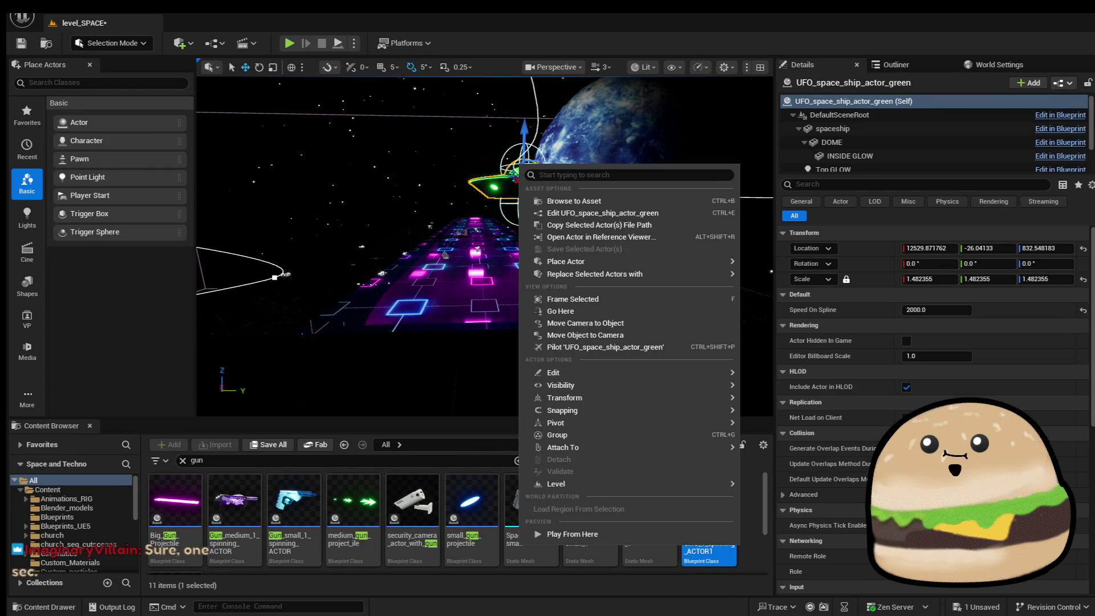
click(586, 214)
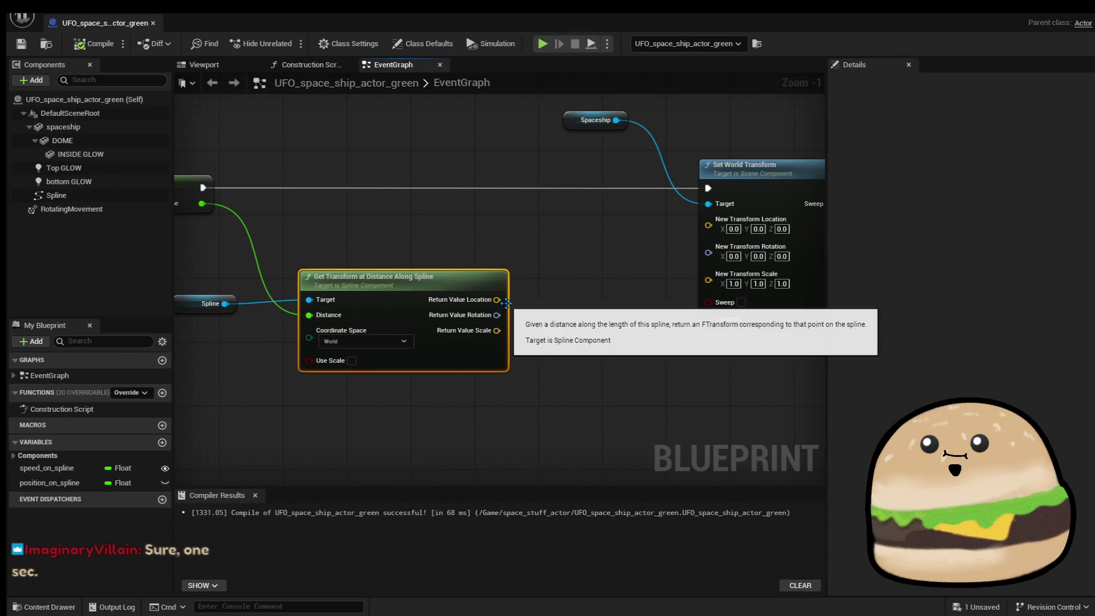
Wire the spline's Return Value Scale into Set World Transform's New Transform Scale and compile.
mouse_move(503, 306)
mouse_down()
mouse_move(706, 231)
mouse_move(551, 298)
mouse_move(501, 297)
mouse_move(580, 313)
mouse_move(709, 292)
mouse_move(708, 274)
mouse_up()
click(109, 49)
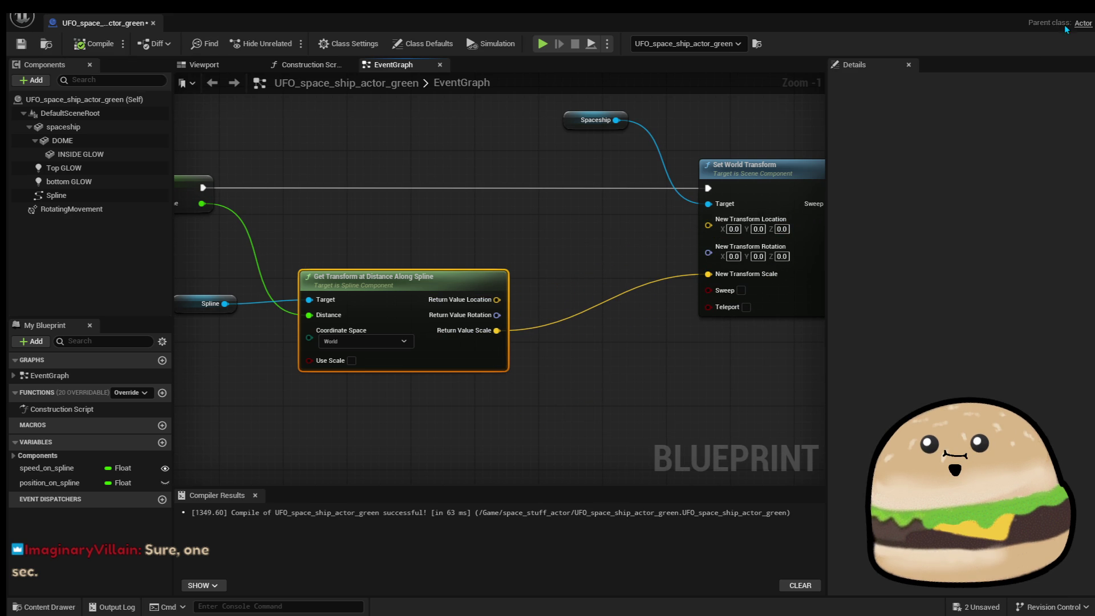
click(1050, 15)
Playtest the level from the floor brush, stop it, and reopen the UFO blueprint.
right_click(491, 235)
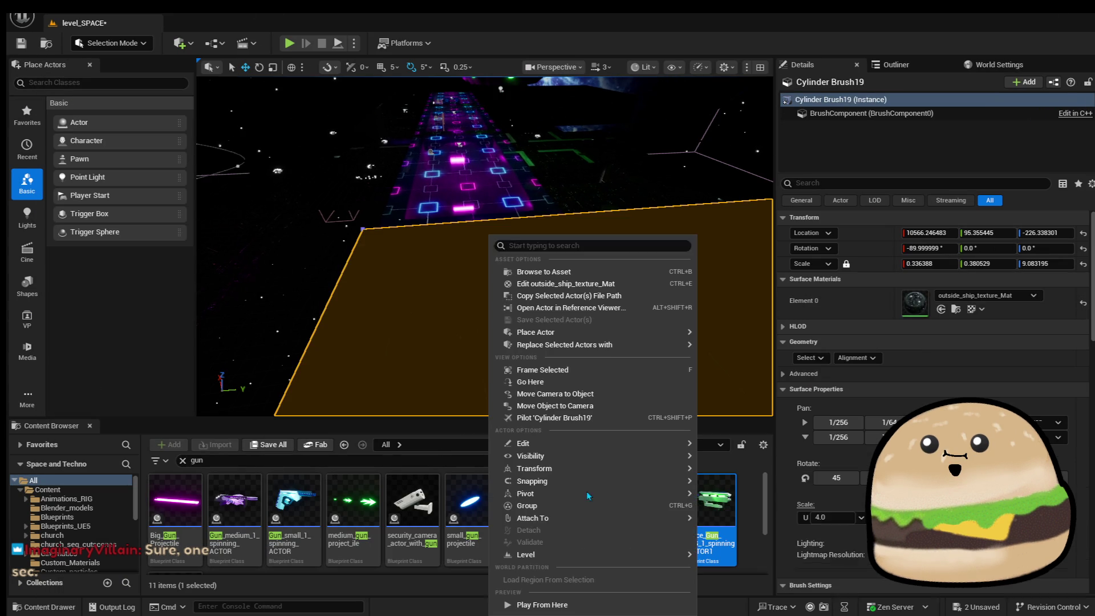
click(574, 603)
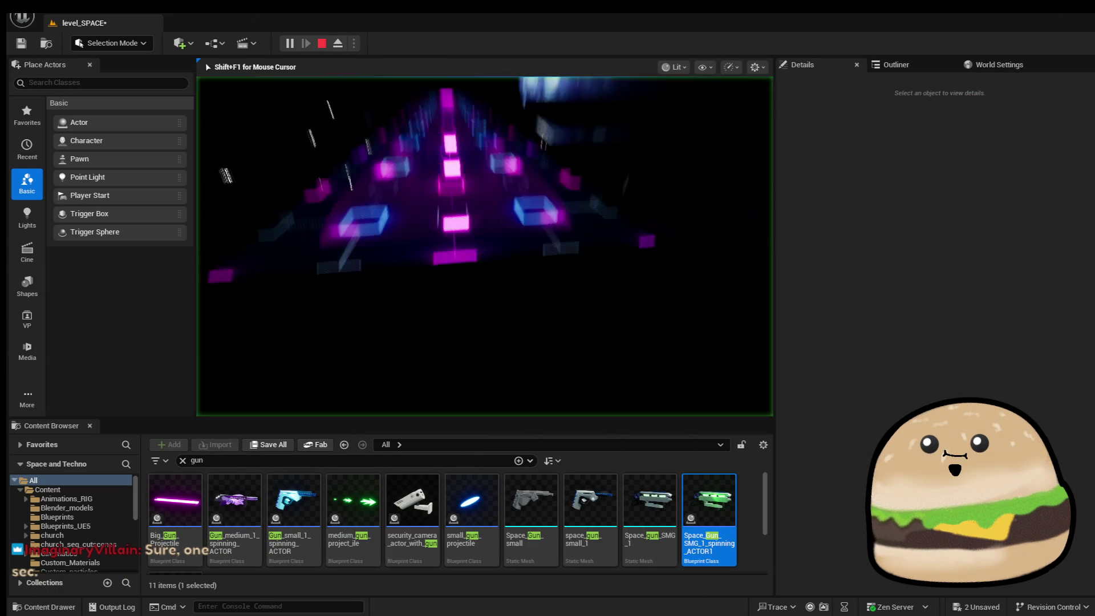
key(Escape)
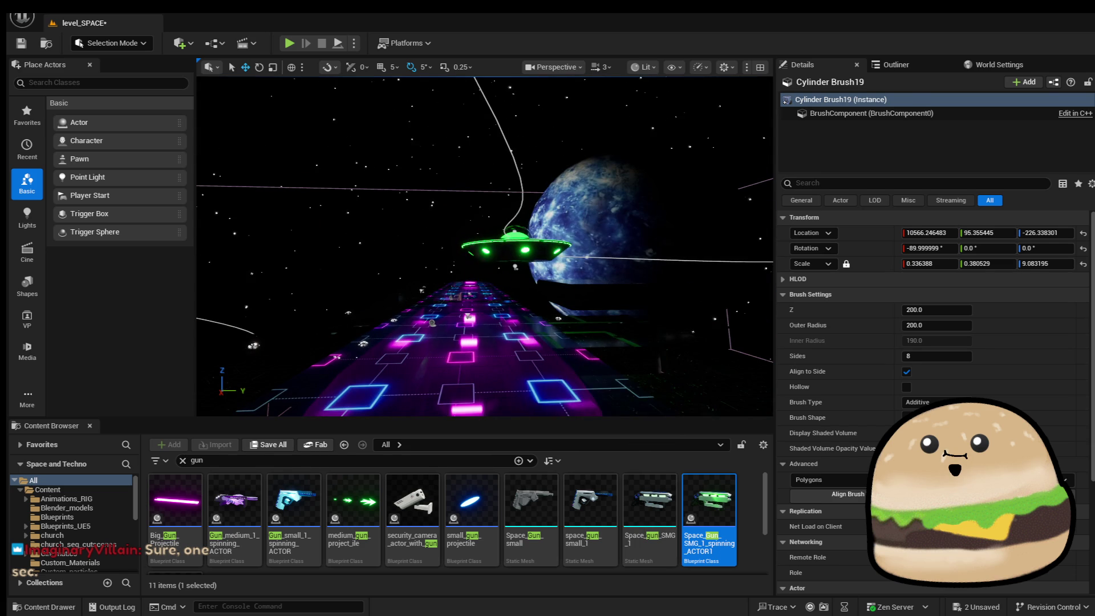
right_click(506, 238)
click(608, 284)
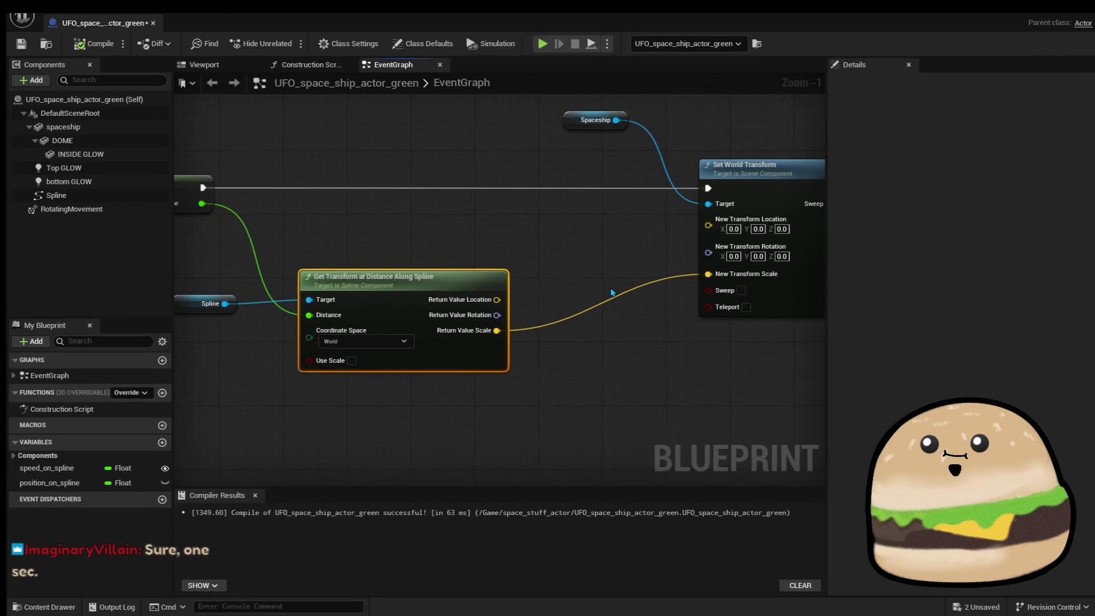
Confirm the spline links into Set World Transform, recompile, and bring up the floor brush's actions in the level.
mouse_move(498, 423)
mouse_down()
mouse_move(501, 395)
mouse_move(425, 320)
mouse_move(609, 233)
mouse_up()
right_click(612, 272)
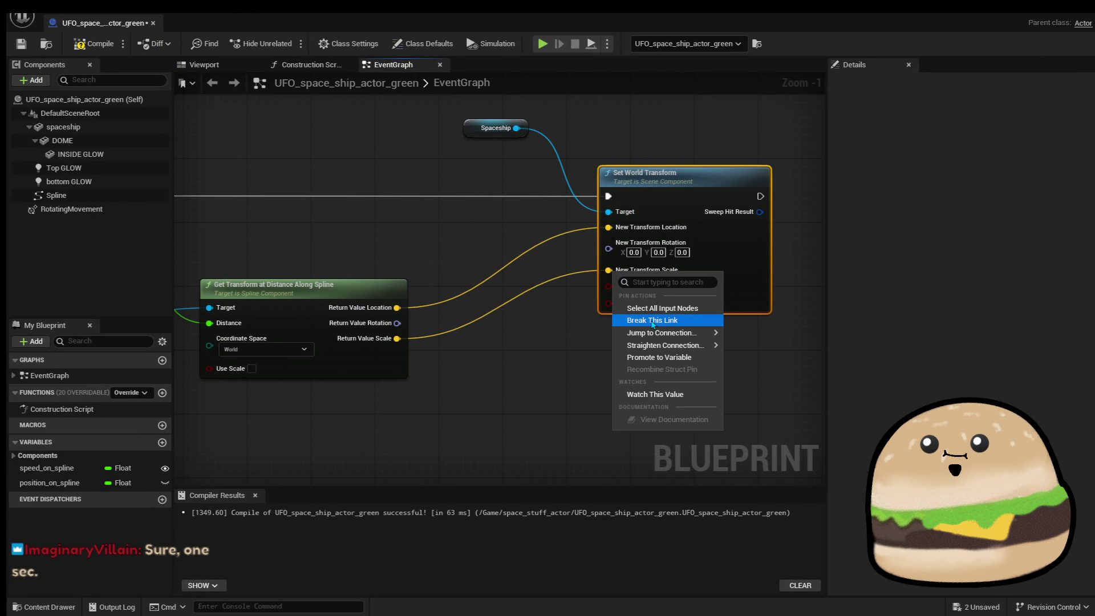
click(353, 151)
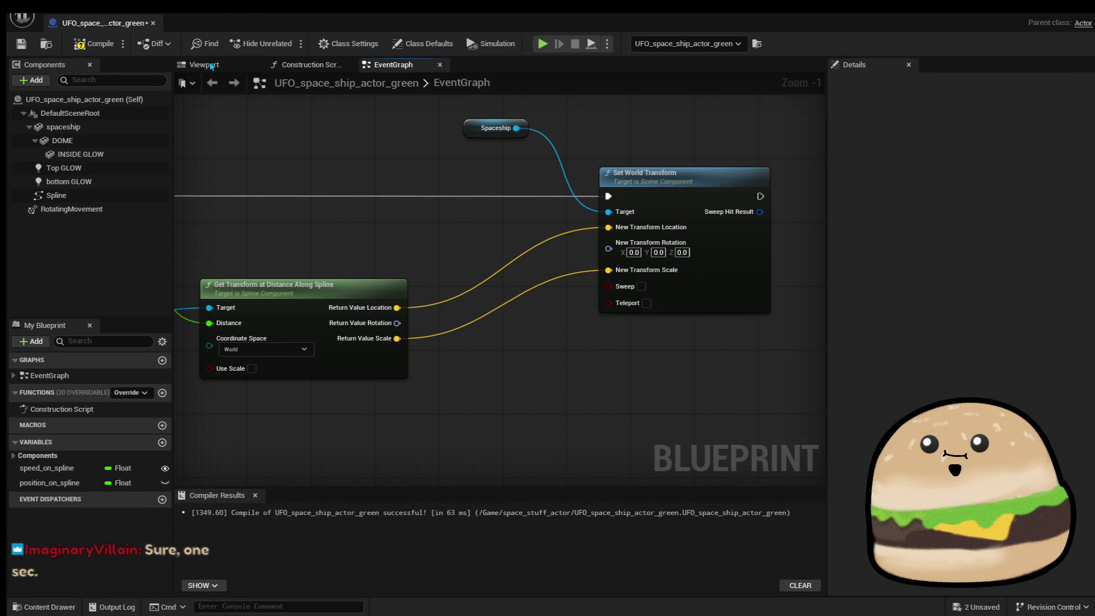
click(109, 46)
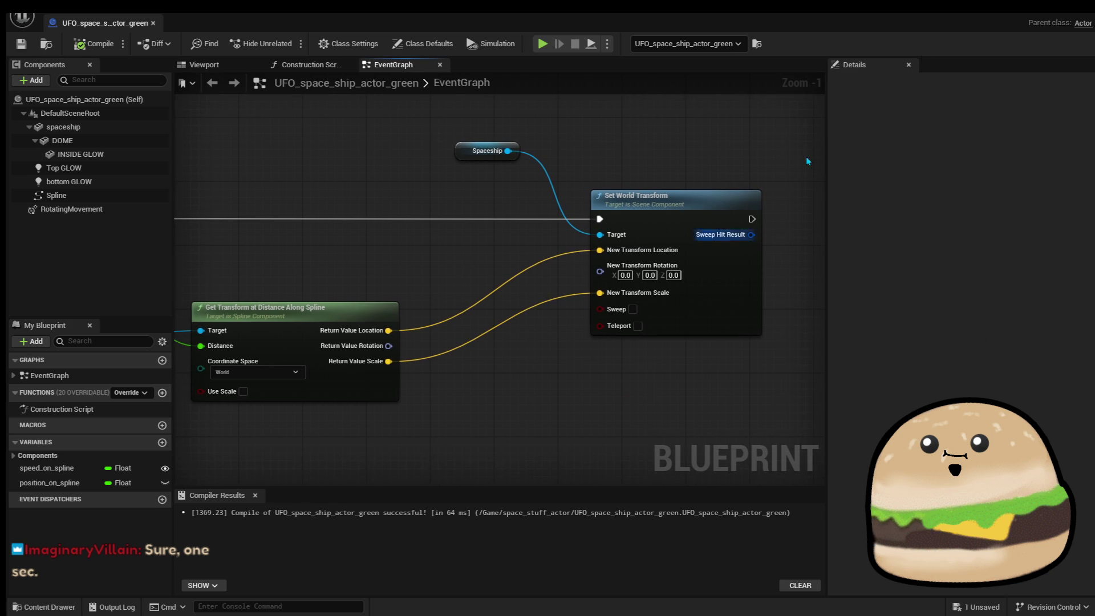
click(1048, 9)
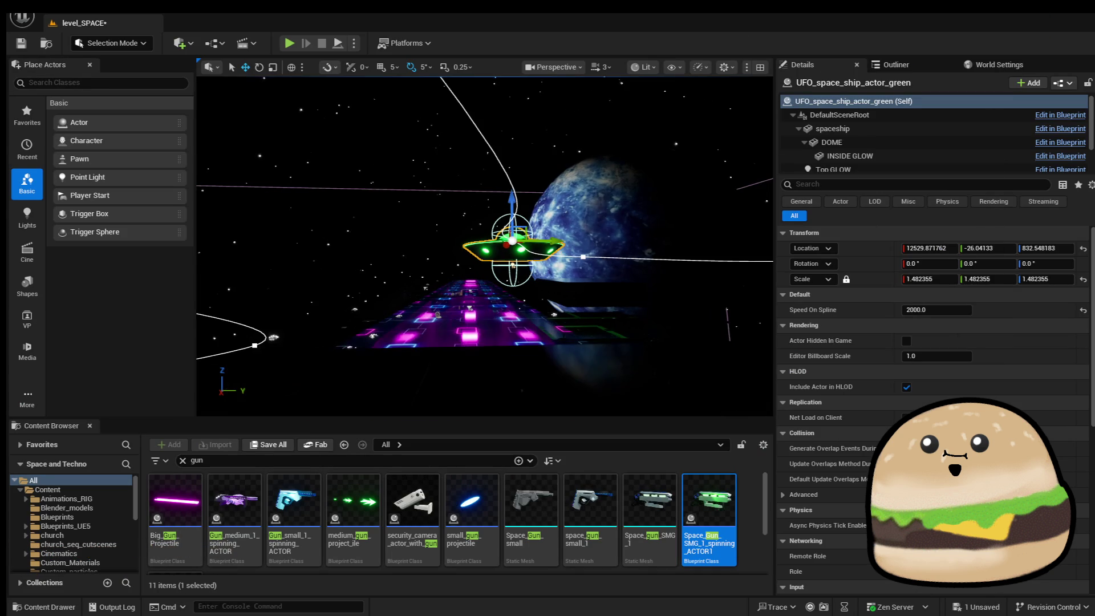
right_click(511, 234)
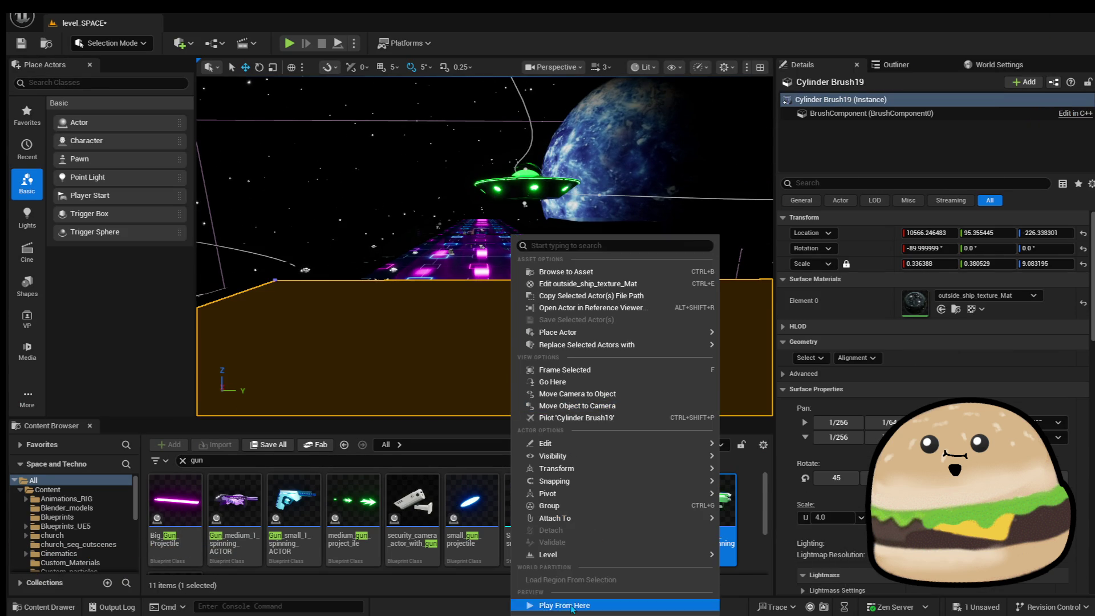
Play the level from the brush, stop the session, and select the UFO in the viewport.
click(570, 603)
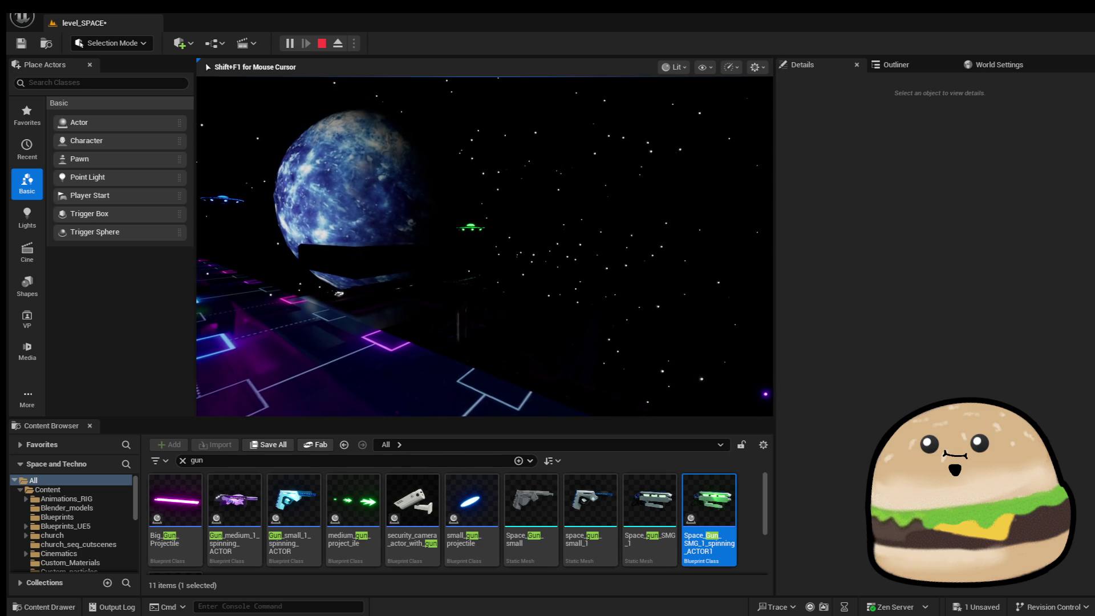
key(Escape)
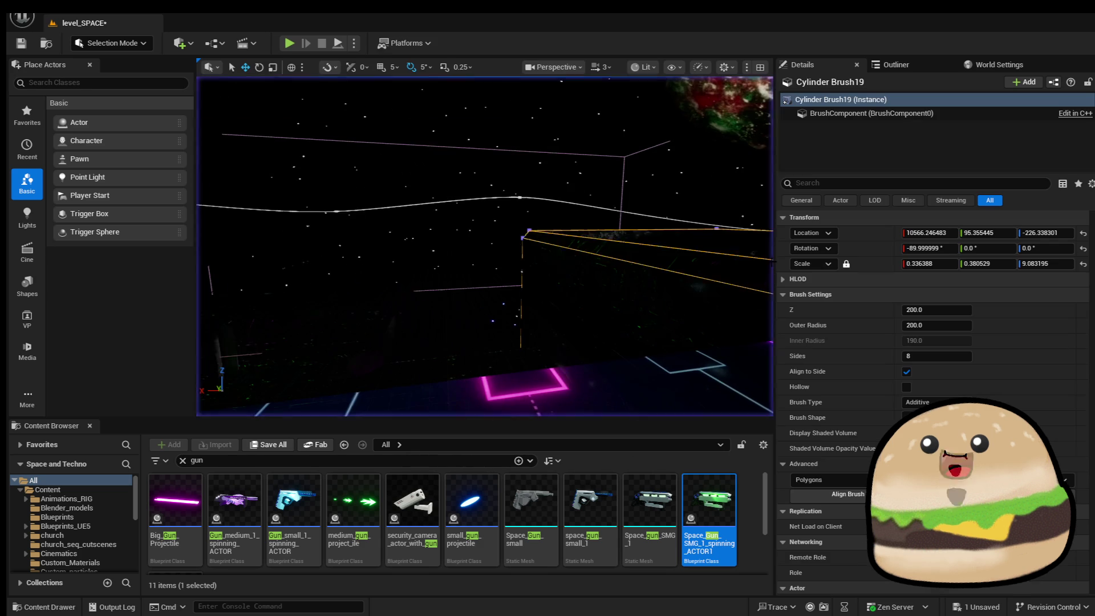
key(s)
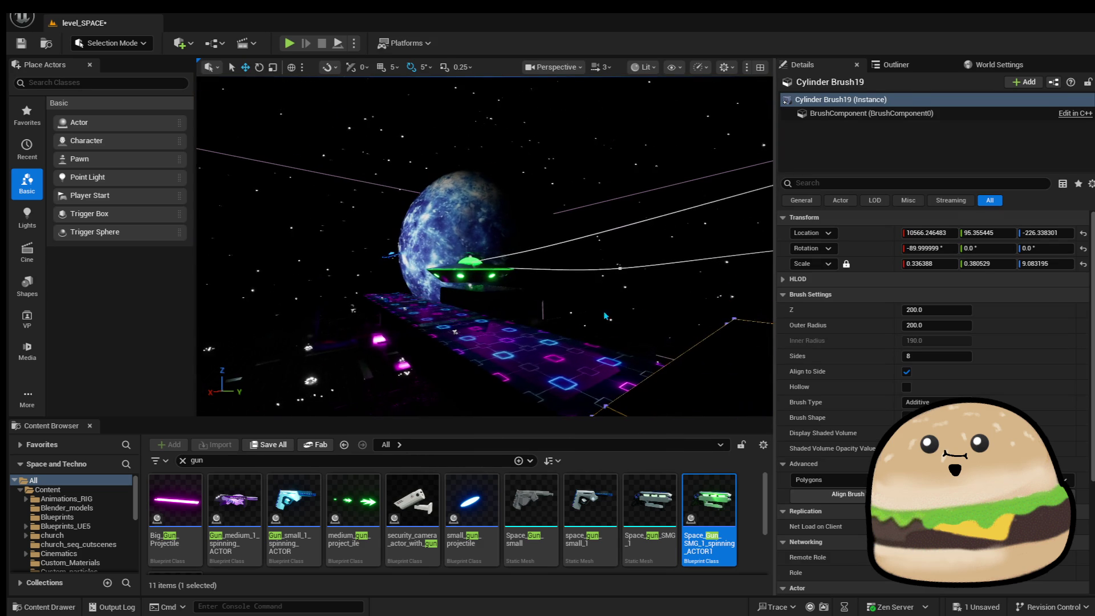
click(470, 268)
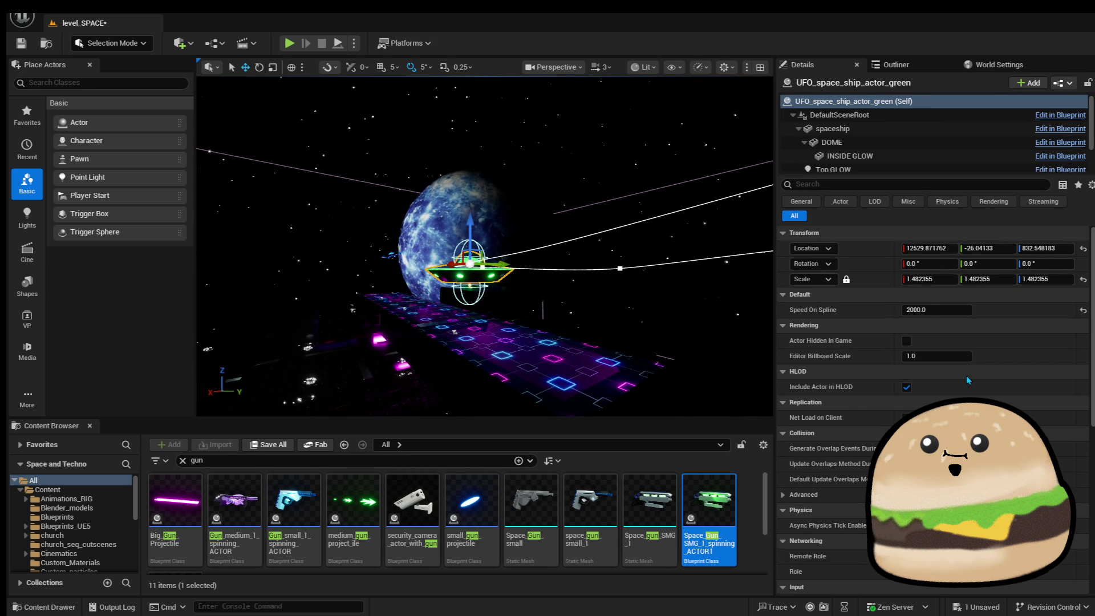
Set the UFO's Speed On Spline to 5000 and play the level from that viewport spot.
click(953, 309)
text(5000)
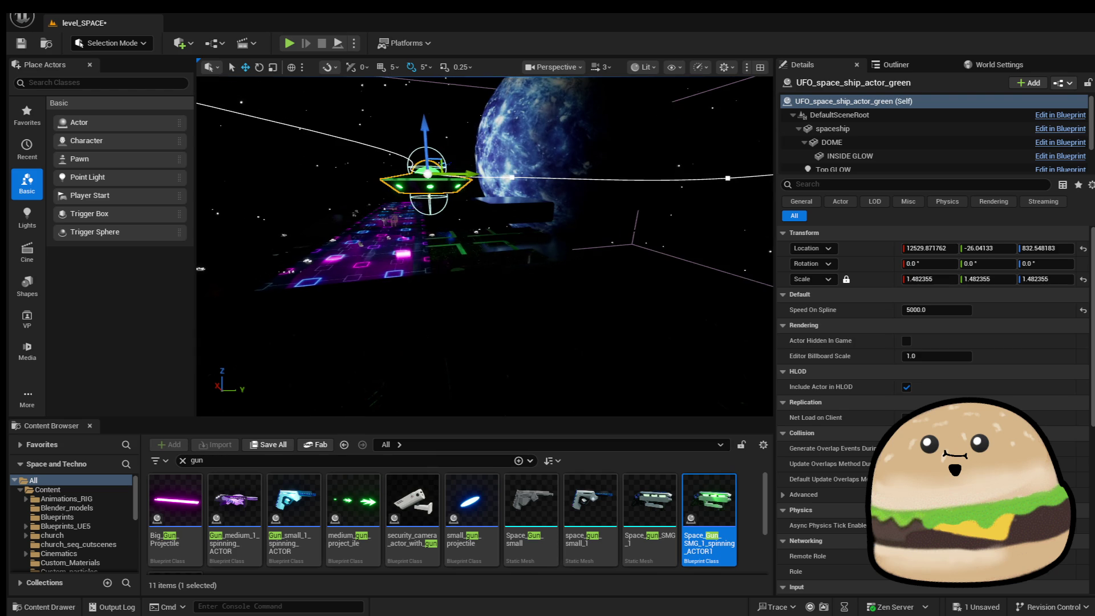
right_click(385, 342)
click(450, 606)
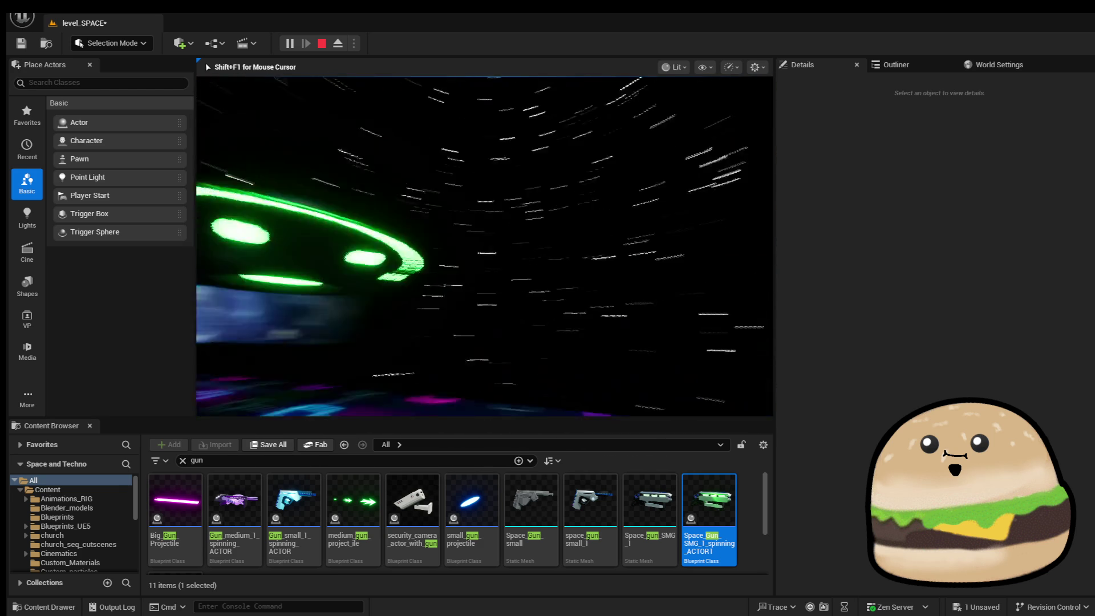
End the play test, select the UFO actor, and scroll through its Details panel.
key(Escape)
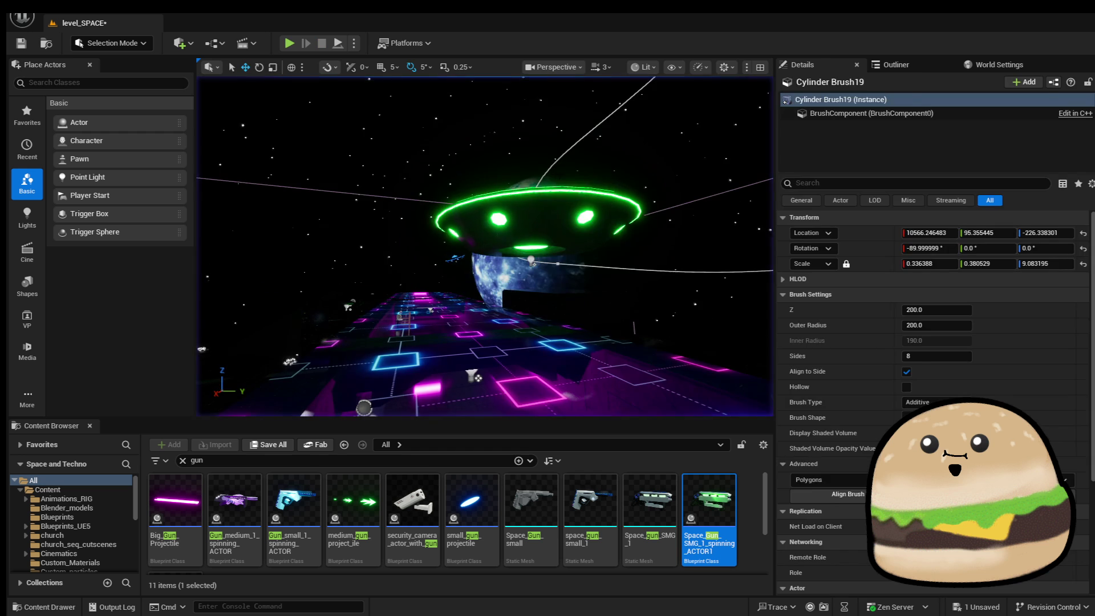
right_click(553, 218)
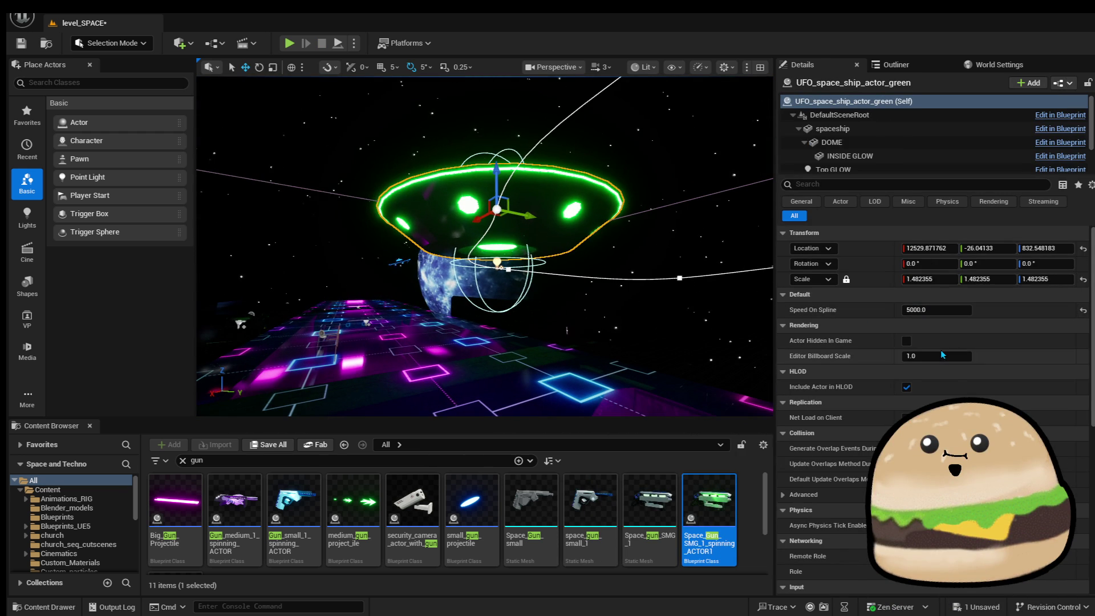
scroll(940, 350, down, 1)
scroll(938, 419, down, 6)
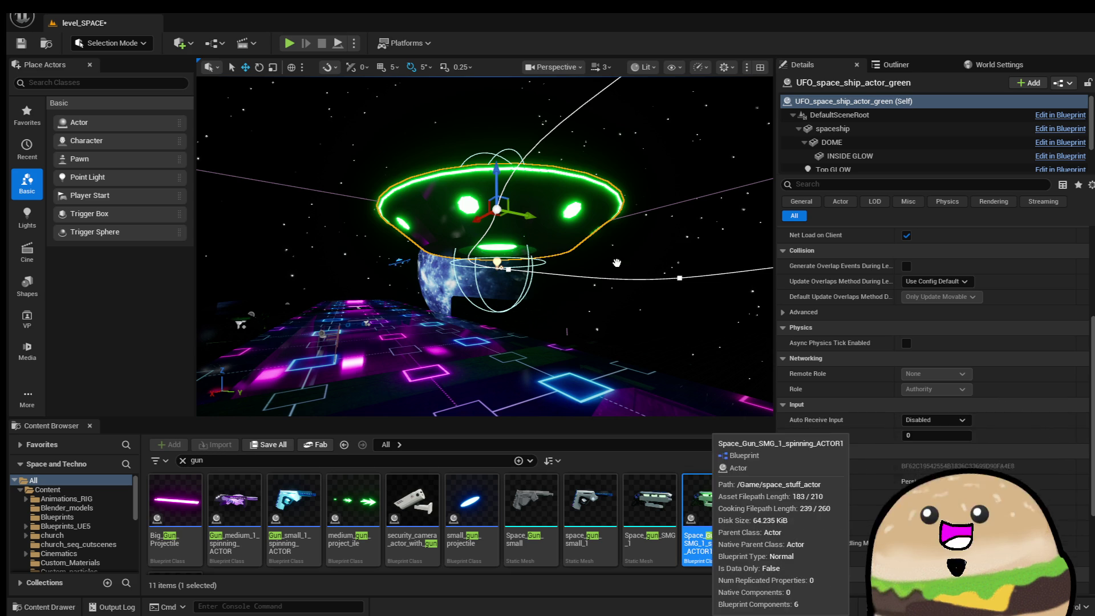
In the UFO blueprint, break the Location and Scale links into Set World Transform.
right_click(572, 206)
click(627, 259)
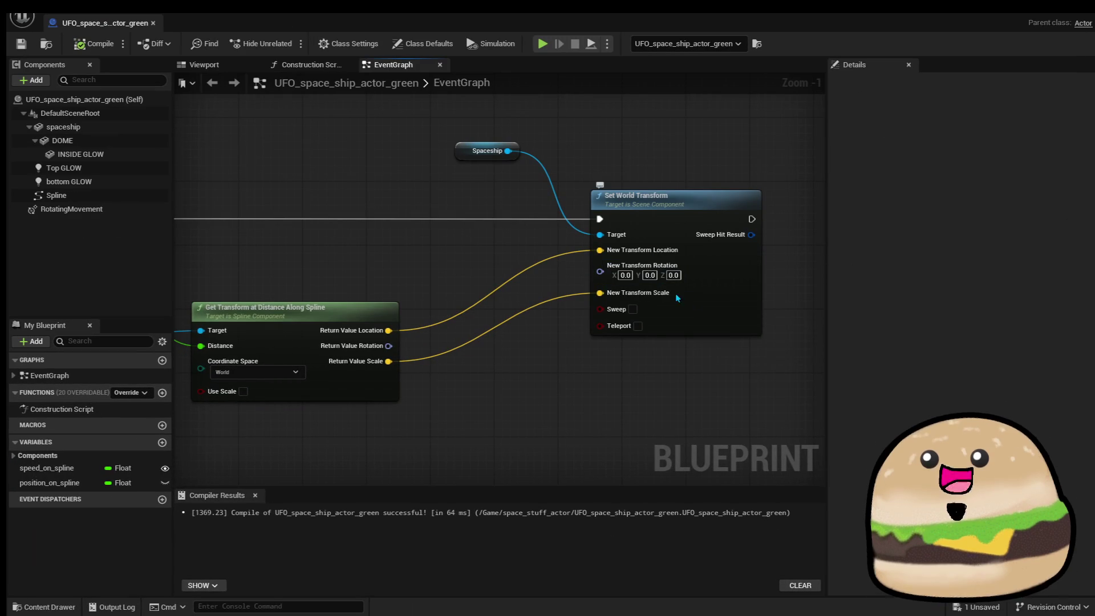
right_click(606, 254)
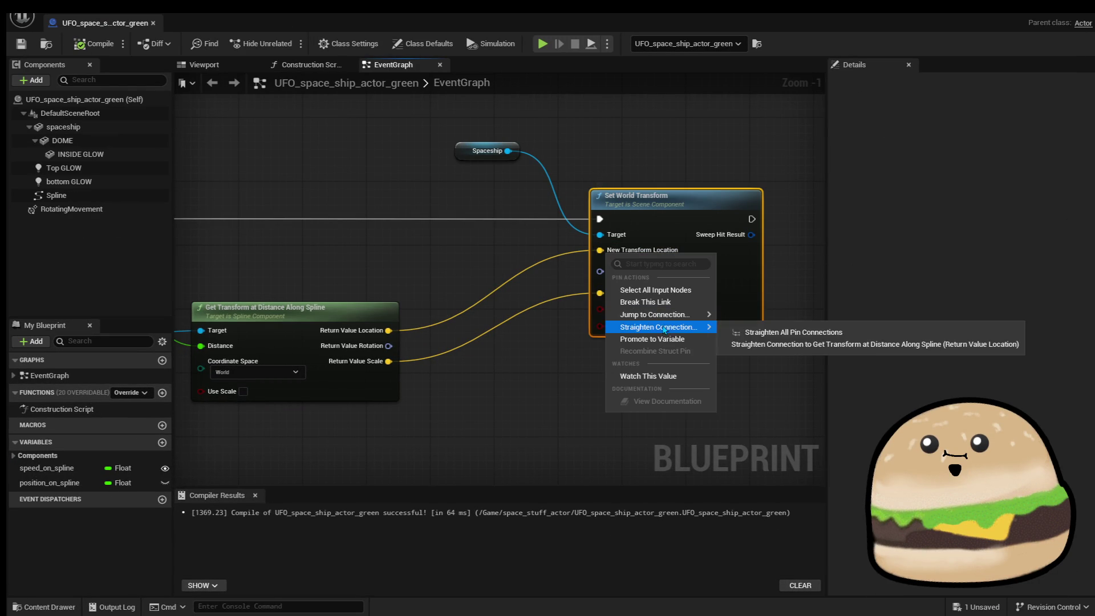
click(645, 302)
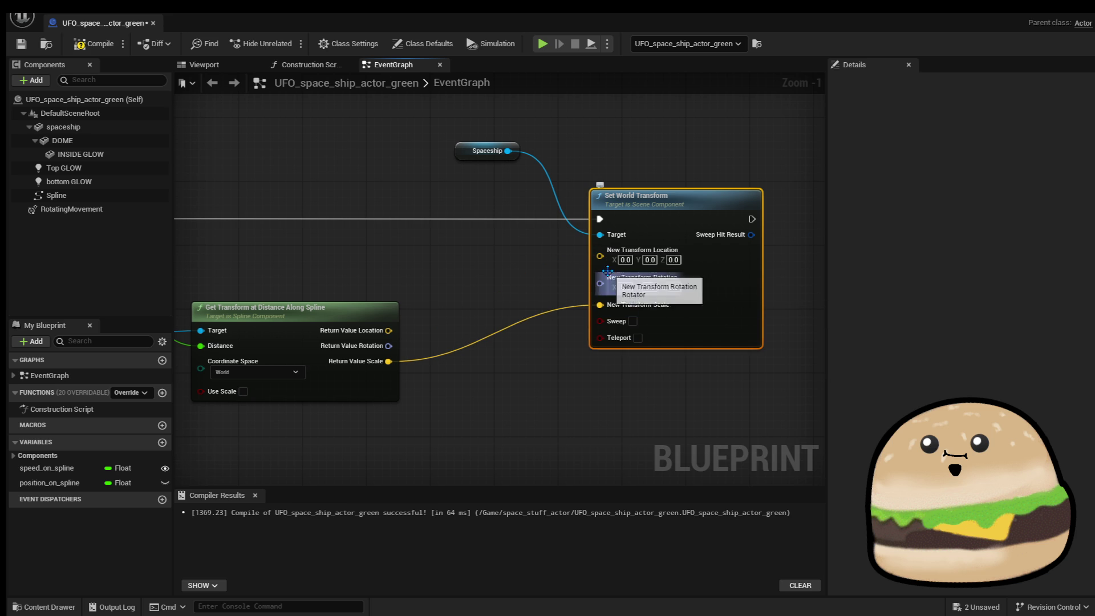
right_click(600, 305)
click(639, 349)
Add a Branch after Set World Transform and create a new Boolean variable.
drag(773, 238, 493, 247)
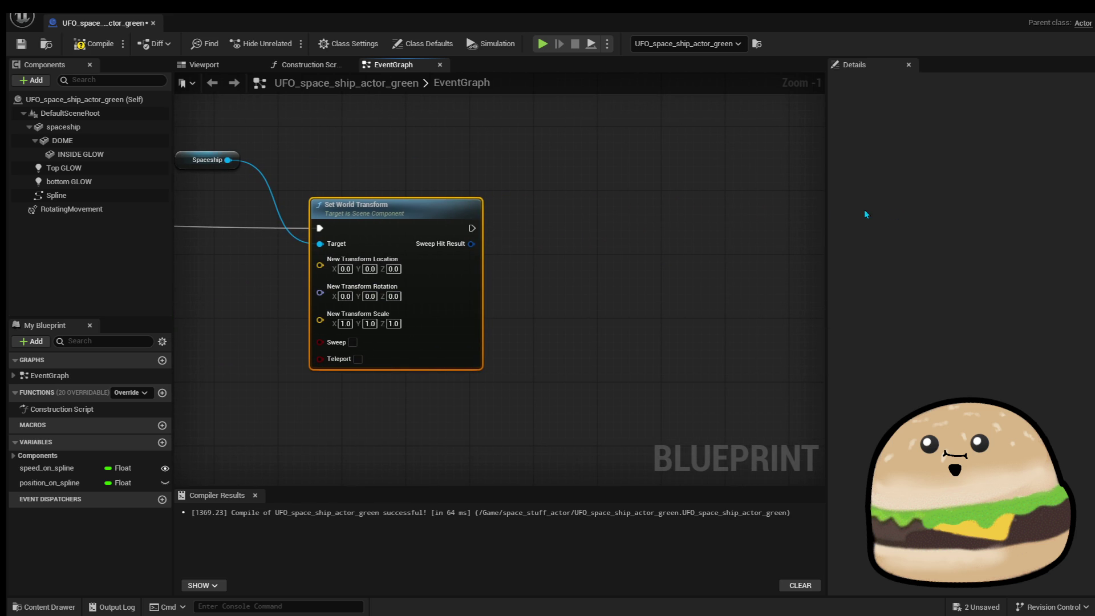
drag(560, 237, 473, 228)
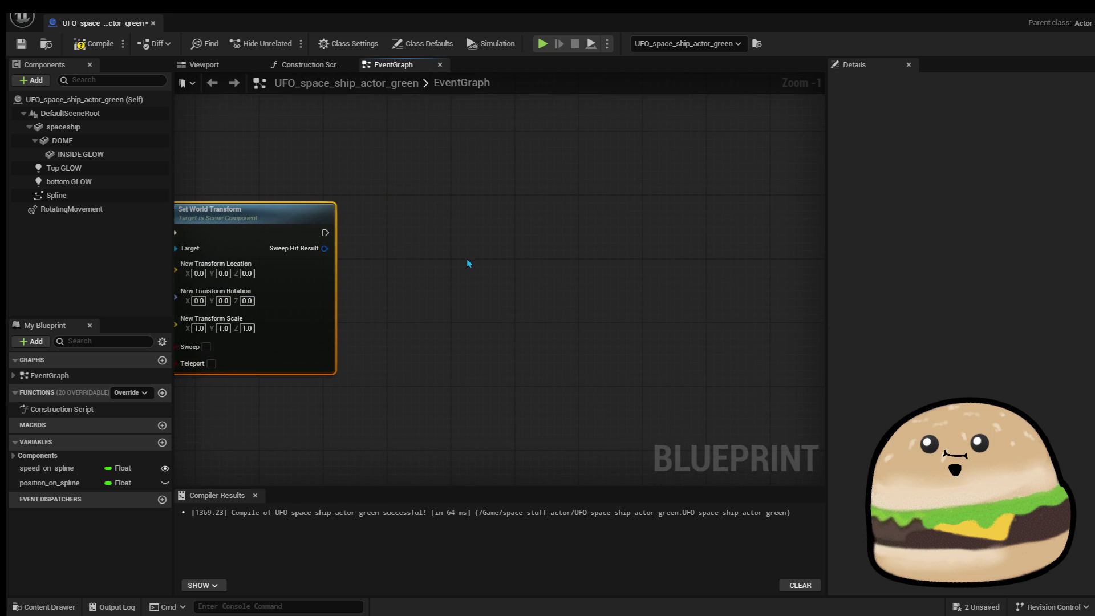
mouse_move(314, 229)
mouse_down()
mouse_move(340, 244)
mouse_move(556, 249)
mouse_move(547, 240)
mouse_up()
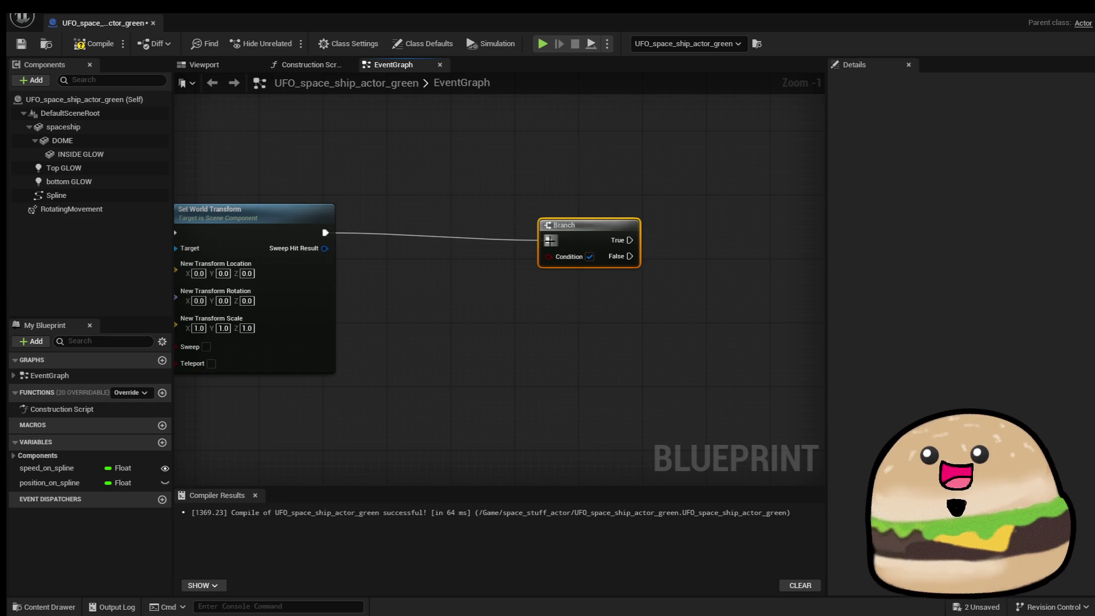
click(162, 442)
text(loo)
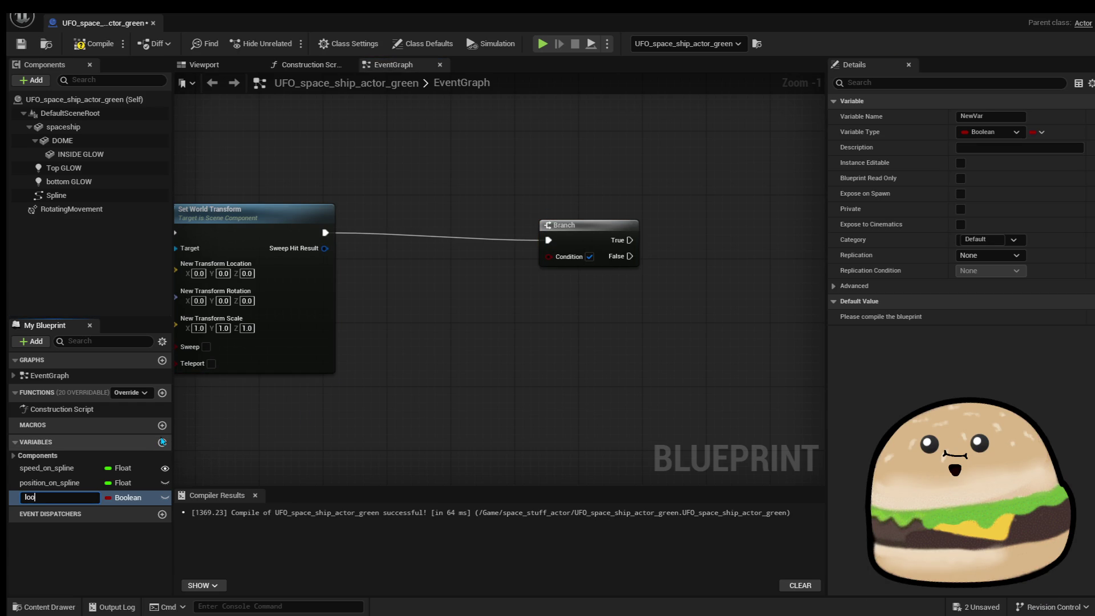
Name the Boolean 'loop', make it Instance Editable and Expose on Spawn, and compile.
text(p)
key(Return)
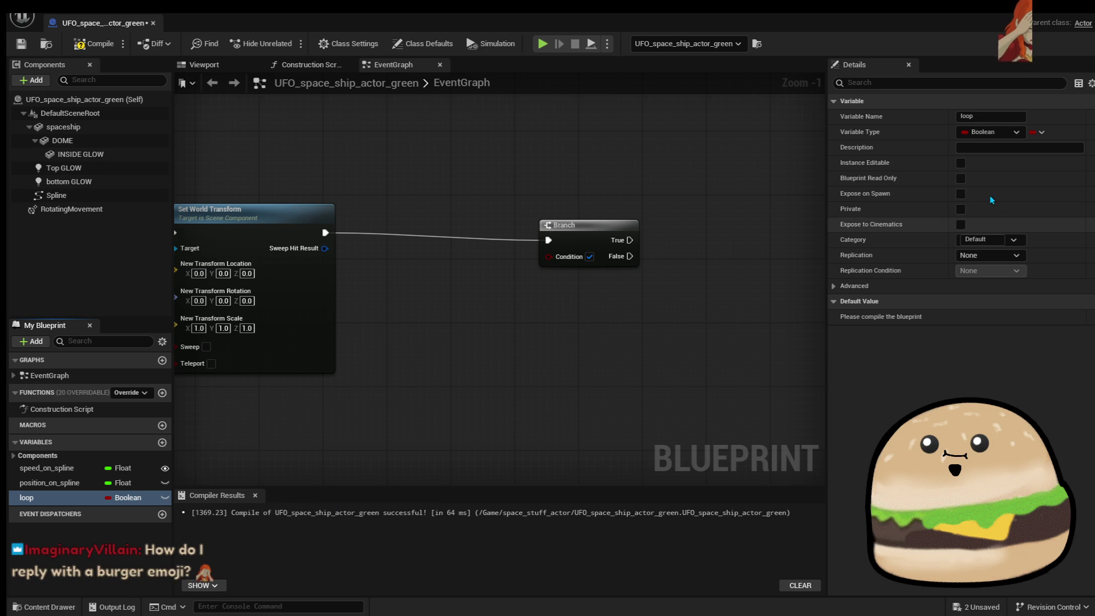
click(963, 180)
click(962, 194)
click(91, 46)
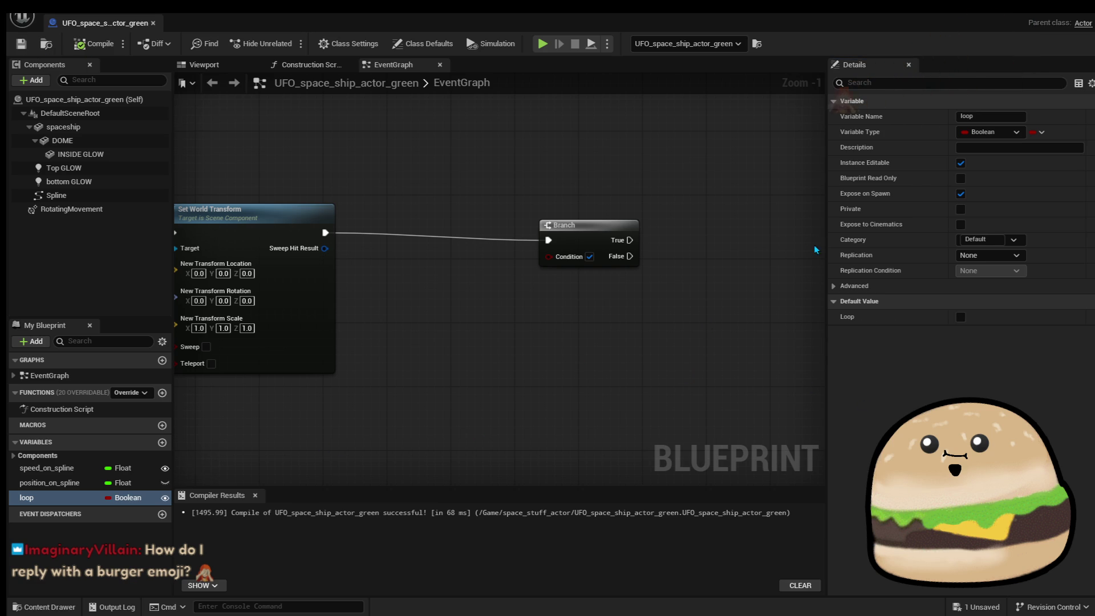
Wire loop into the Branch Condition and drop a Position On Spline variable into the graph.
mouse_move(128, 498)
mouse_down()
mouse_move(103, 501)
mouse_move(587, 297)
mouse_move(548, 256)
mouse_up()
drag(653, 303, 452, 318)
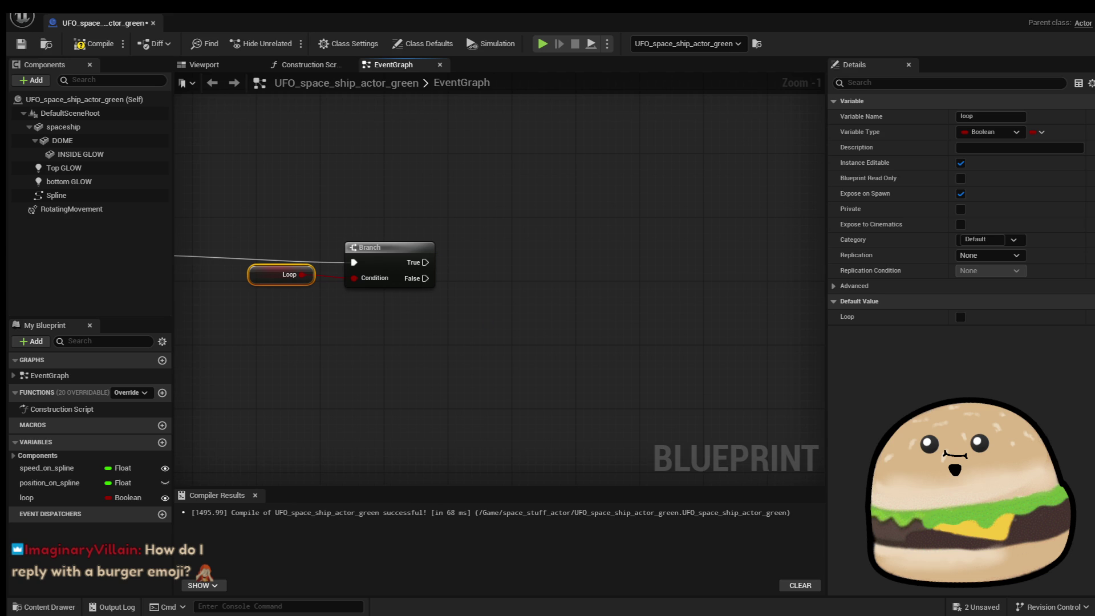
drag(49, 483, 532, 353)
Add a Position On Spline getter feeding a greater-or-equal (>=) node.
click(589, 377)
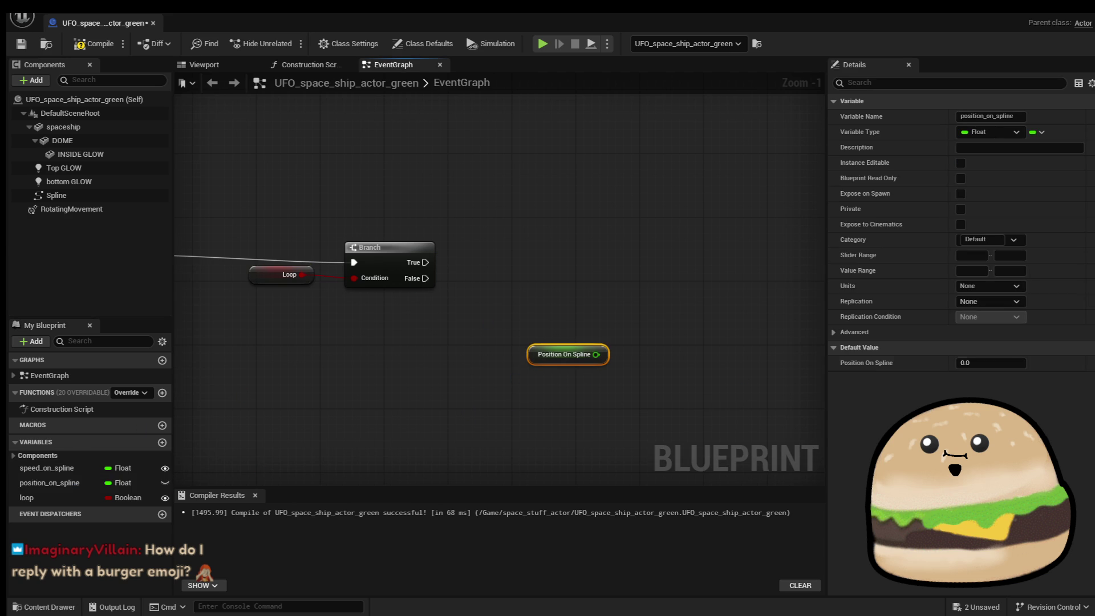
mouse_move(604, 359)
mouse_down()
mouse_move(542, 362)
mouse_move(607, 344)
mouse_up()
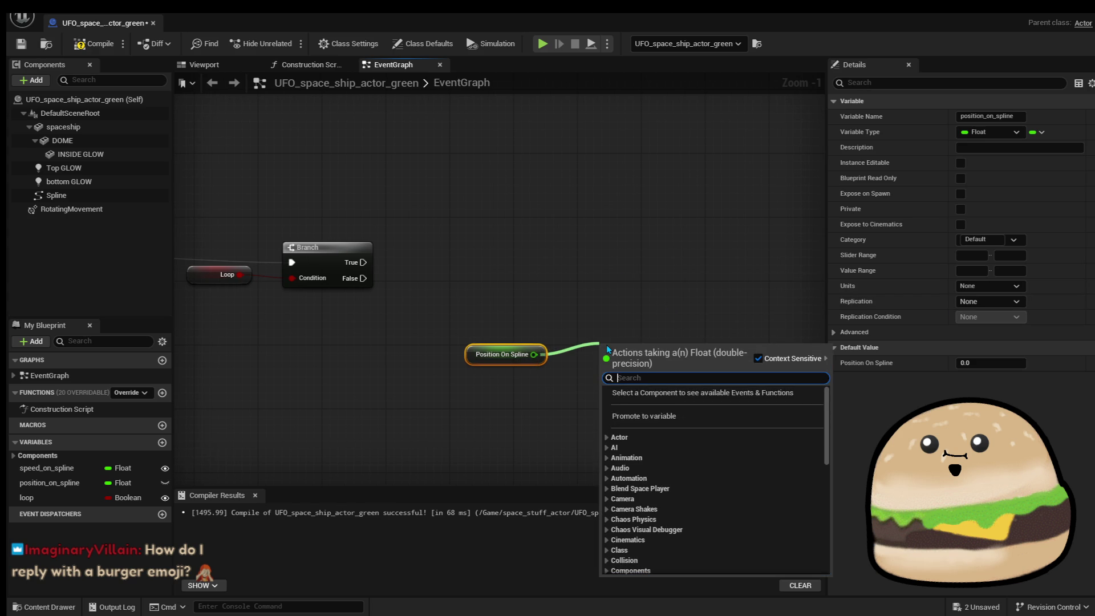
text(greater)
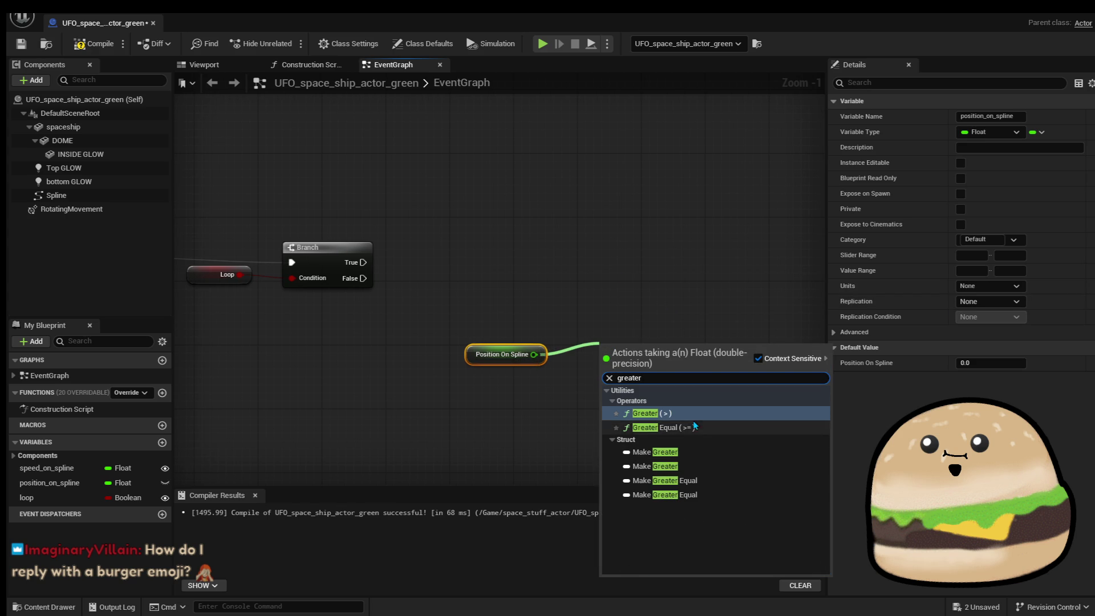
click(650, 413)
drag(669, 360, 659, 364)
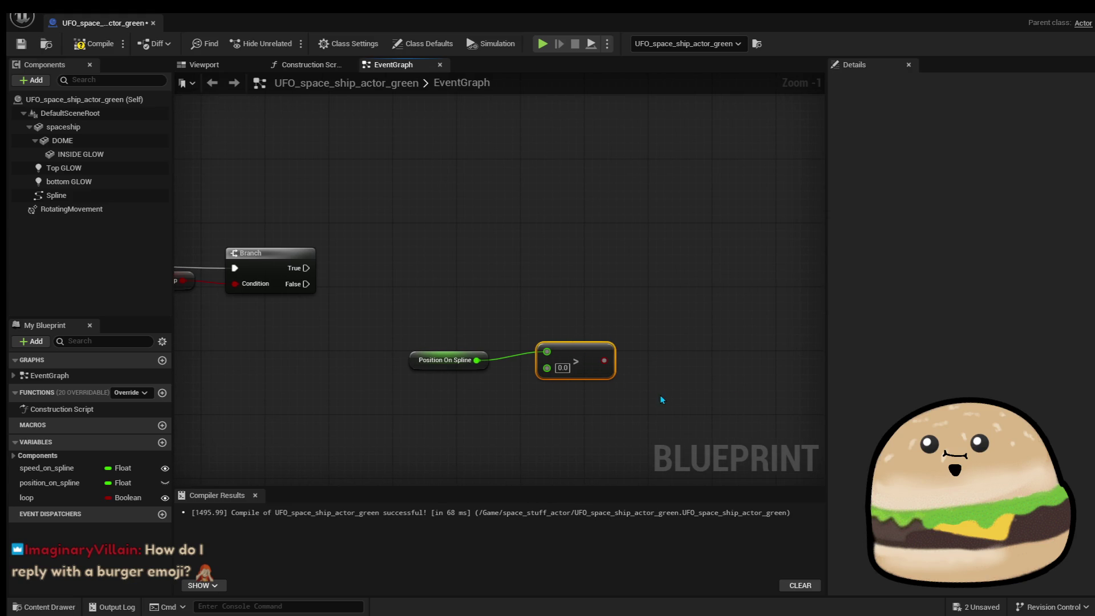
key(Delete)
drag(476, 360, 551, 326)
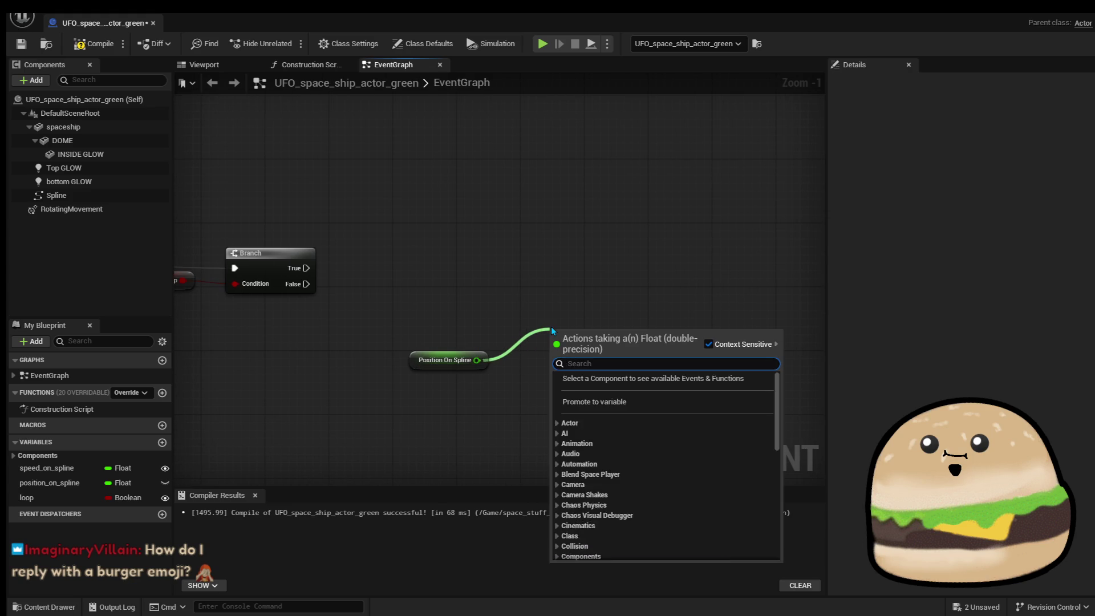
text(great)
key(Down)
key(Return)
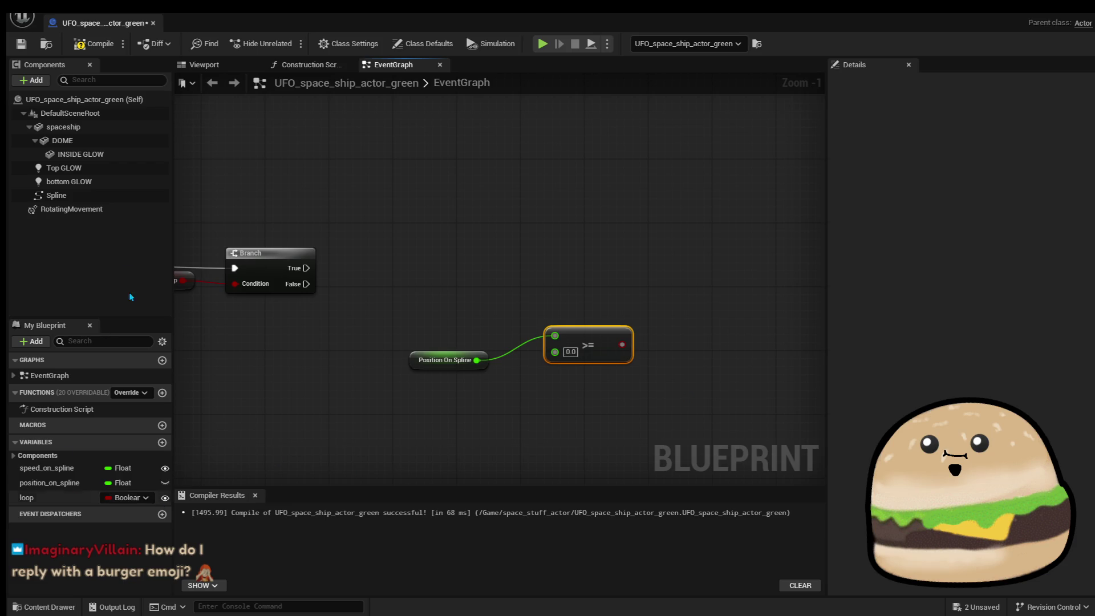
Feed the Spline's Get Spline Length into the >= node's second input and tidy the nodes.
mouse_move(56, 195)
mouse_down()
mouse_move(391, 420)
mouse_move(442, 436)
mouse_move(491, 424)
mouse_up()
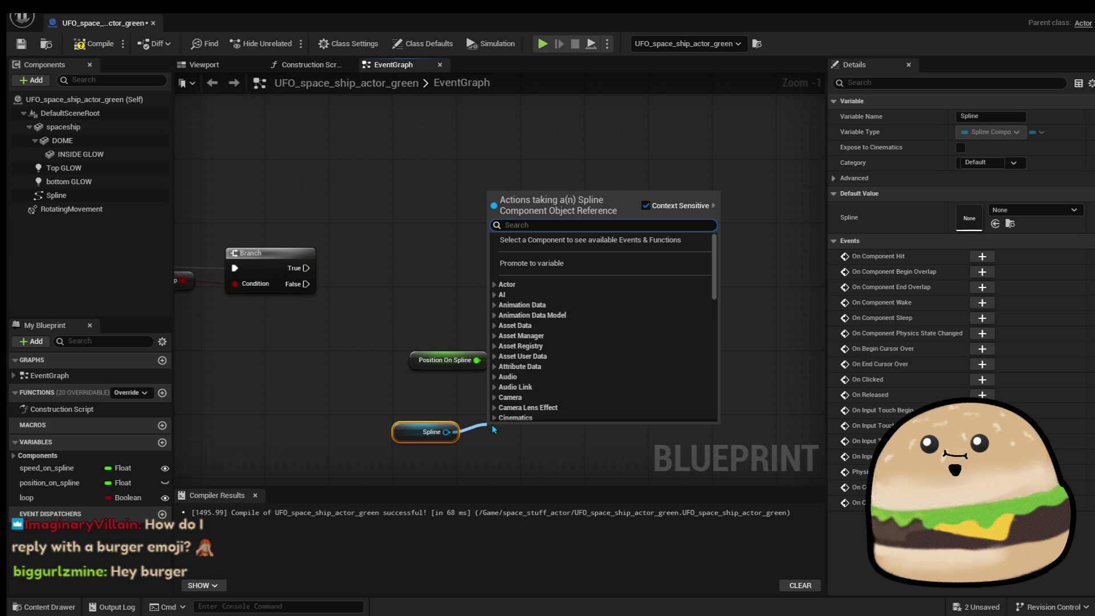
text(get spl)
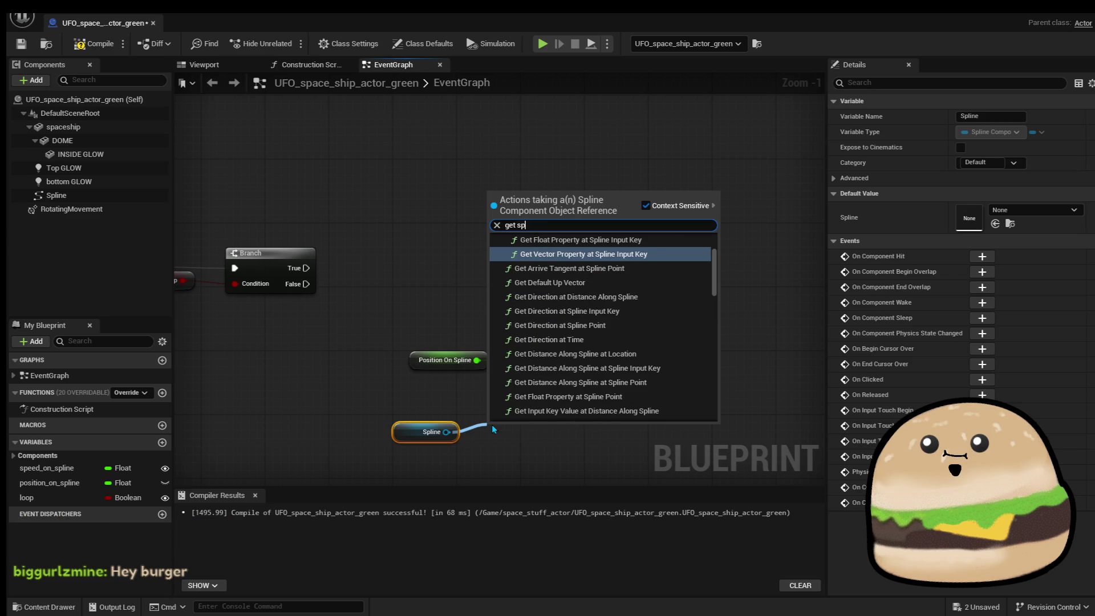
text(ine le)
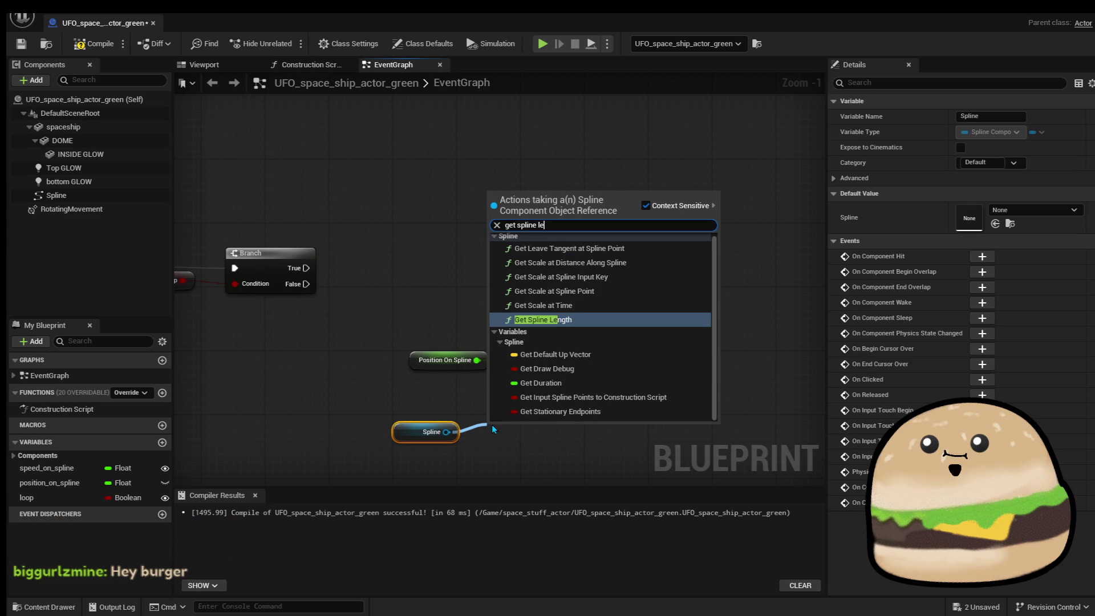
key(Return)
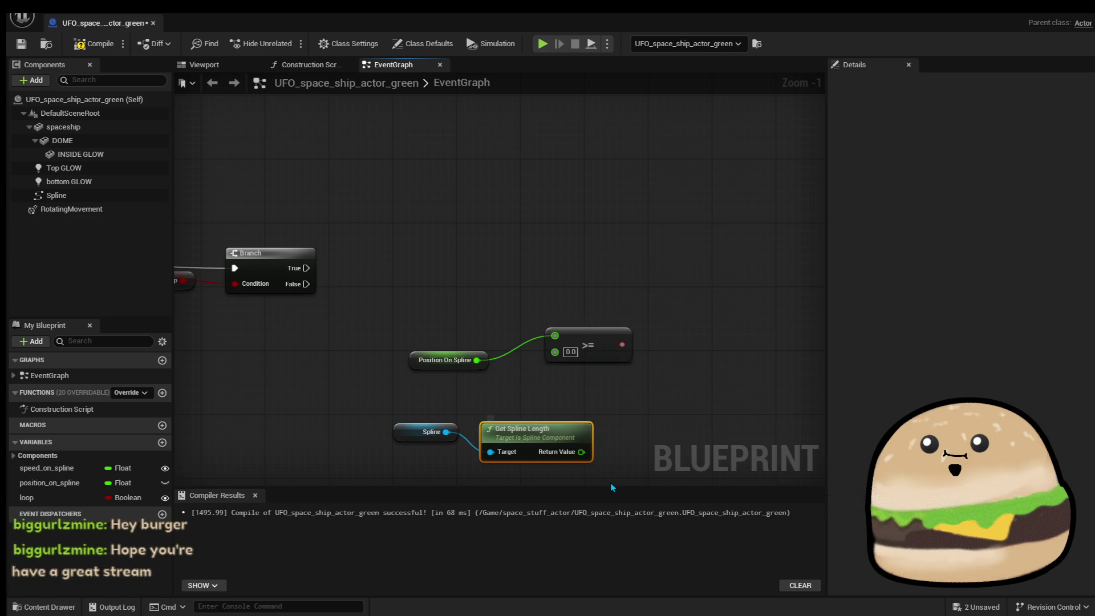
drag(587, 456, 554, 351)
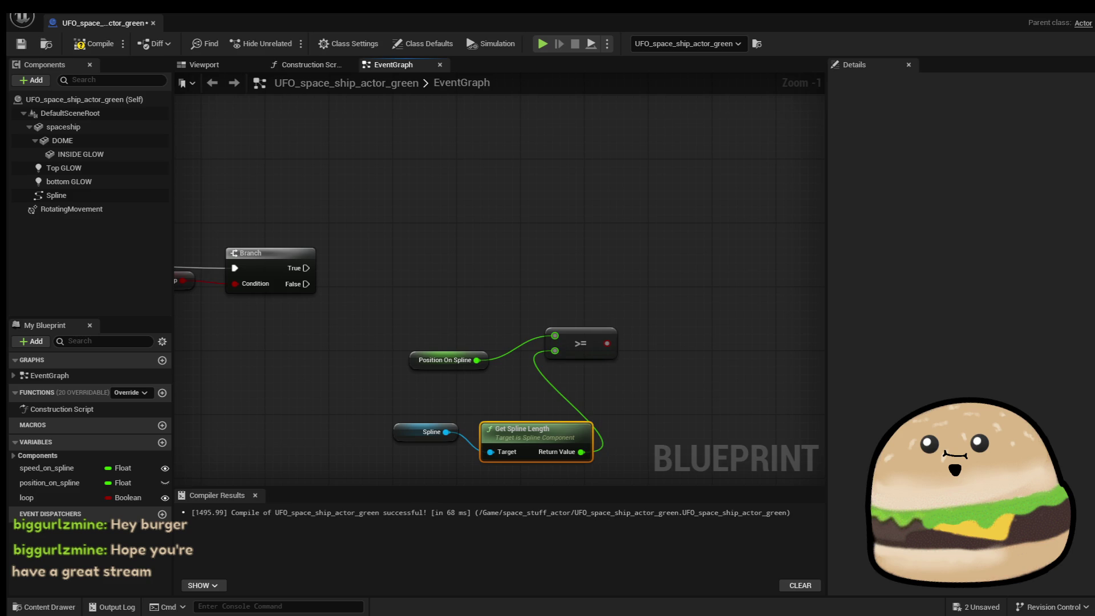
mouse_move(388, 316)
mouse_down()
mouse_move(424, 347)
mouse_move(401, 317)
mouse_move(397, 342)
mouse_up()
mouse_move(394, 377)
mouse_down()
mouse_move(416, 415)
mouse_move(517, 430)
mouse_move(395, 337)
mouse_move(420, 362)
mouse_move(404, 365)
mouse_up()
click(507, 221)
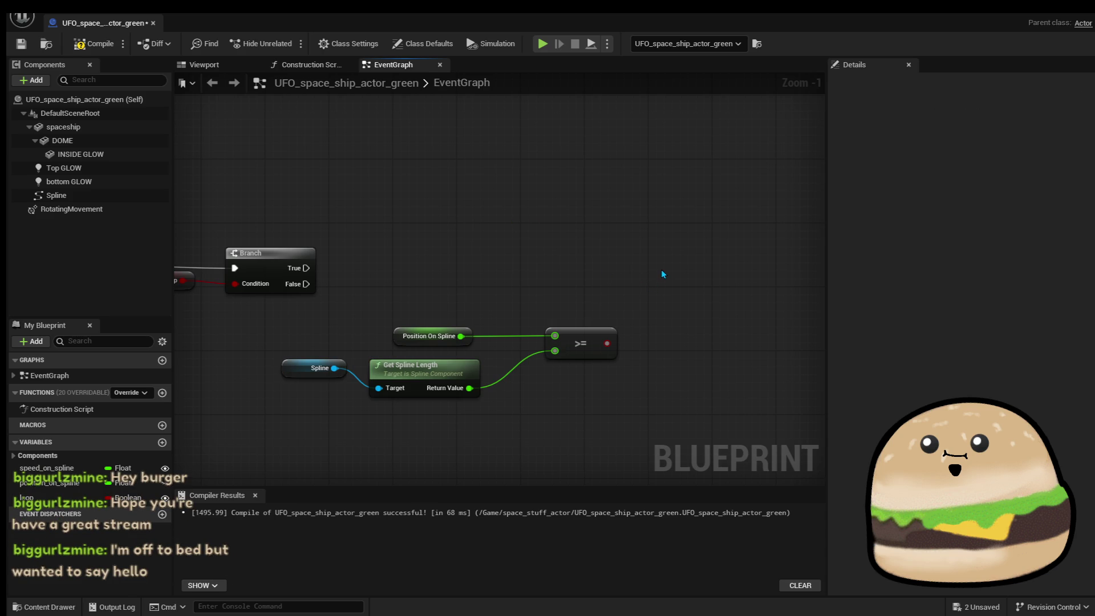
drag(623, 295, 500, 280)
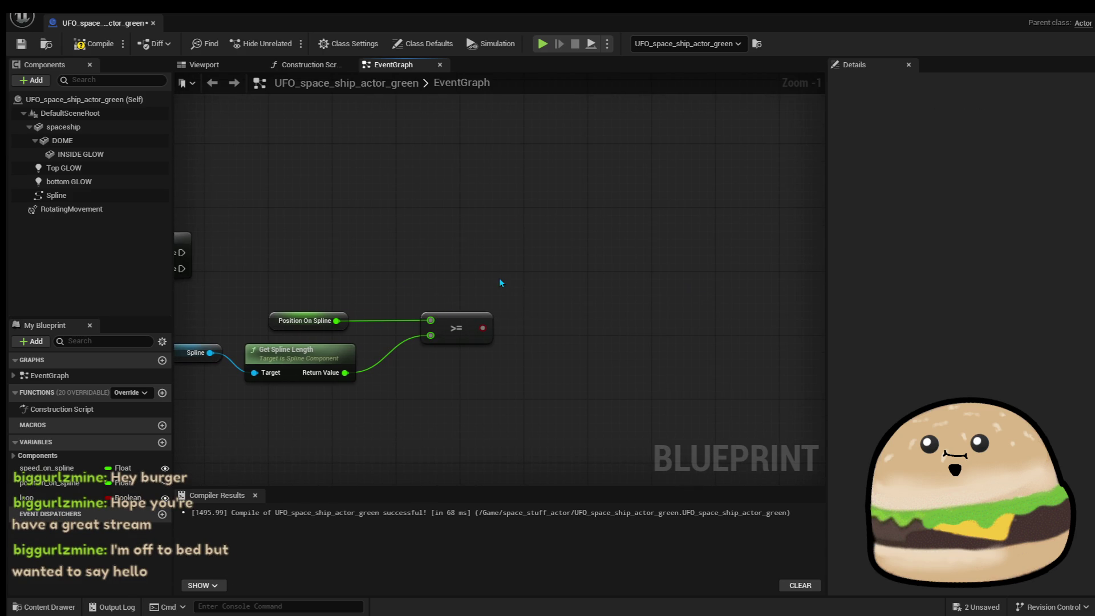
Connect the execution flow into the Branch node driven by the >= result.
right_click(525, 281)
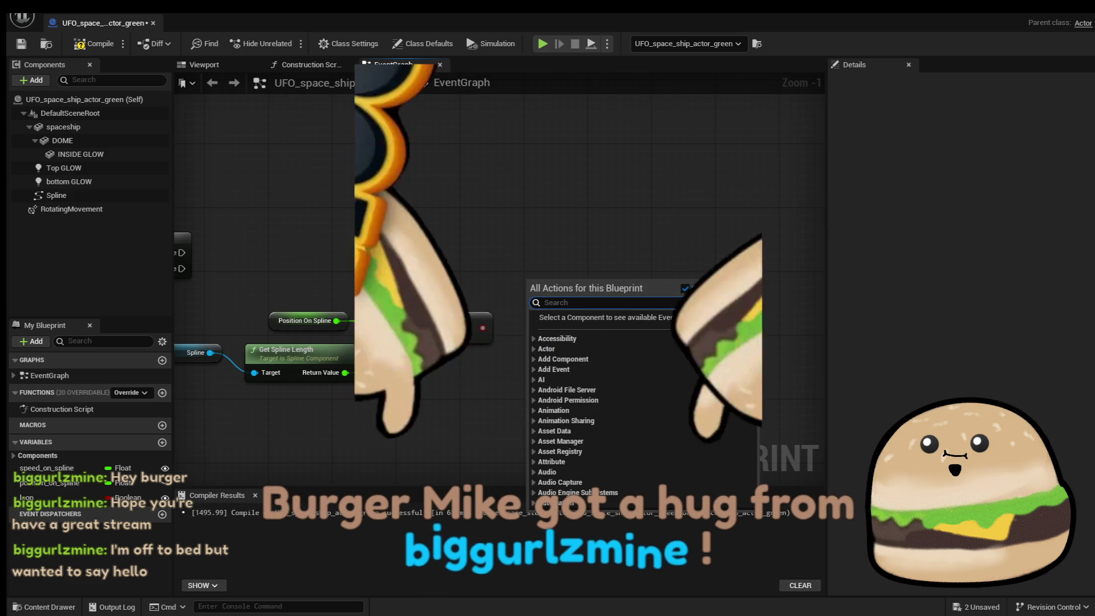
key(Escape)
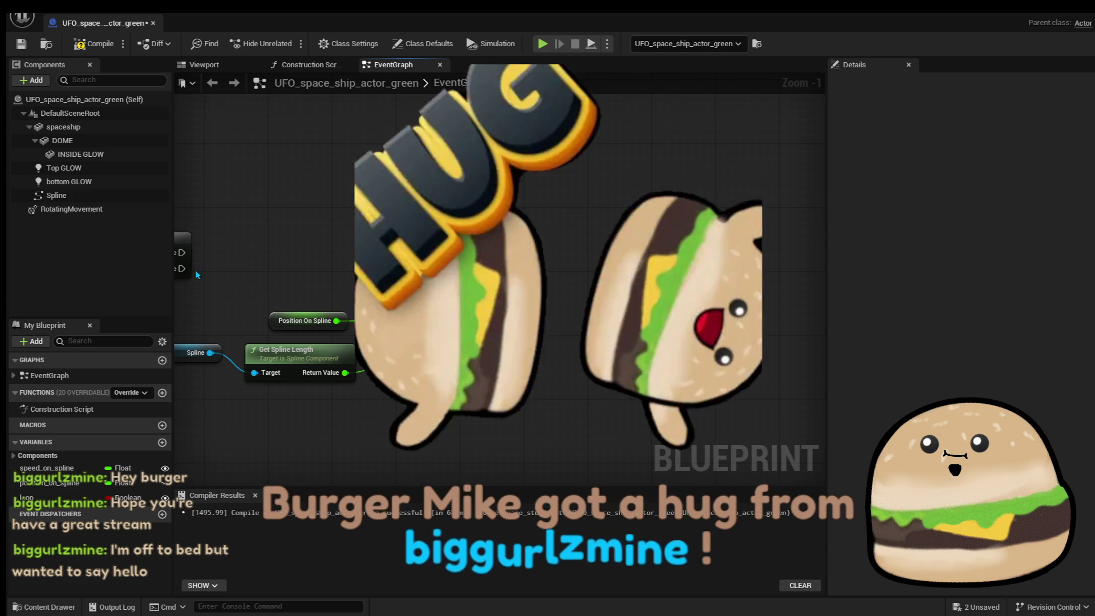
drag(182, 252, 549, 261)
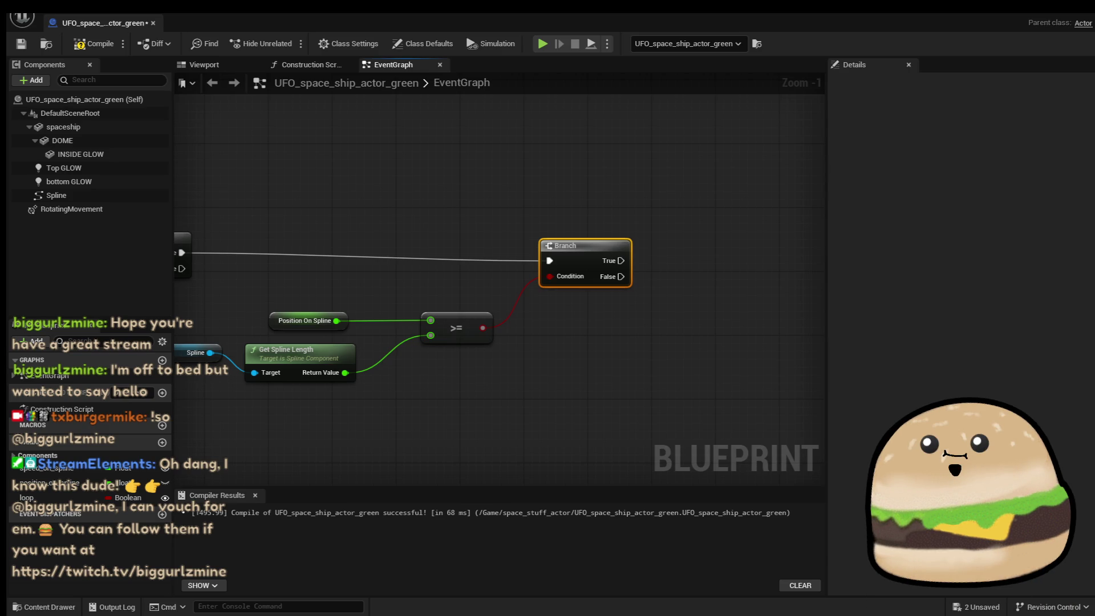
mouse_move(626, 386)
mouse_down()
mouse_move(679, 342)
mouse_move(688, 353)
mouse_move(580, 359)
mouse_move(753, 320)
mouse_move(612, 323)
mouse_move(654, 323)
mouse_up()
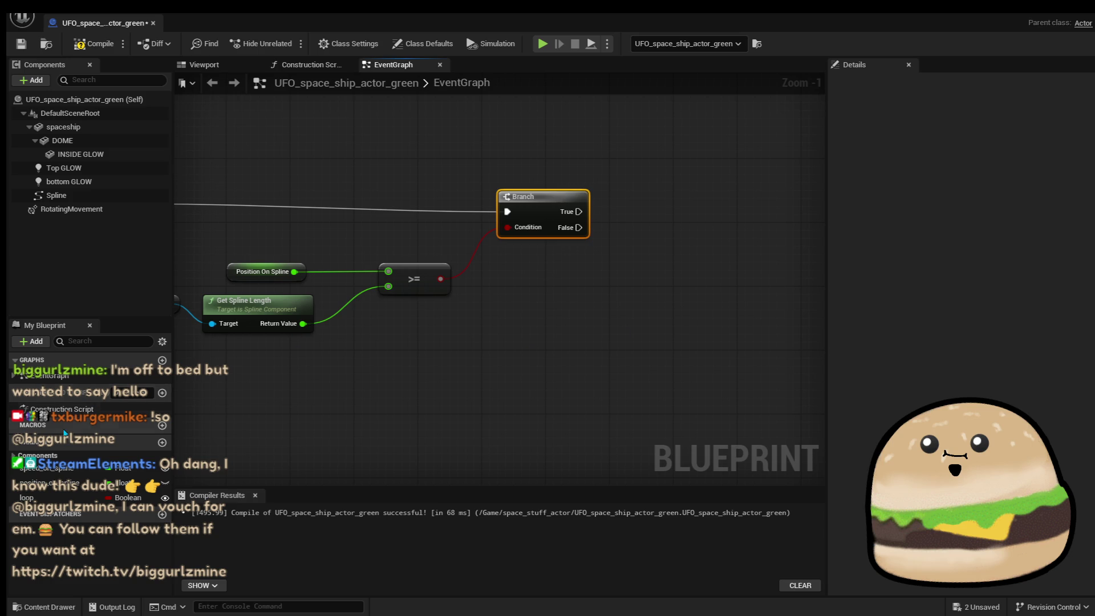
Add a Position On Spline setter at 0.0 on True, then save and compile.
mouse_move(49, 483)
mouse_down()
mouse_move(642, 299)
mouse_move(608, 283)
mouse_move(717, 237)
mouse_move(716, 224)
mouse_move(579, 212)
mouse_up()
click(653, 307)
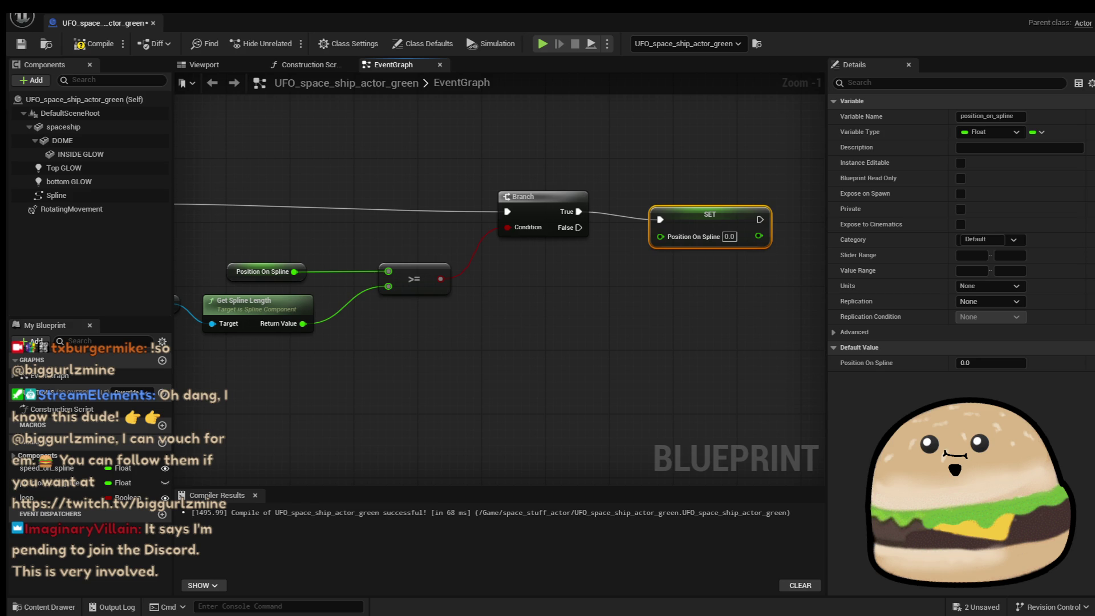
key(ctrl+s)
click(94, 43)
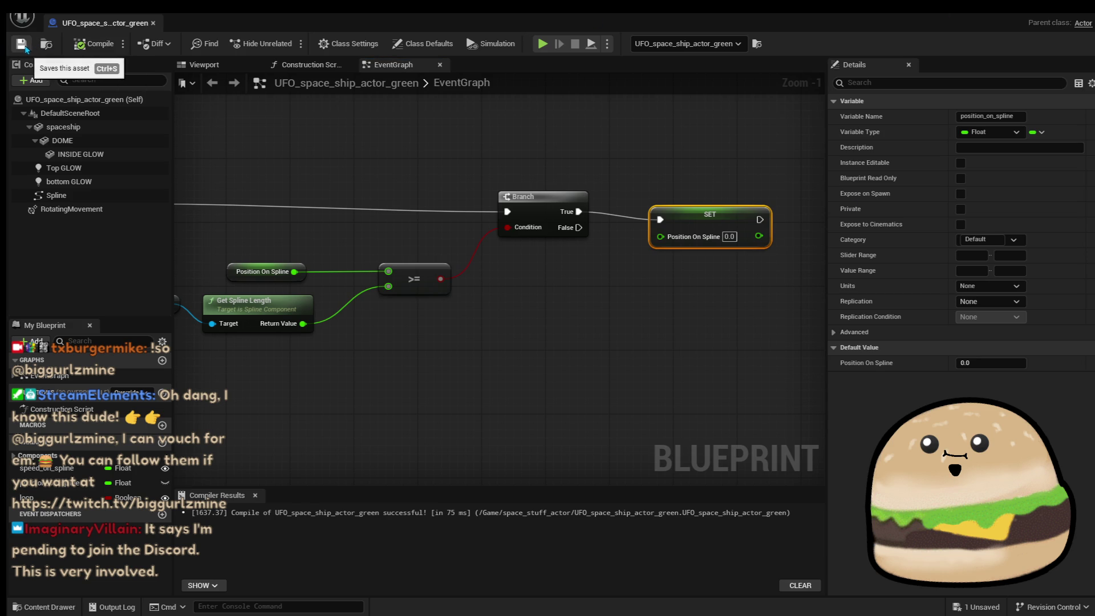
scroll(347, 102, down, 5)
scroll(423, 271, up, 4)
Recombine both transform pins, wire Return Value into New Transform, then compile and save.
drag(423, 270, 395, 341)
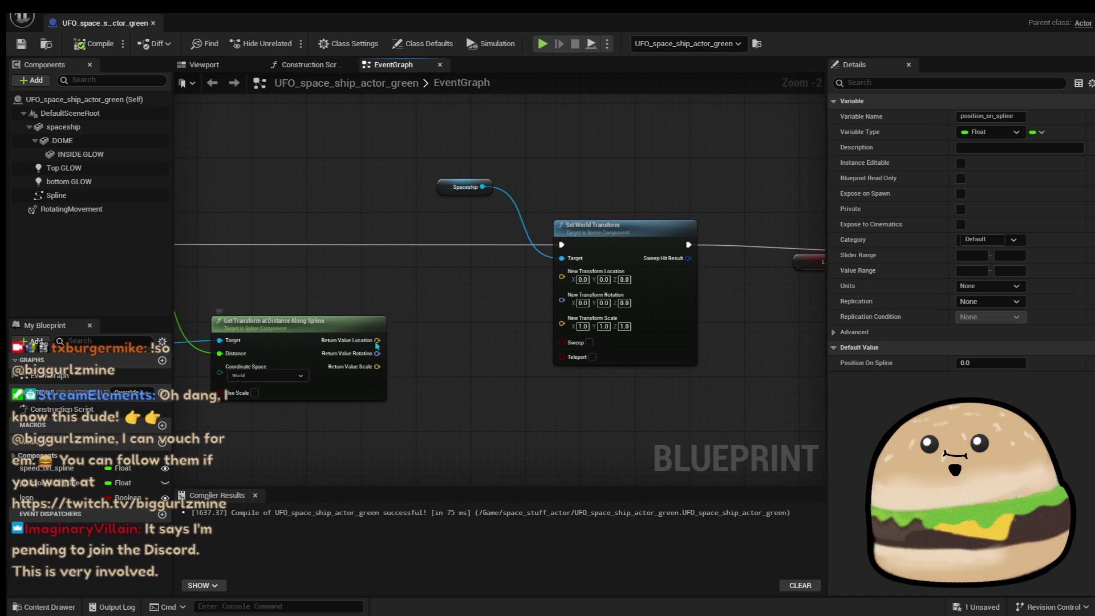
right_click(377, 345)
click(425, 399)
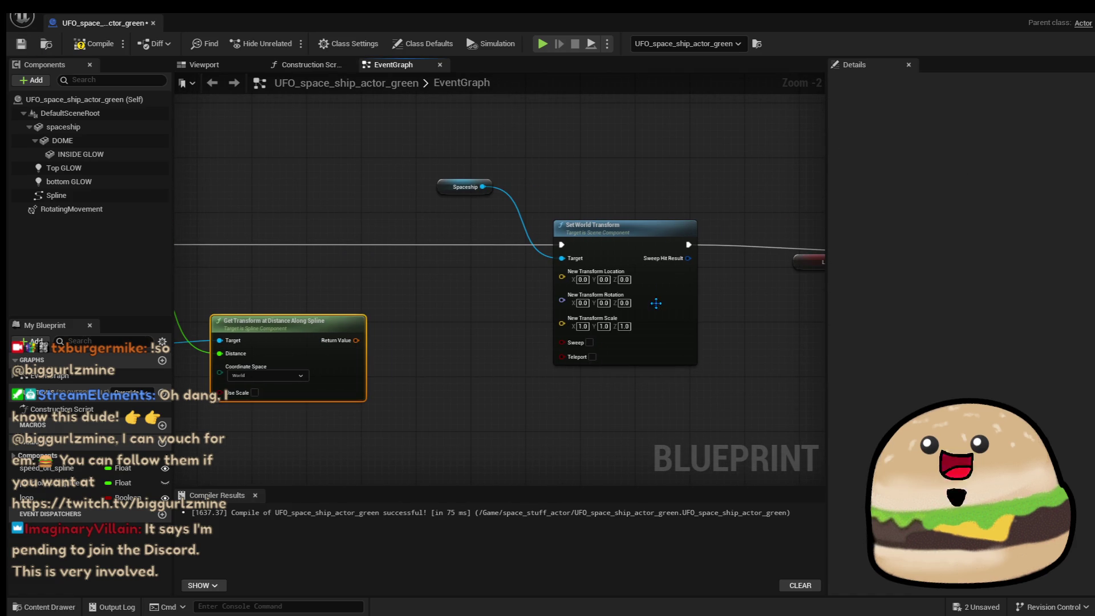
right_click(591, 278)
click(628, 340)
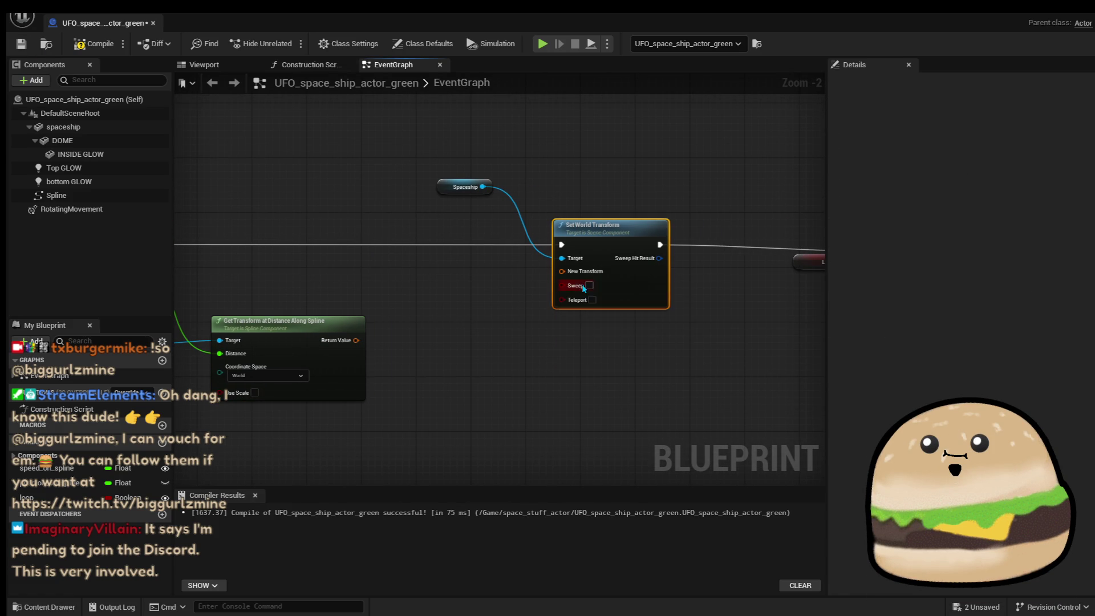
drag(562, 270, 356, 340)
click(94, 44)
click(21, 44)
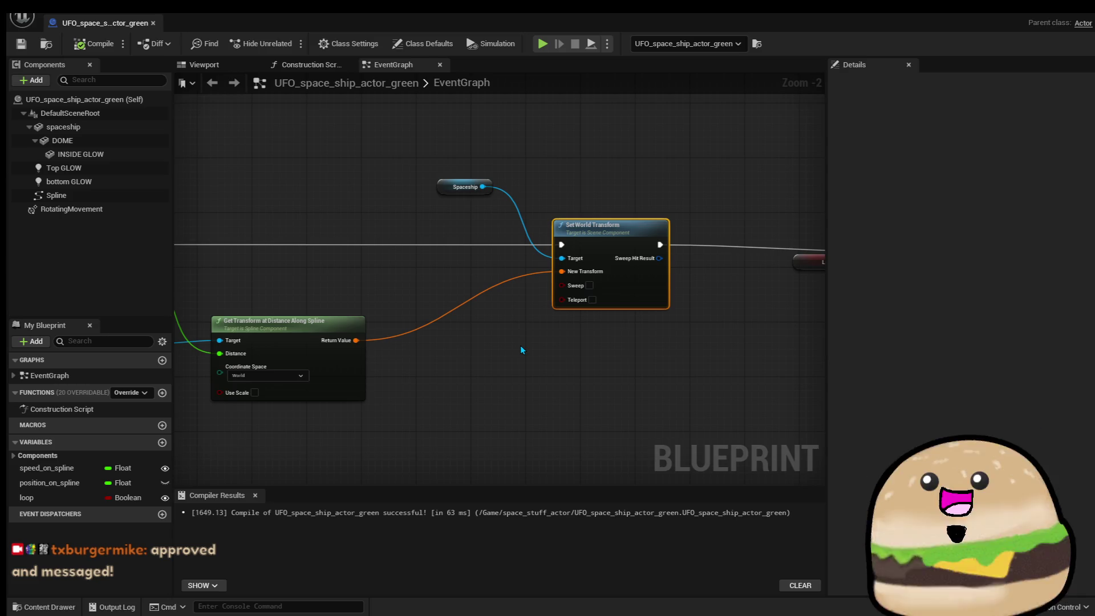
Move Set World Transform right and place the Spaceship variable beside it.
scroll(522, 346, down, 2)
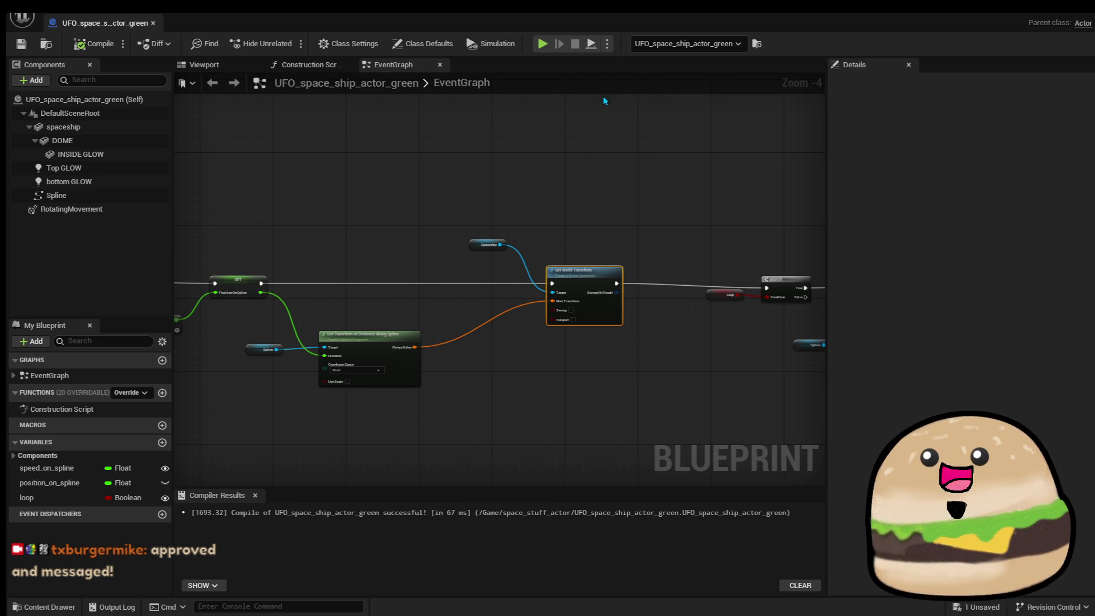
scroll(628, 231, down, 4)
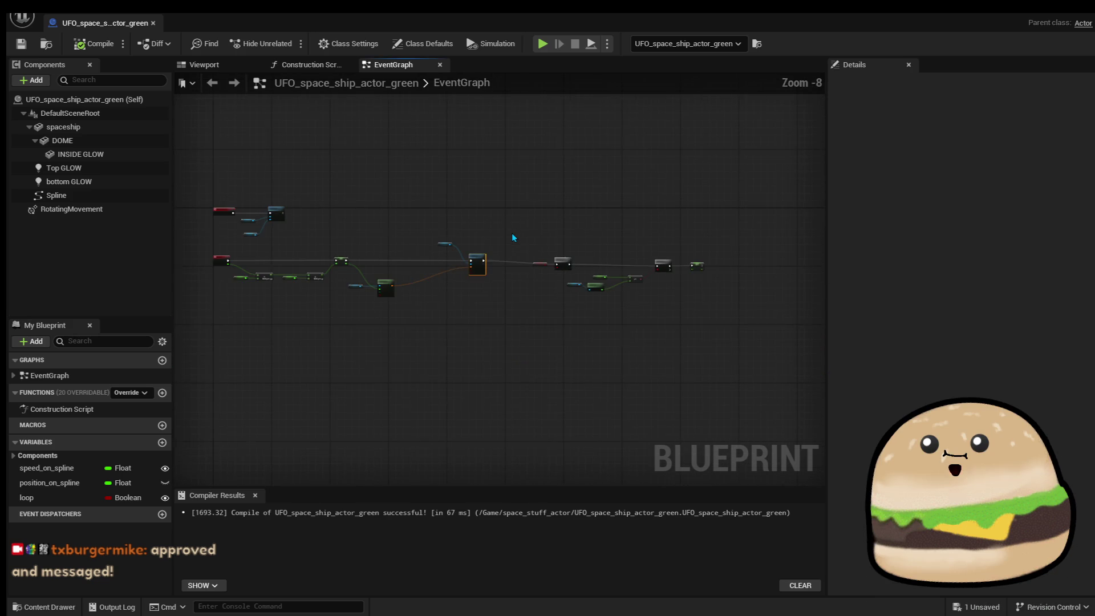
scroll(483, 252, up, 5)
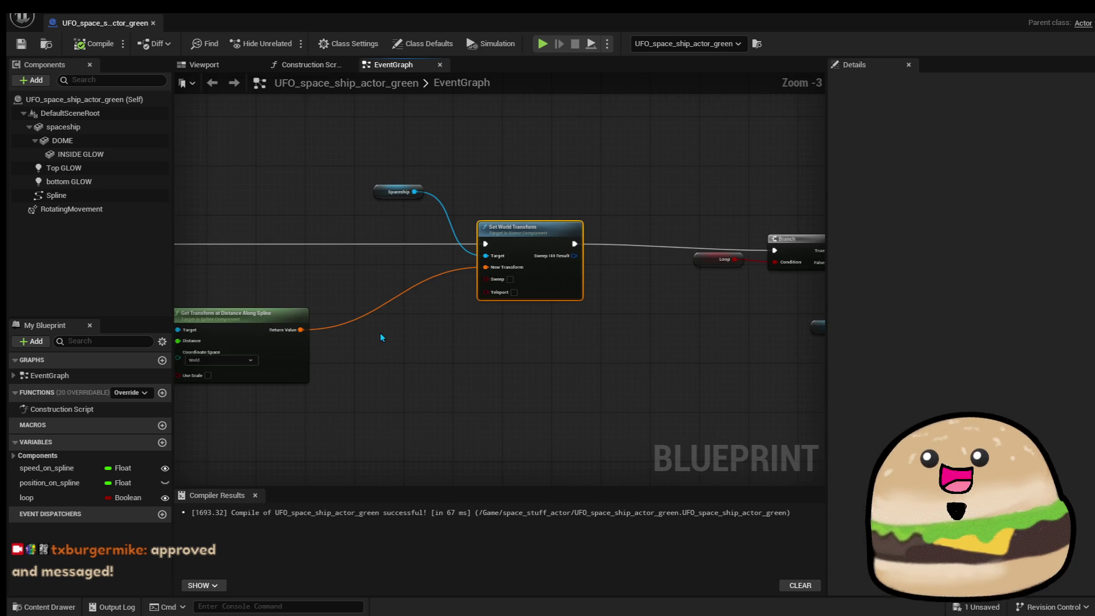
drag(382, 336, 567, 359)
scroll(556, 353, up, 1)
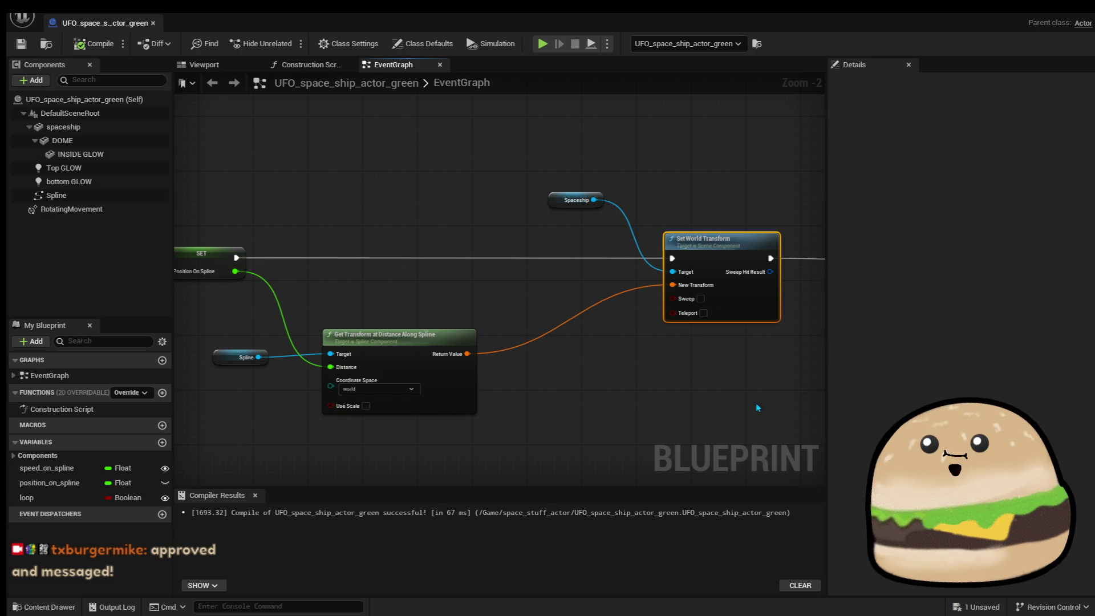
scroll(676, 385, down, 1)
scroll(562, 342, down, 1)
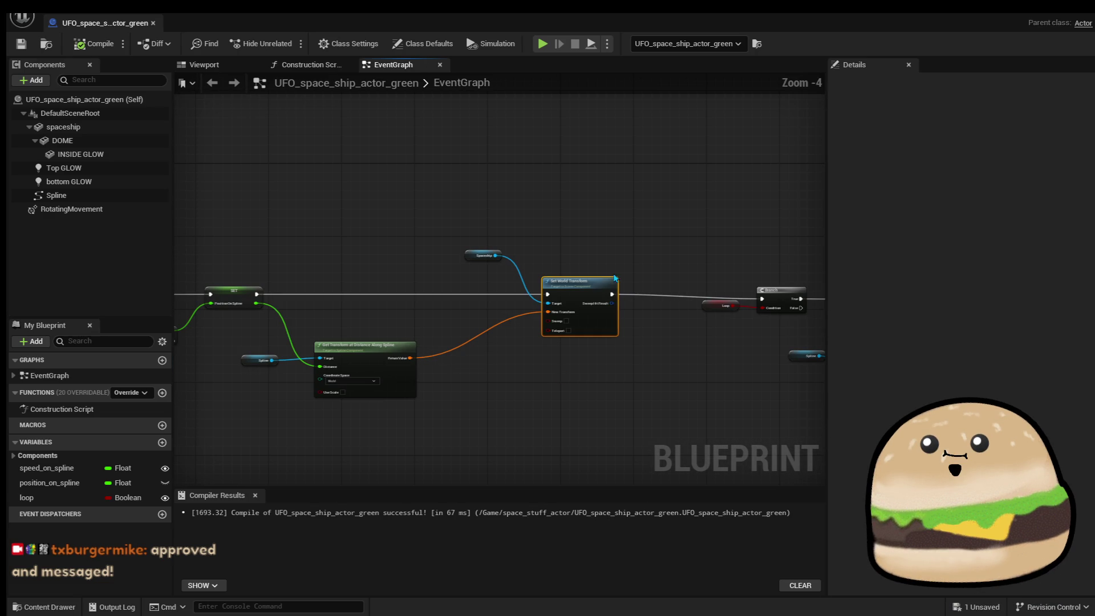
drag(589, 280, 649, 291)
drag(468, 255, 541, 291)
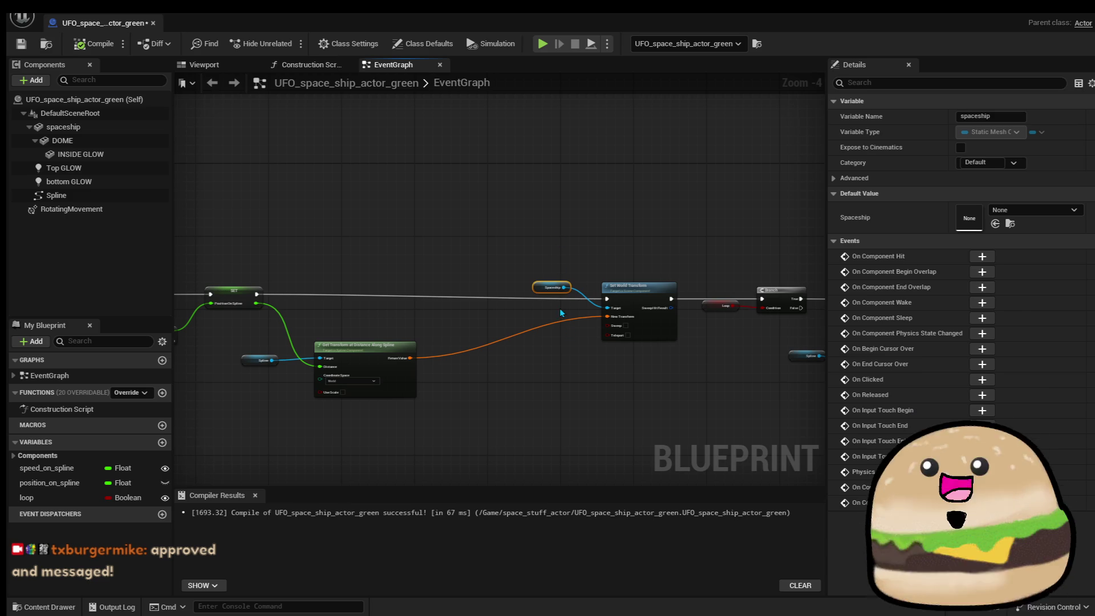
scroll(543, 303, up, 4)
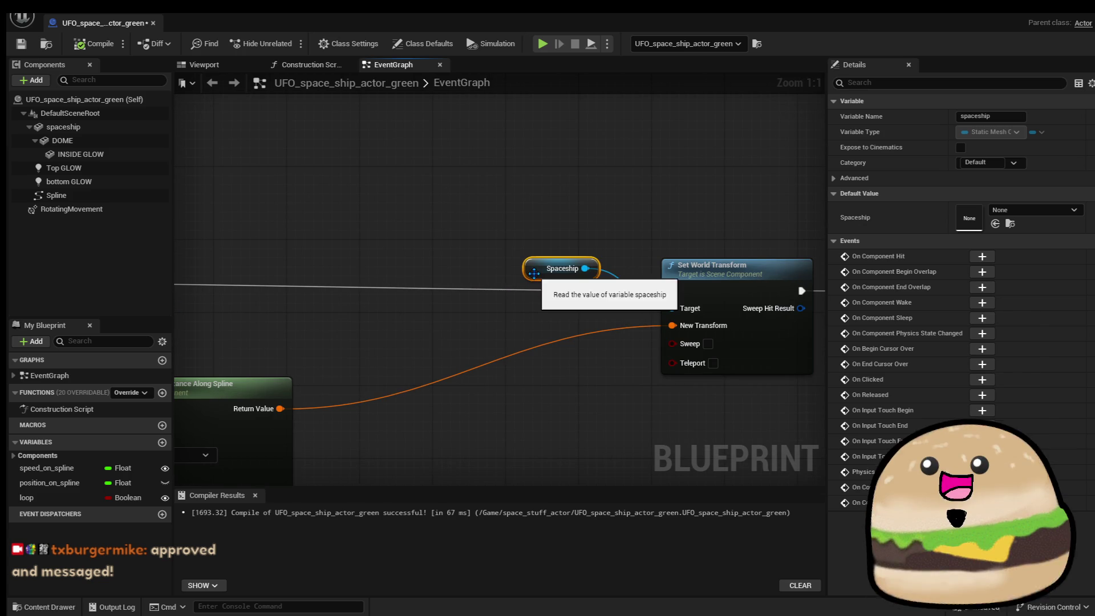
scroll(527, 343, down, 3)
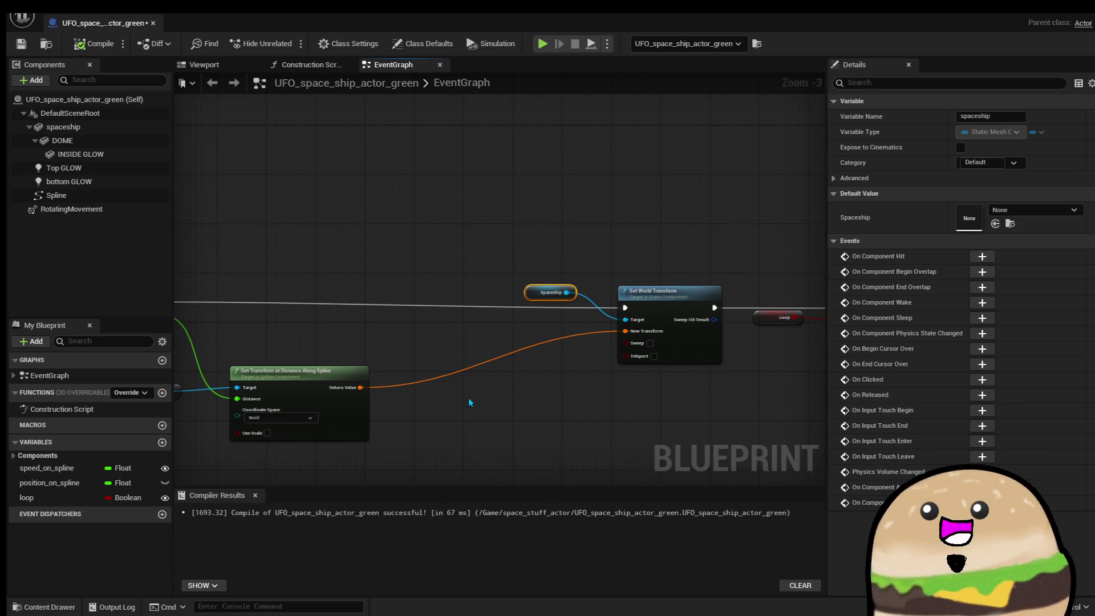
Search the spline's Return Value actions for a Set World node, then cancel without adding one.
drag(454, 400, 560, 367)
drag(466, 355, 554, 353)
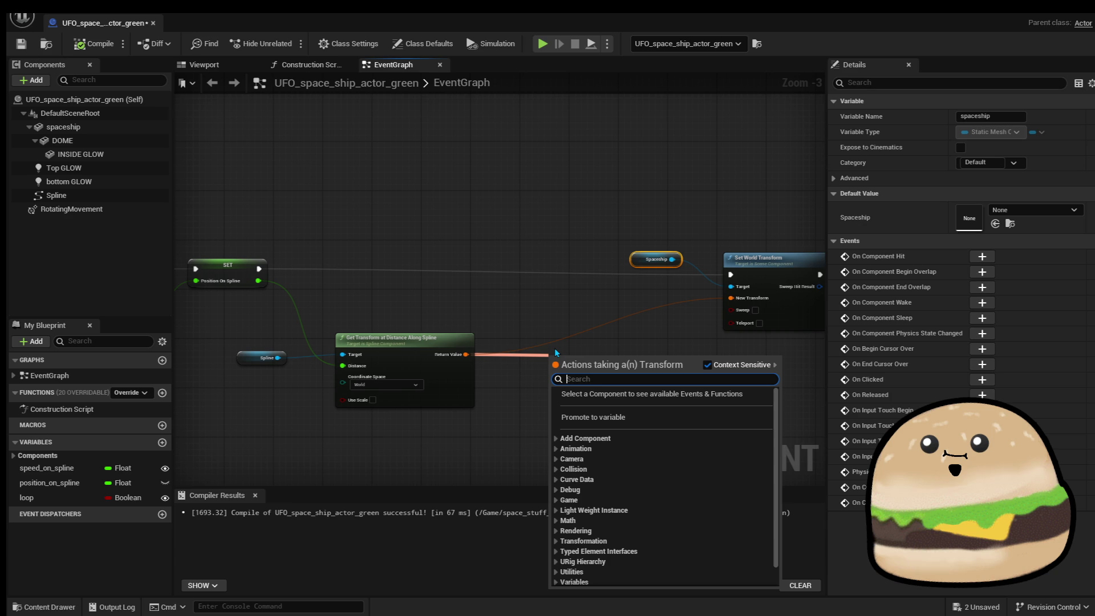
text(set)
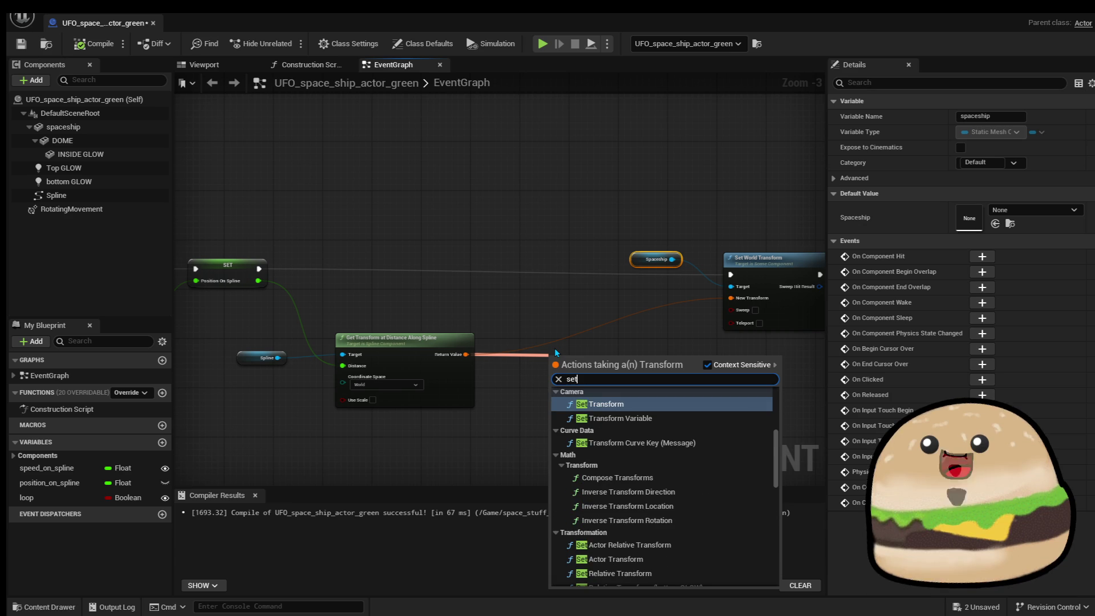
text( world)
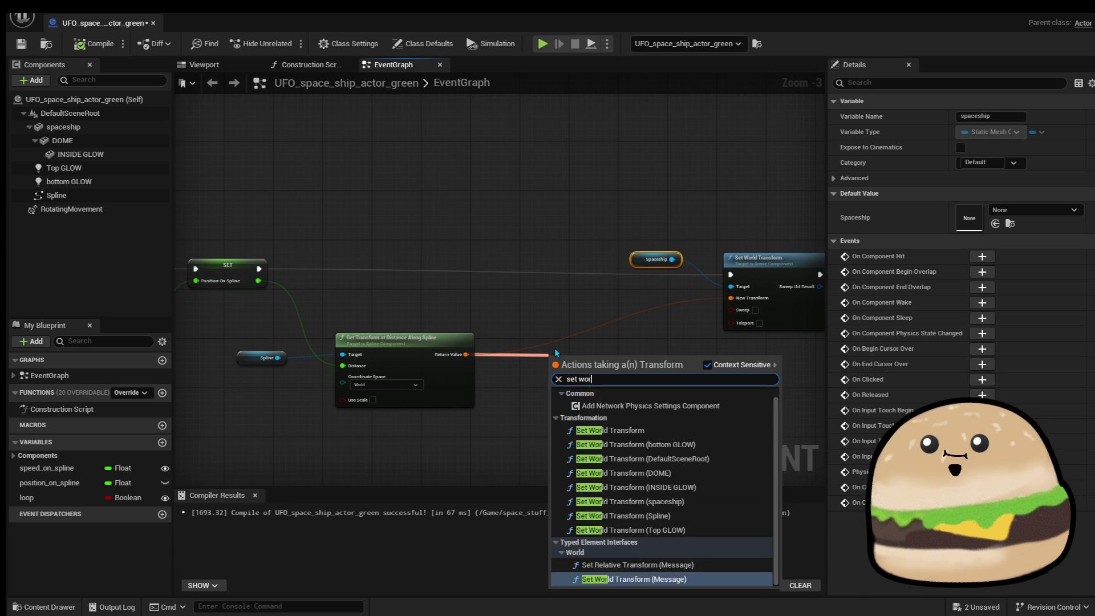
click(627, 342)
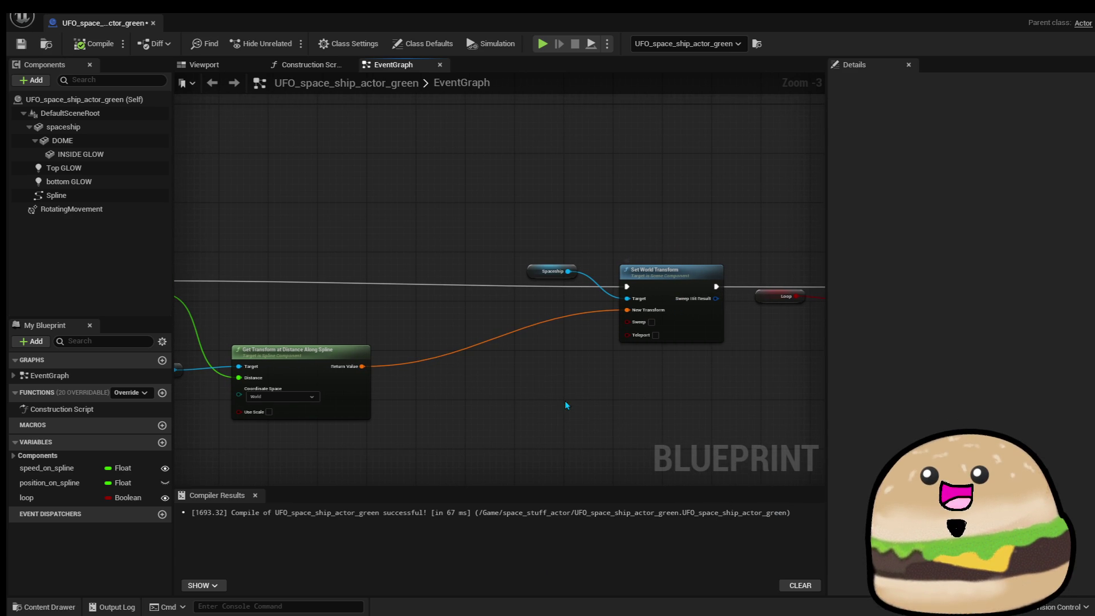
drag(363, 366, 611, 382)
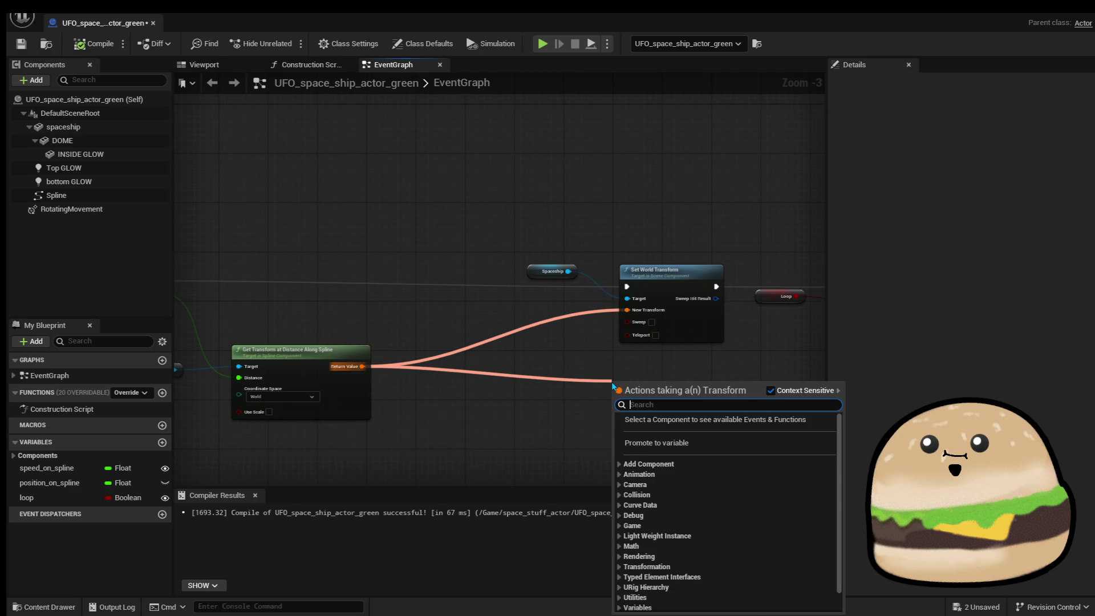
key(Escape)
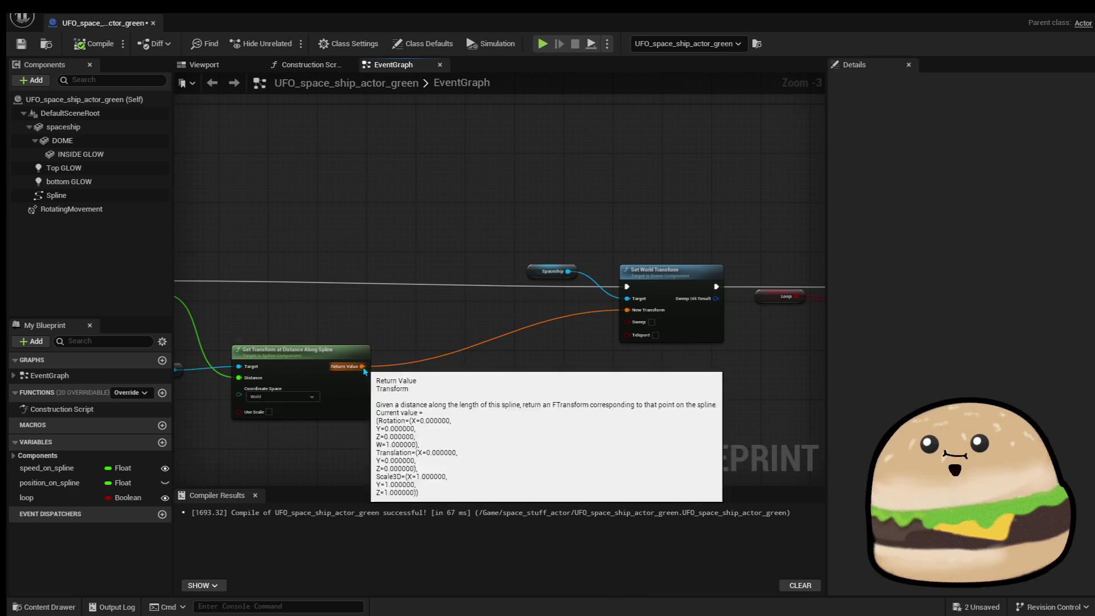
Disconnect and split the spline's Return Value, adding Set World Location from its Location.
right_click(362, 366)
click(391, 415)
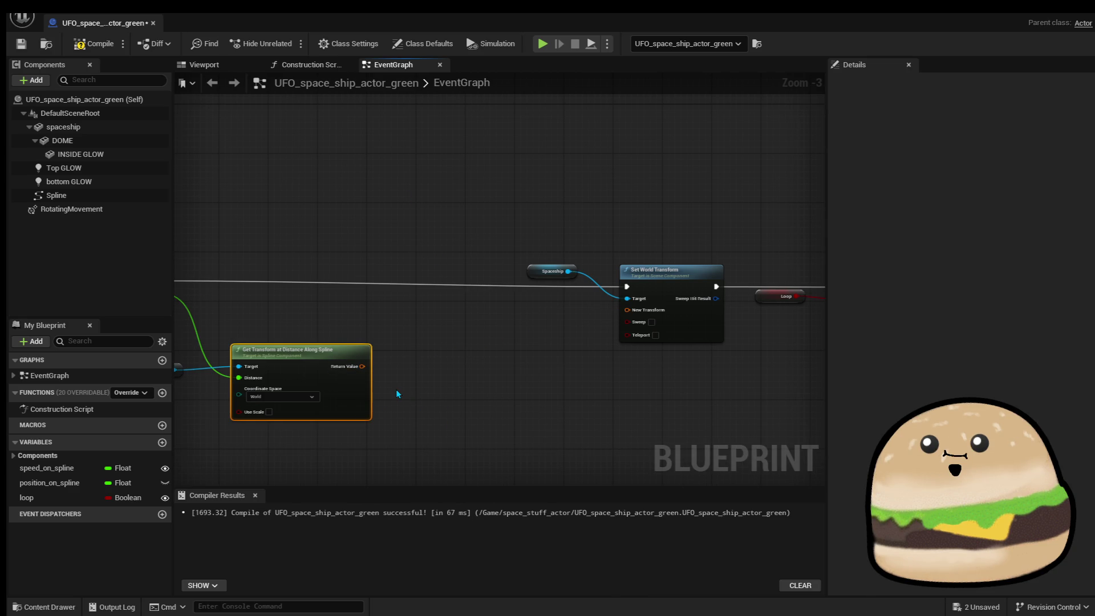
right_click(362, 368)
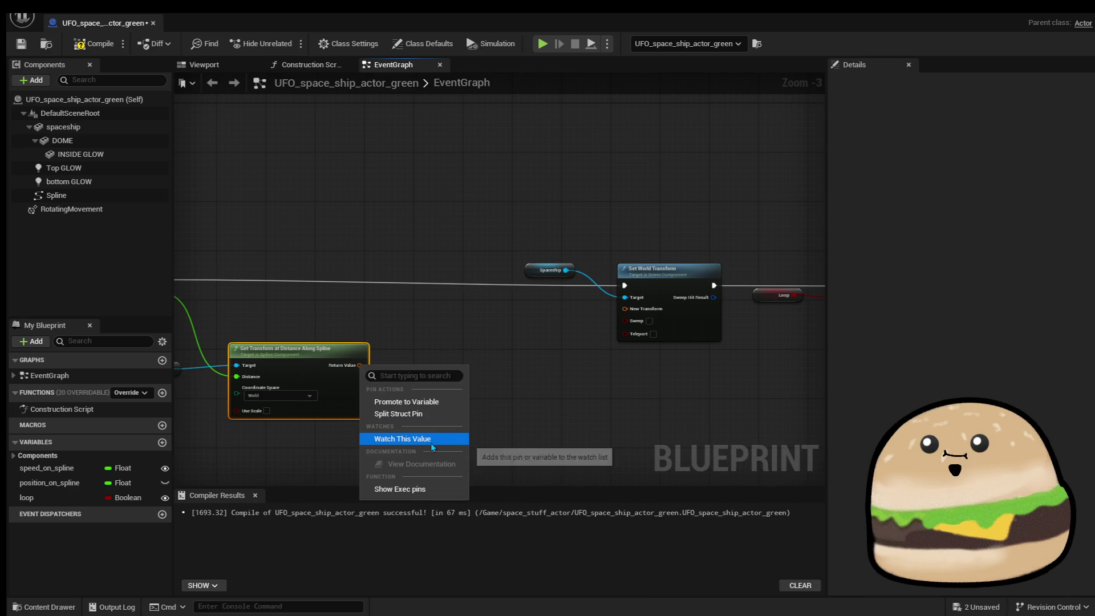
click(399, 414)
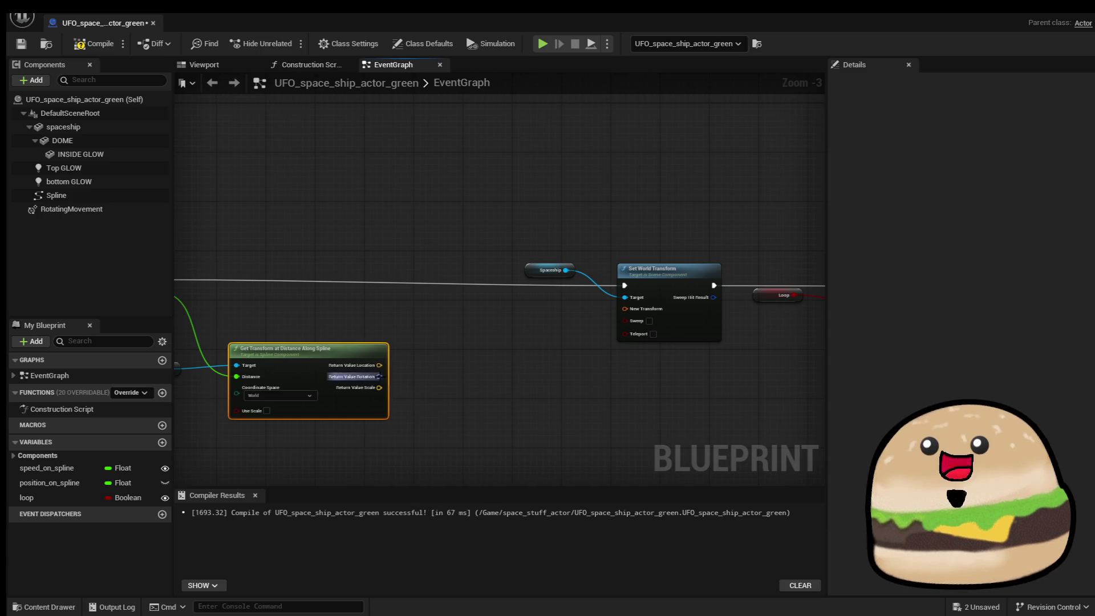
drag(379, 364, 586, 358)
text(set w)
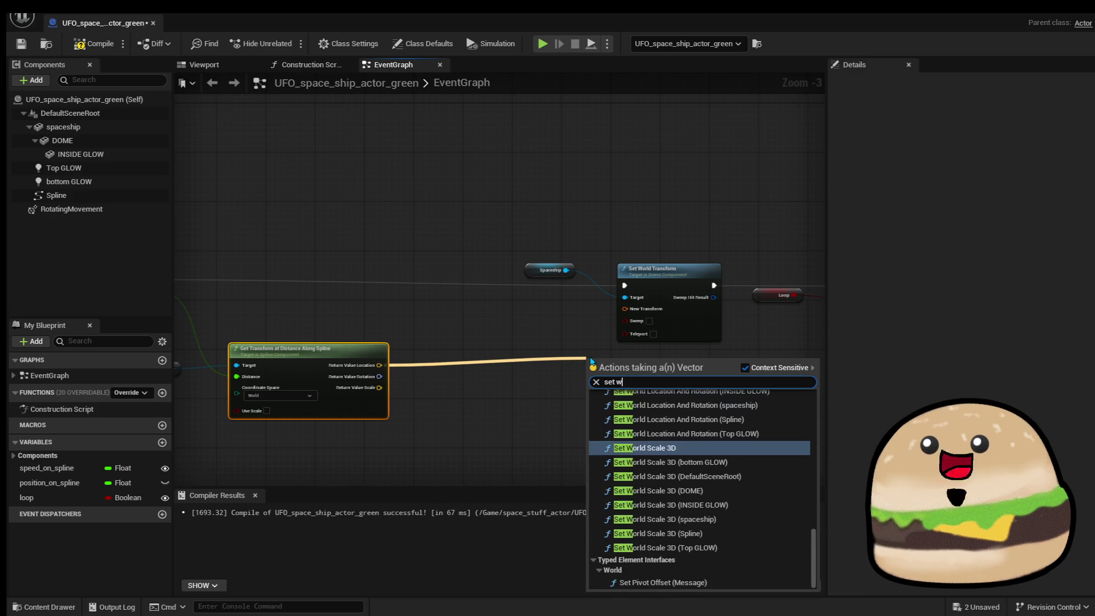
text(orld locat)
key(Return)
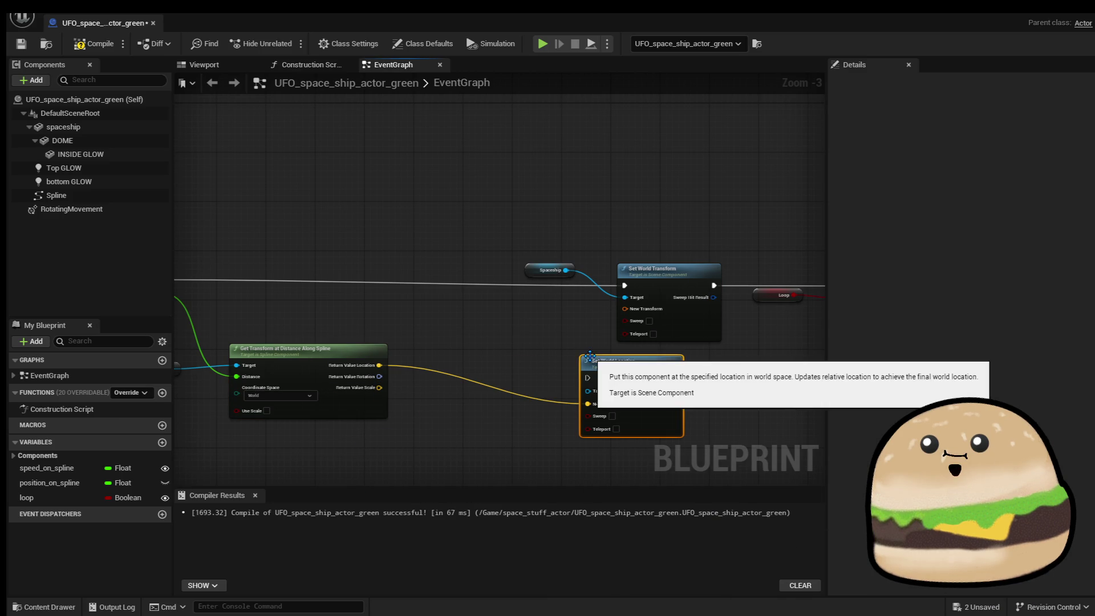
Connect the Spaceship variable to Set World Location's Target.
drag(628, 370, 566, 270)
mouse_move(658, 292)
mouse_down()
mouse_move(668, 315)
mouse_move(648, 283)
mouse_move(625, 286)
mouse_up()
click(633, 342)
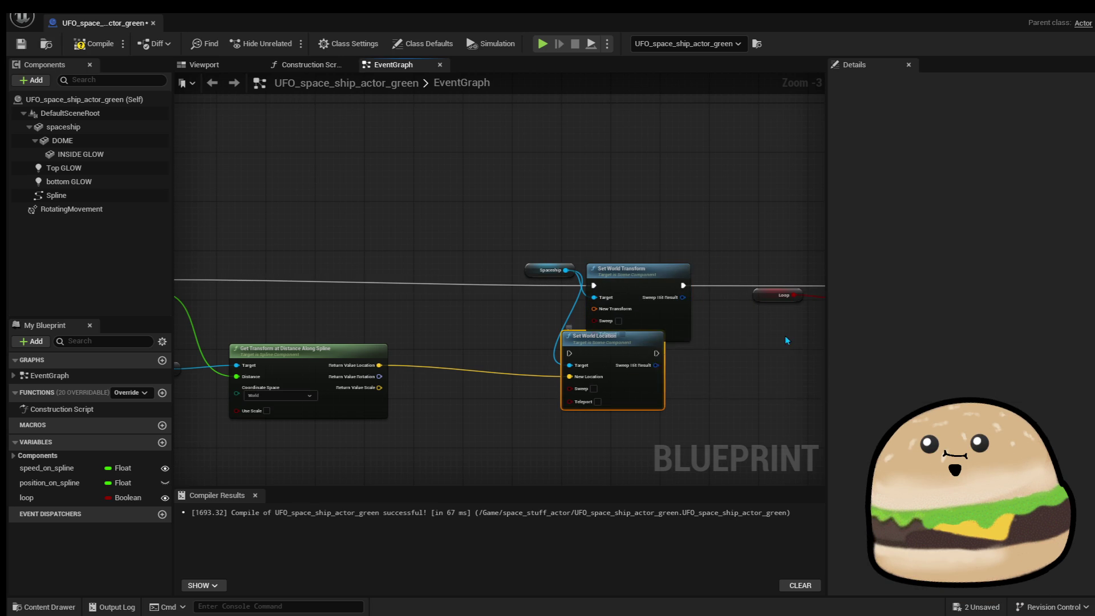
drag(717, 342, 639, 354)
Delete the old Set World Transform, wire Set World Location into Branch, and compile.
click(552, 310)
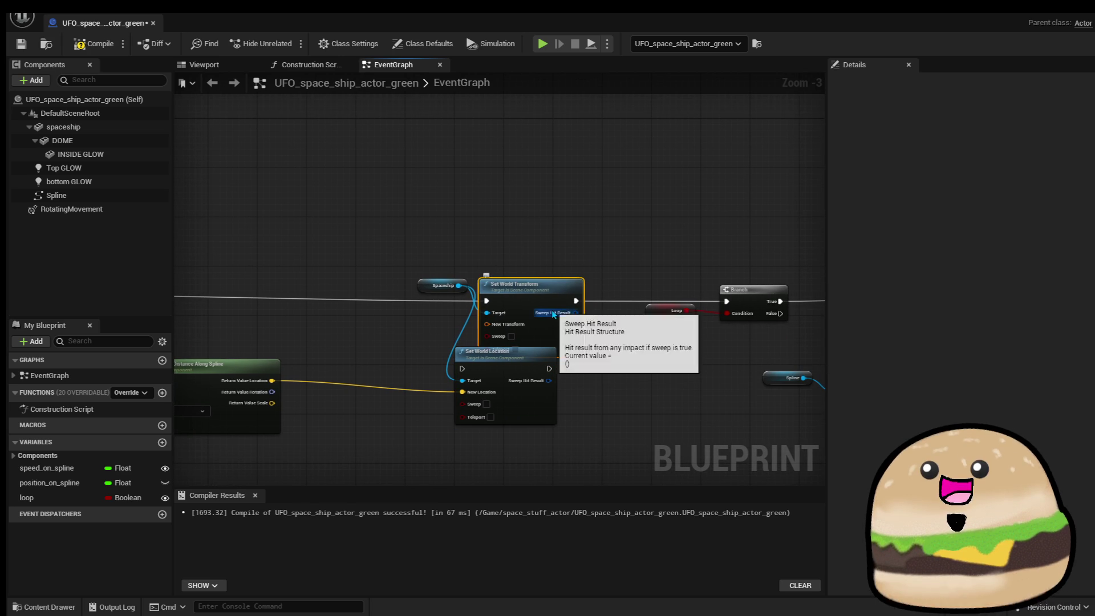
key(Delete)
mouse_move(549, 368)
mouse_down()
mouse_move(562, 377)
mouse_move(745, 300)
mouse_move(727, 301)
mouse_up()
mouse_move(519, 360)
mouse_down()
mouse_move(542, 298)
mouse_move(666, 300)
mouse_move(280, 301)
mouse_up()
scroll(612, 308, down, 1)
drag(560, 290, 551, 292)
click(81, 50)
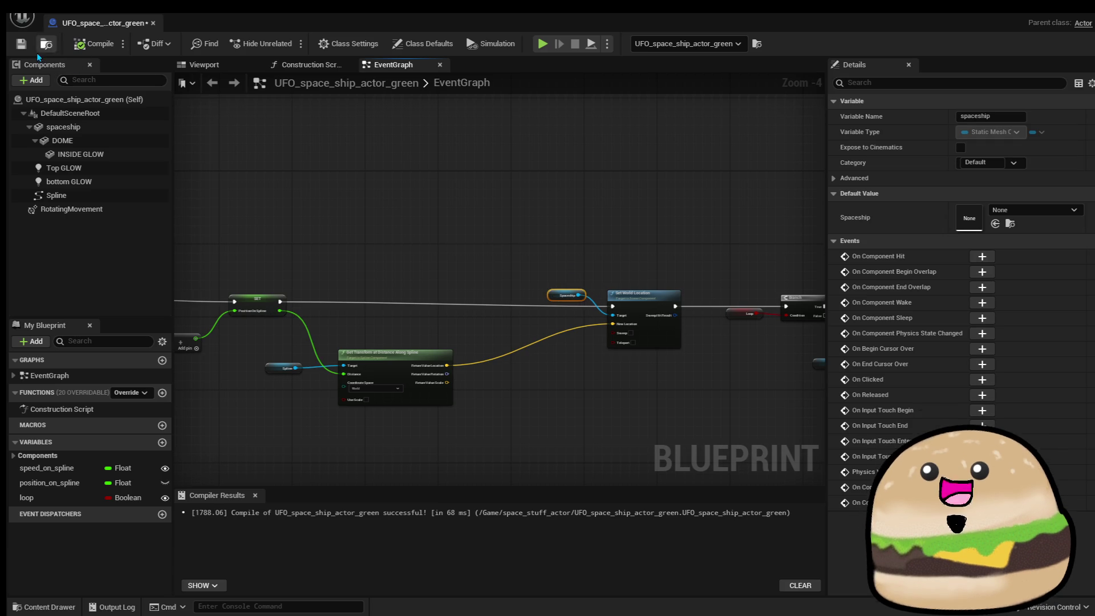
Save the UFO blueprint, play-test from the side pillar, stop, and switch to the notes.
click(21, 44)
key(alt+Tab)
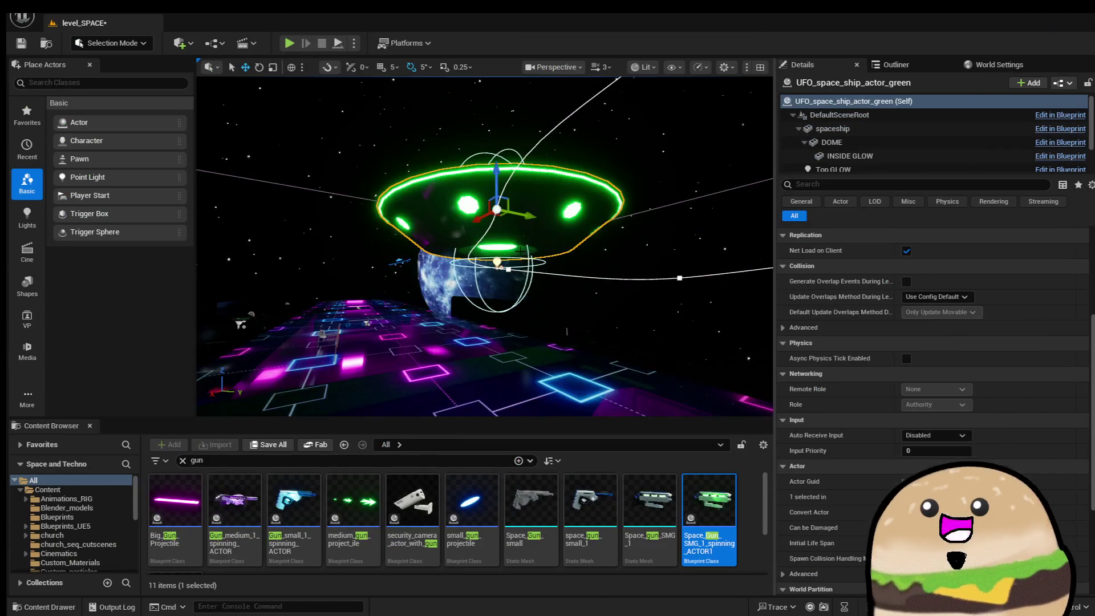
right_click(498, 237)
mouse_move(571, 345)
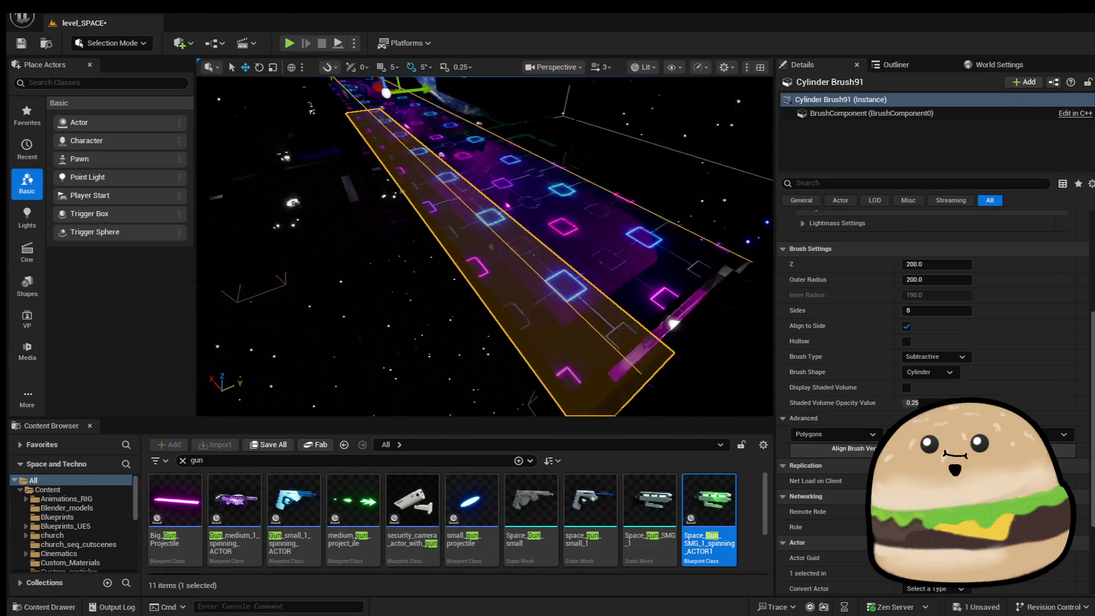
right_click(475, 276)
mouse_move(541, 517)
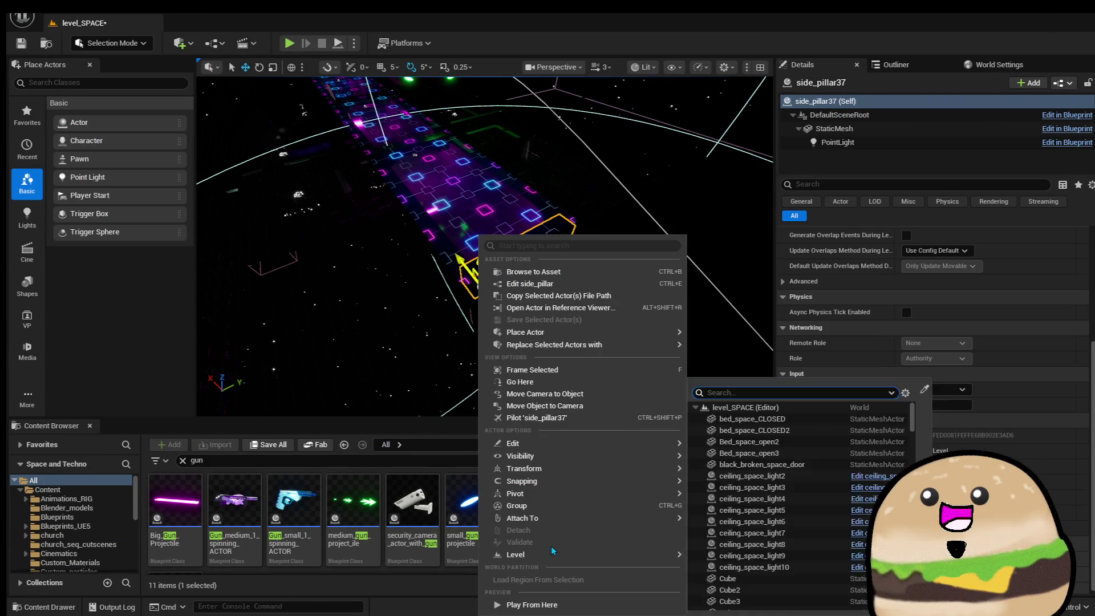
click(550, 604)
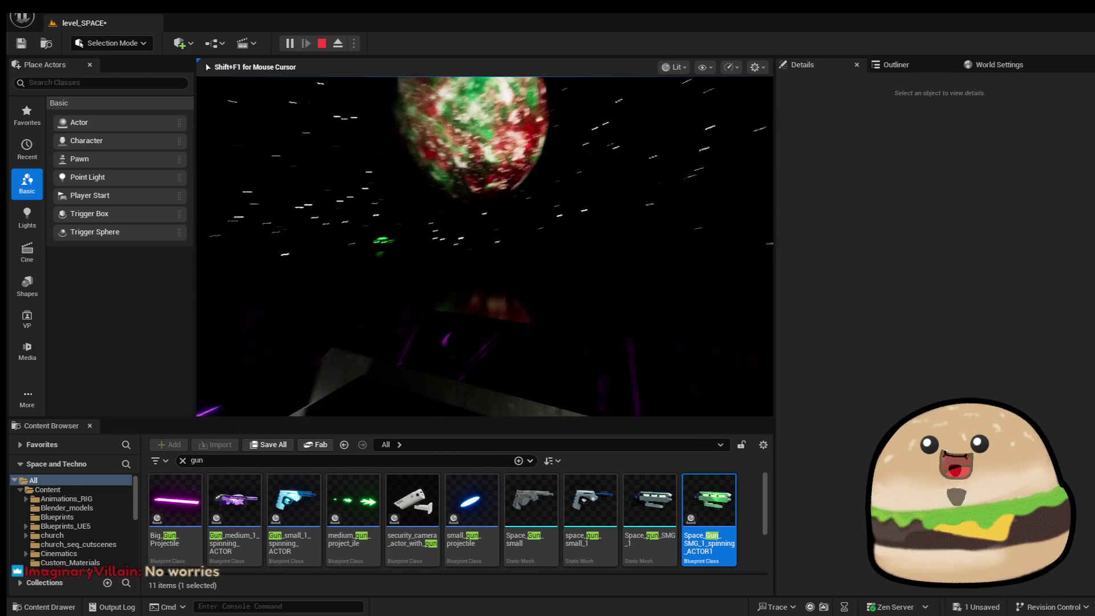
key(Escape)
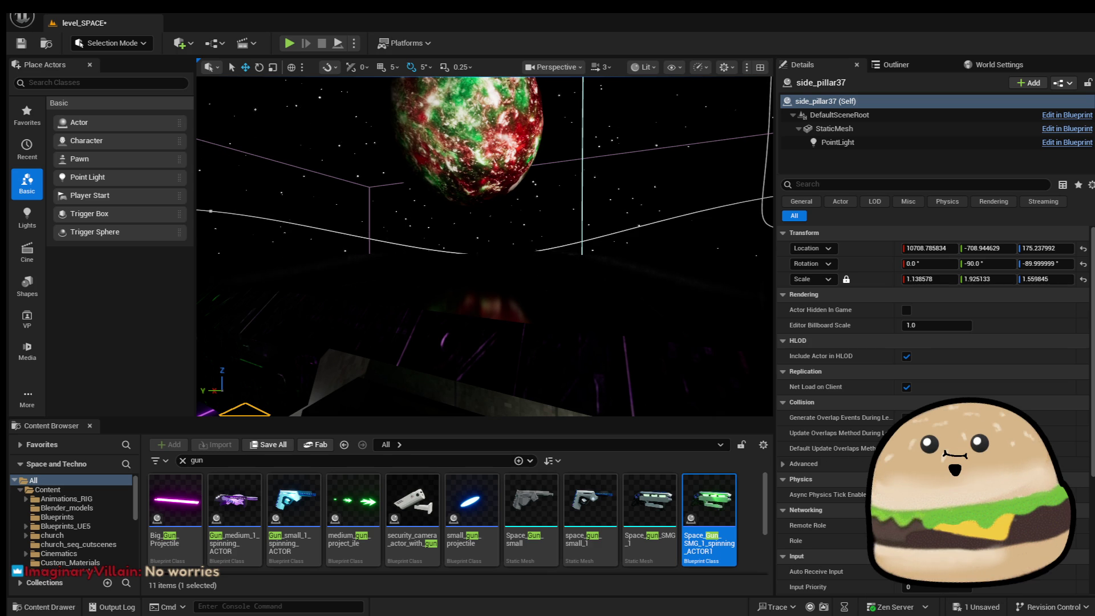
key(alt+Tab)
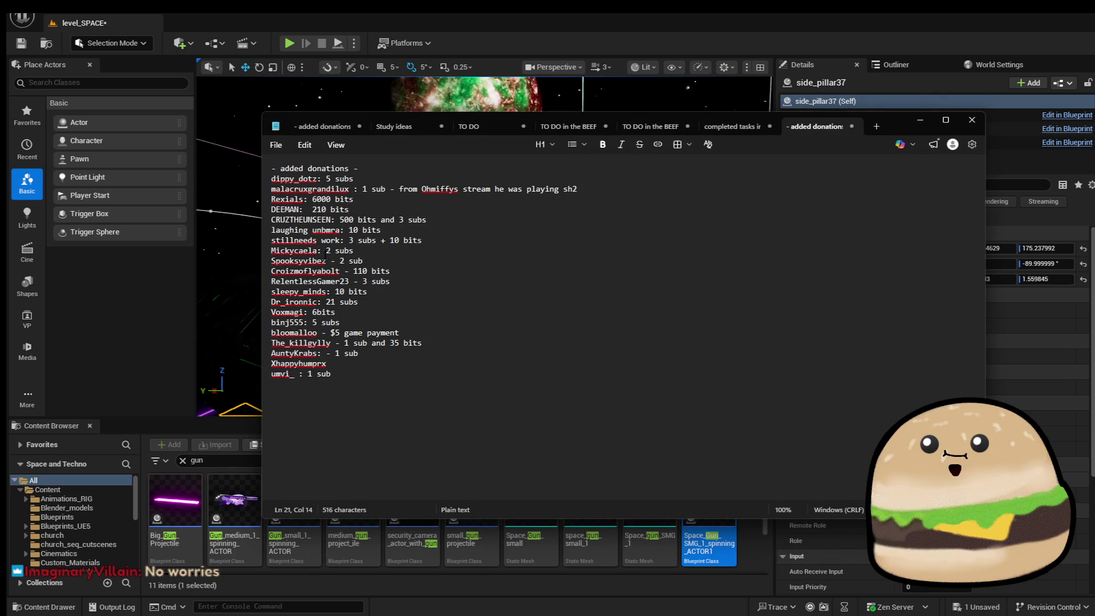
Add a viewer's 'How to set world location' request to the TO DO in the BEEF list.
click(727, 126)
click(650, 127)
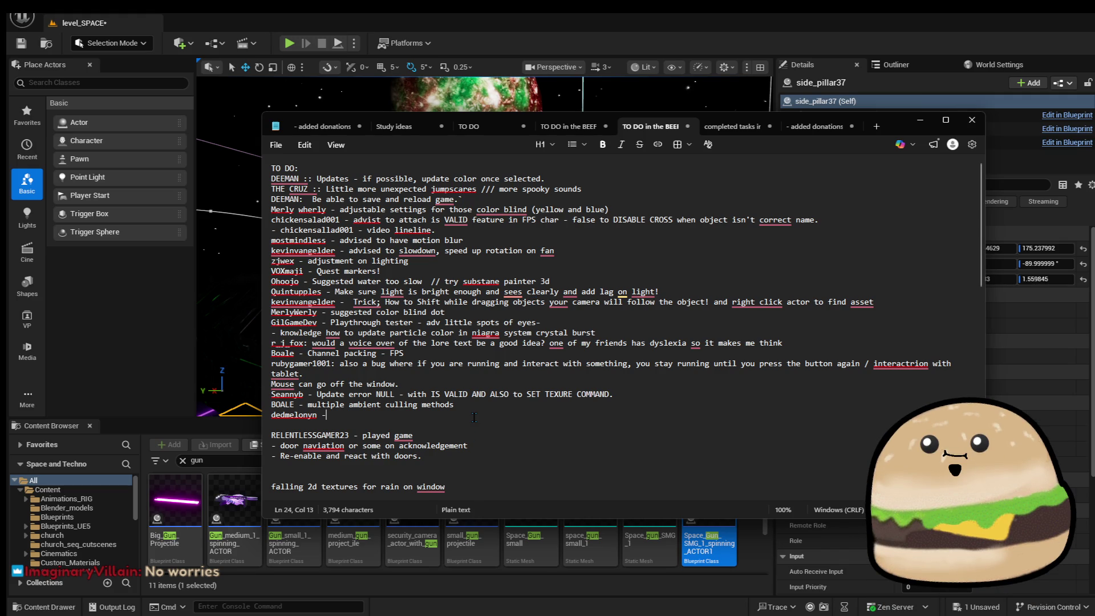
key(Return)
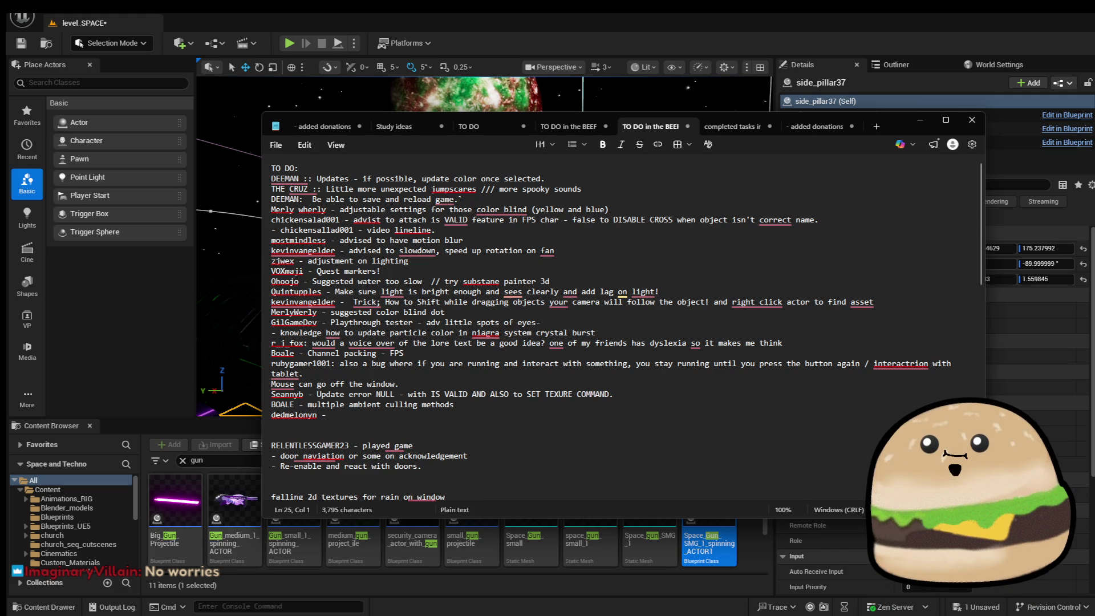
text(Imagi)
text(naryVill)
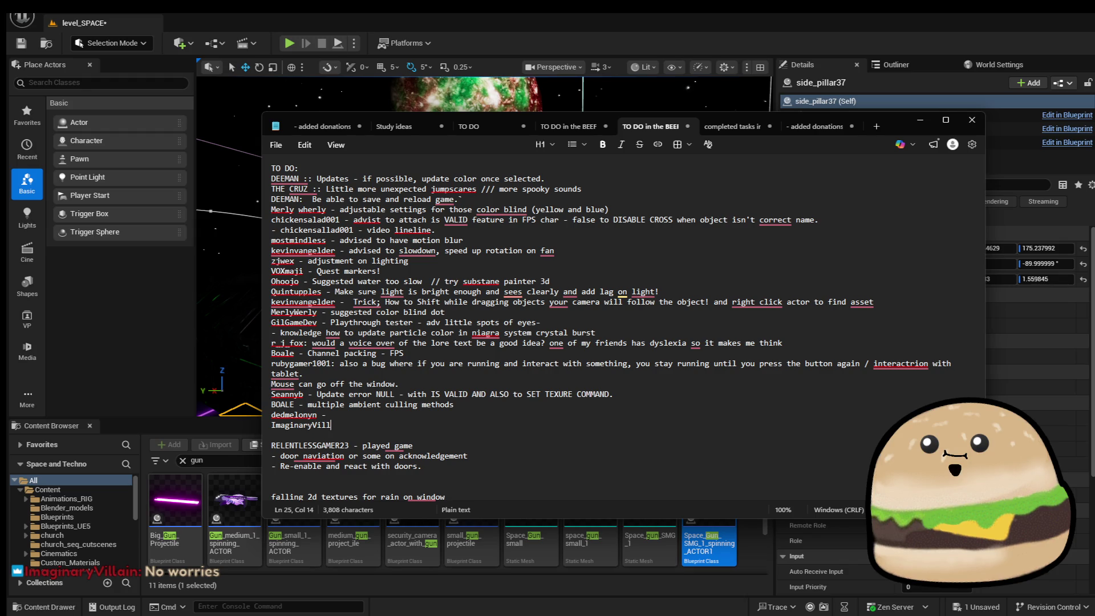
text(ain - )
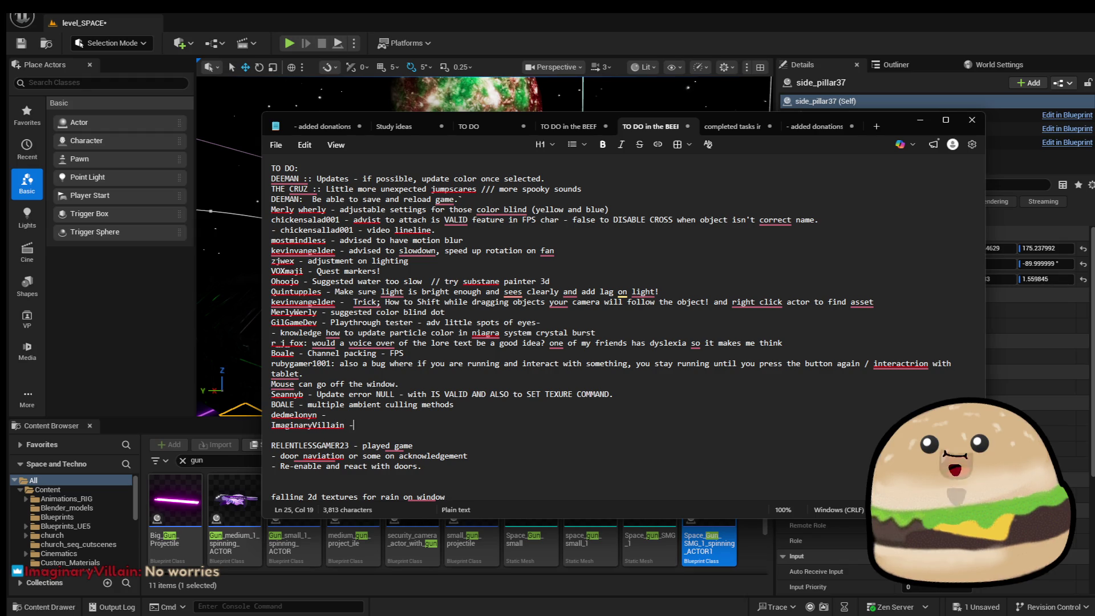
text(How to )
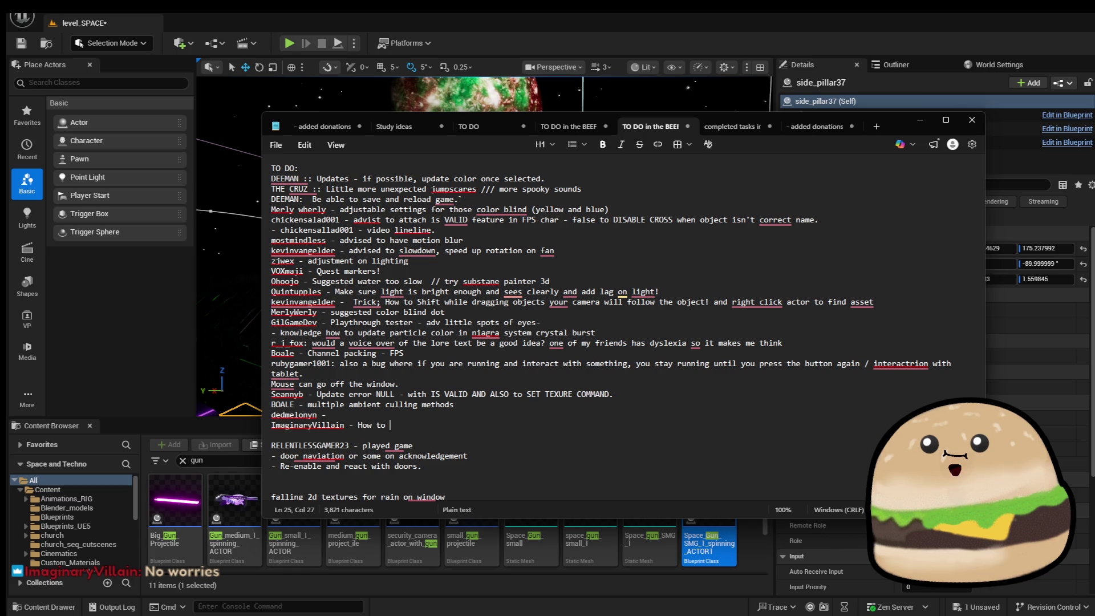
text(set world )
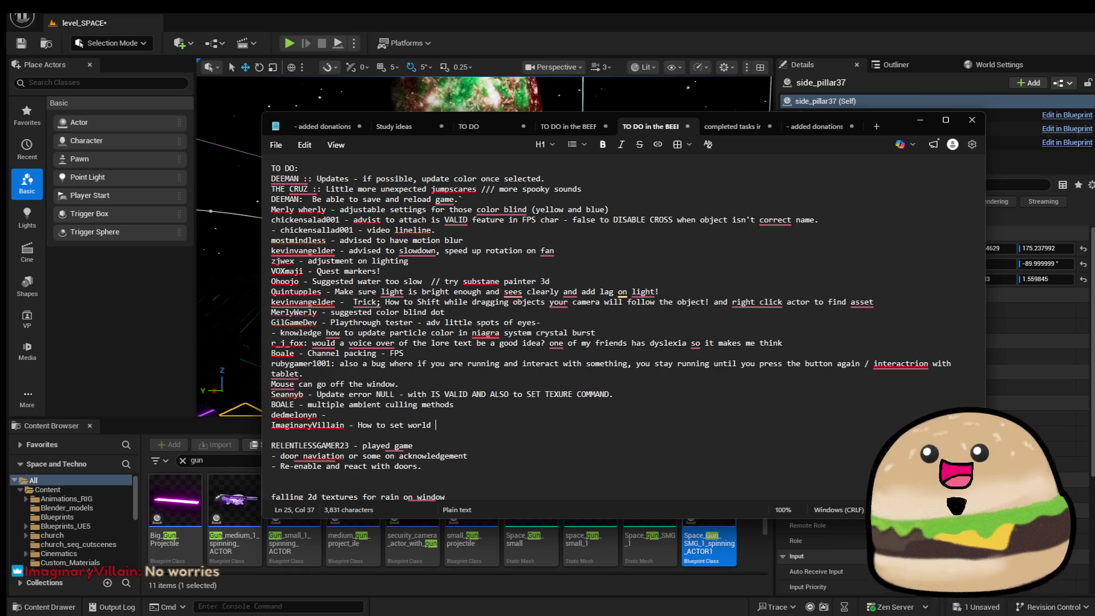
text(location)
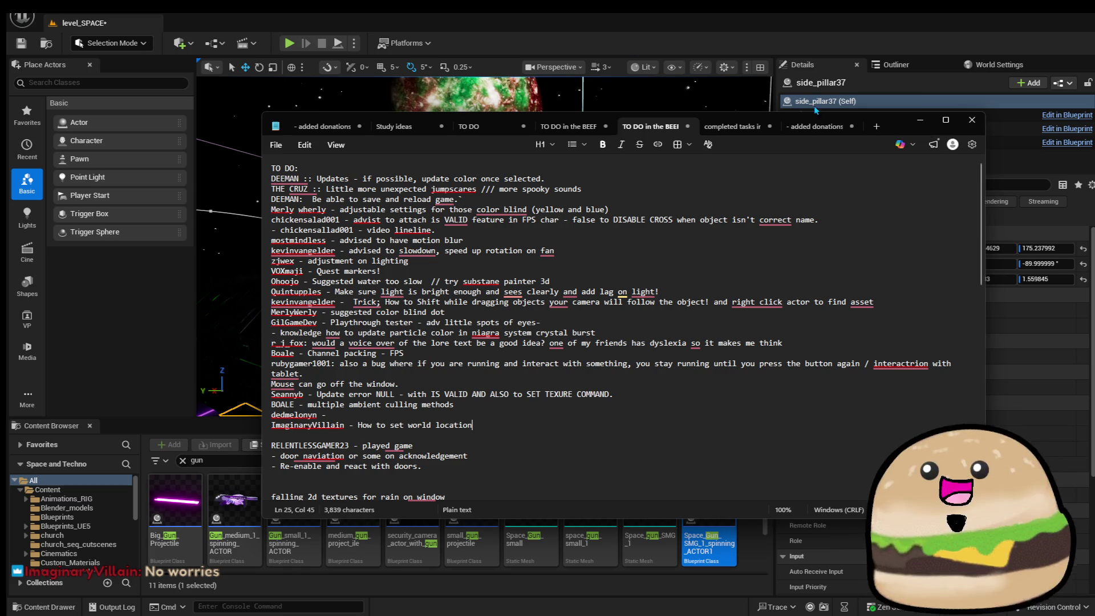
click(919, 120)
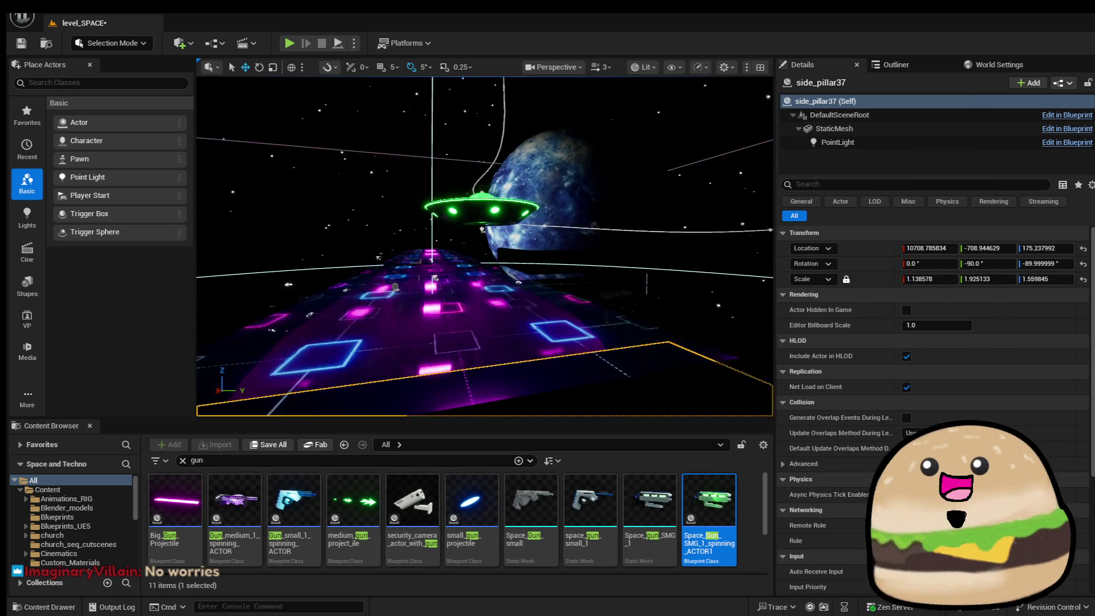
Open the UFO_space_ship_actor_green blueprint's EventGraph from the UFO in the viewport.
right_click(475, 219)
click(590, 264)
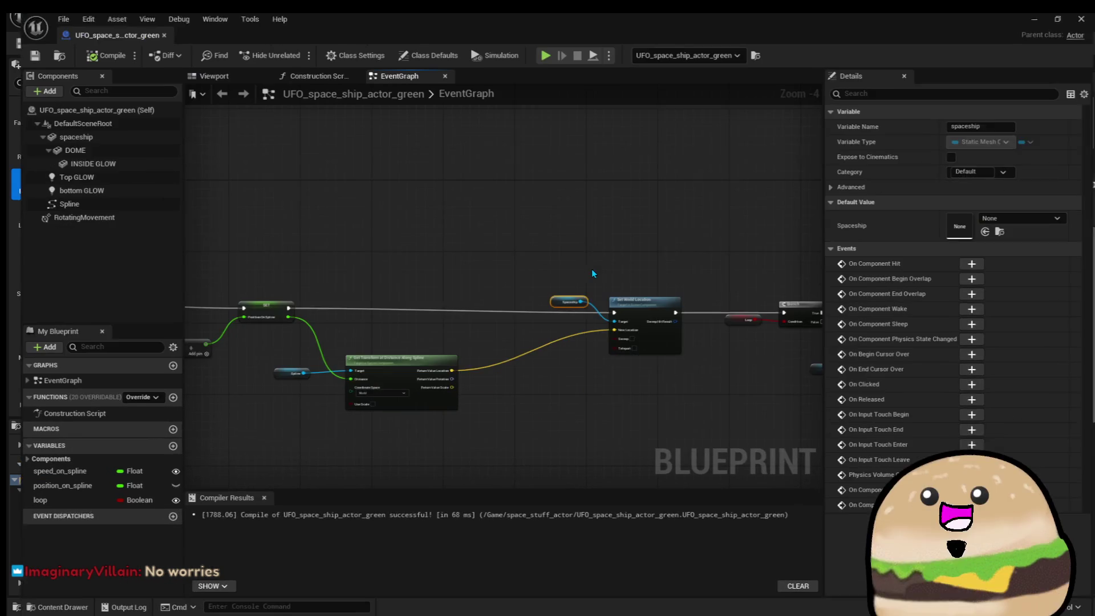
scroll(640, 364, down, 2)
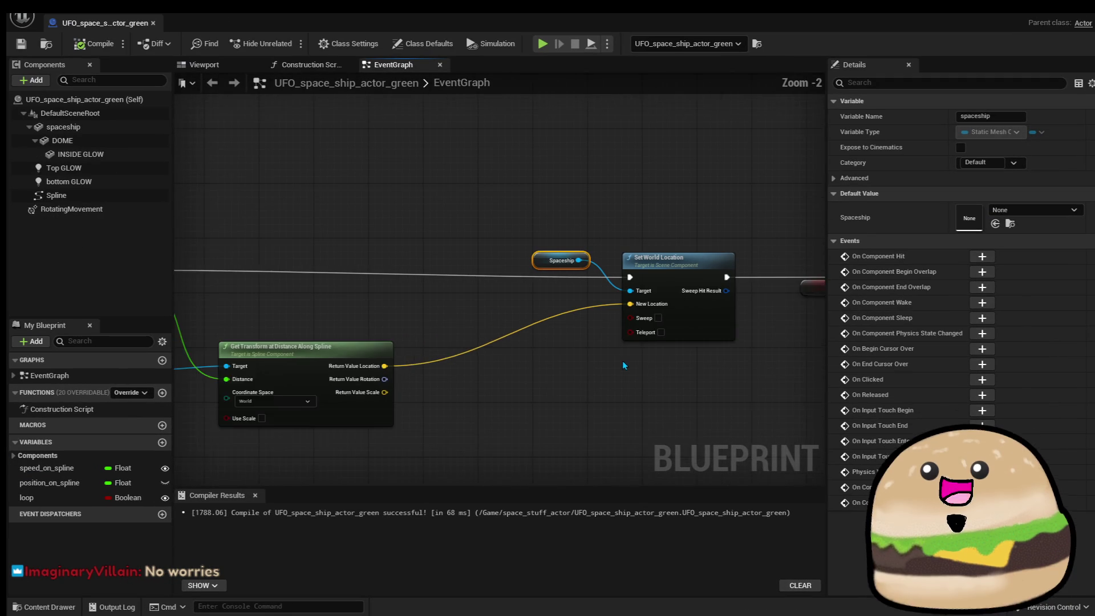
drag(516, 371, 573, 373)
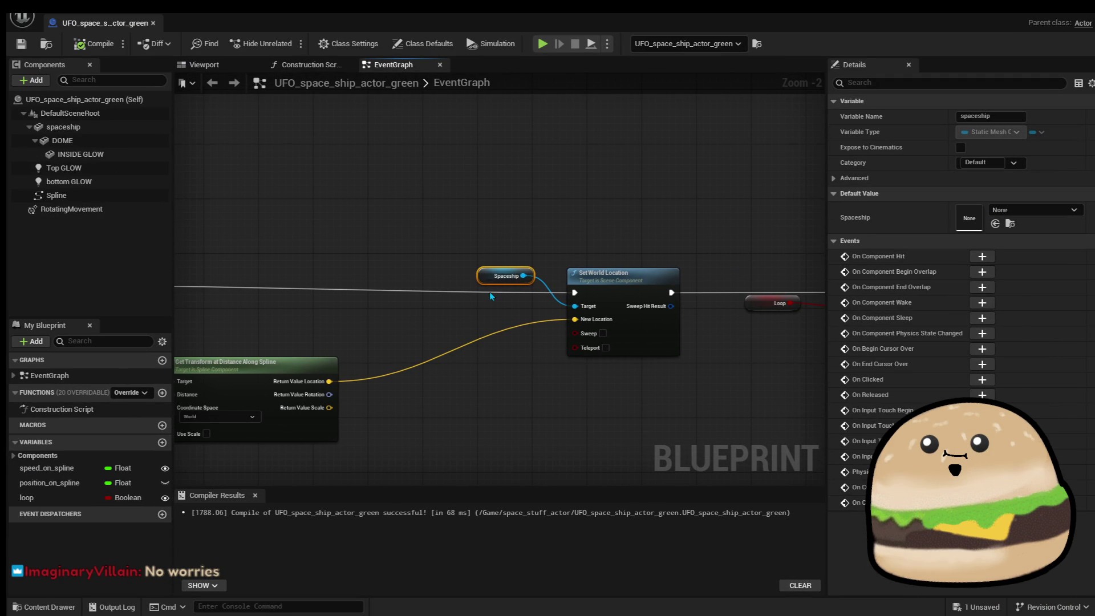
Realign the Spaceship node beside Set World Location and shift both nodes left together.
drag(482, 282, 494, 307)
drag(343, 413, 389, 398)
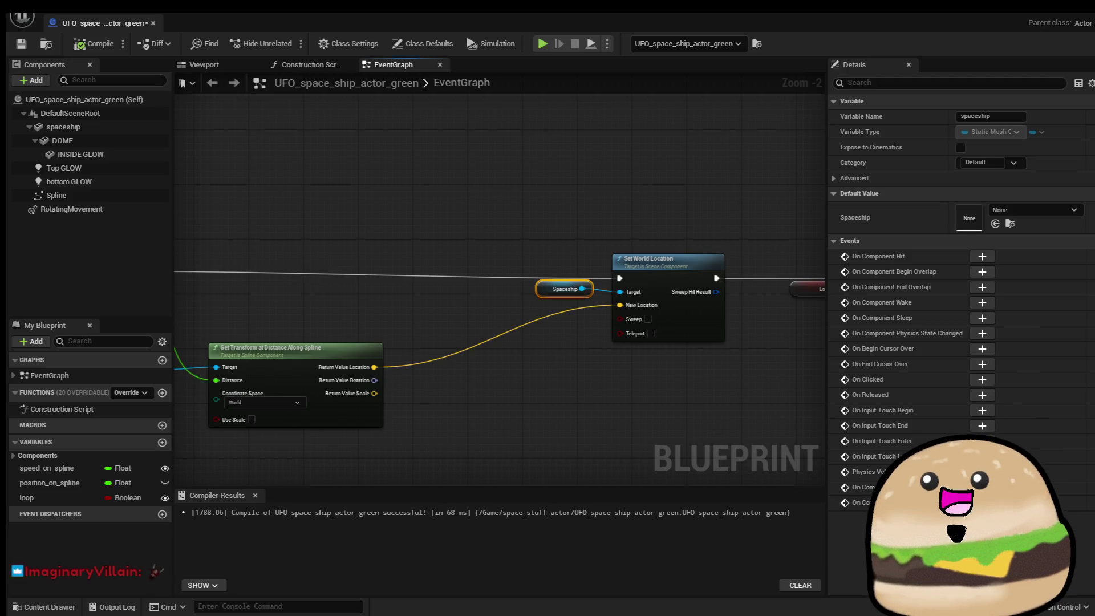
scroll(629, 292, down, 5)
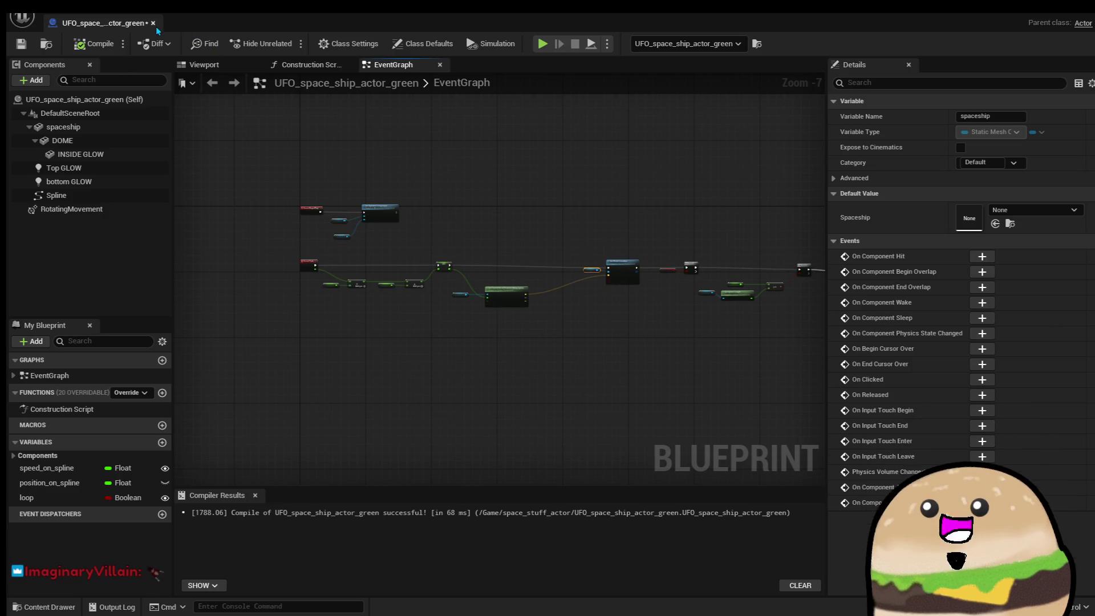
scroll(655, 291, up, 5)
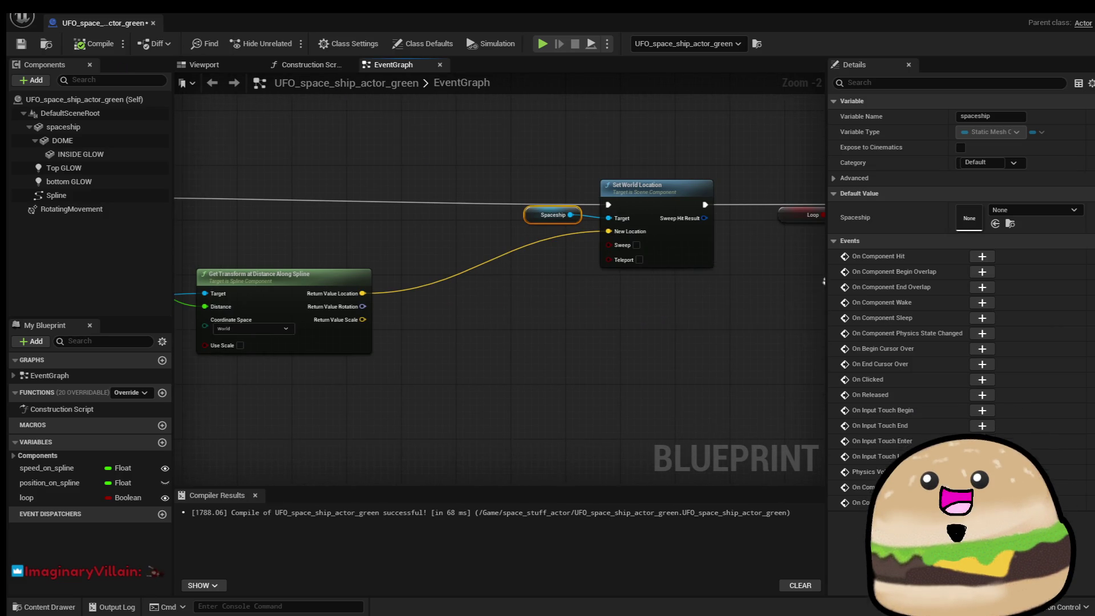
ctrl+click(686, 258)
drag(686, 258, 658, 258)
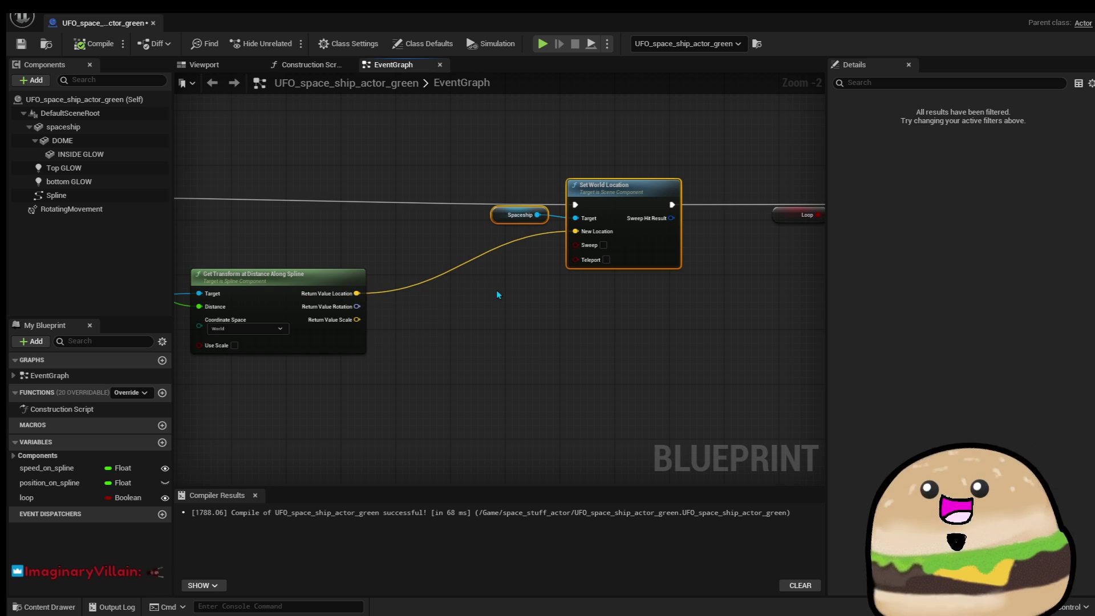
drag(370, 298, 515, 246)
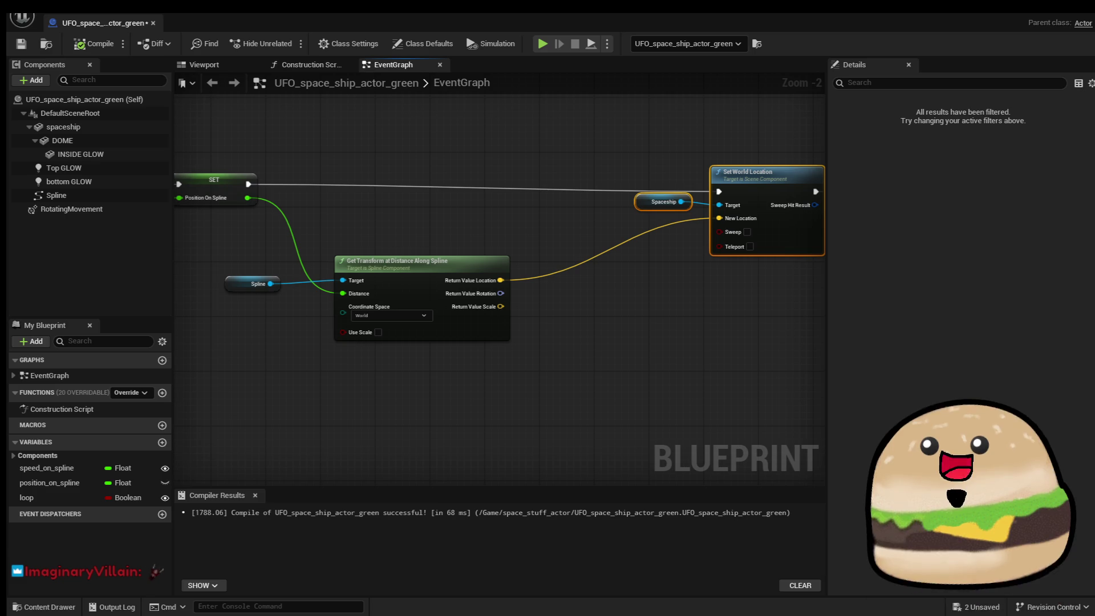
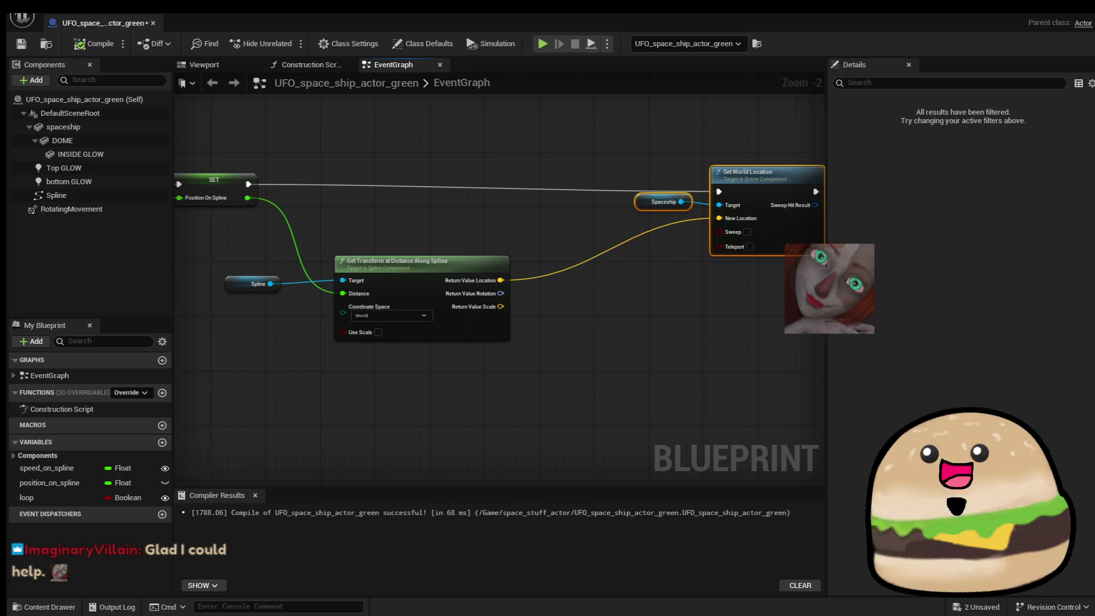
Bring the Poppet Quest store page over the editor full screen, then hide the browser.
mouse_move(1094, 217)
mouse_down()
mouse_move(671, 213)
mouse_move(557, 128)
mouse_move(605, 96)
mouse_up()
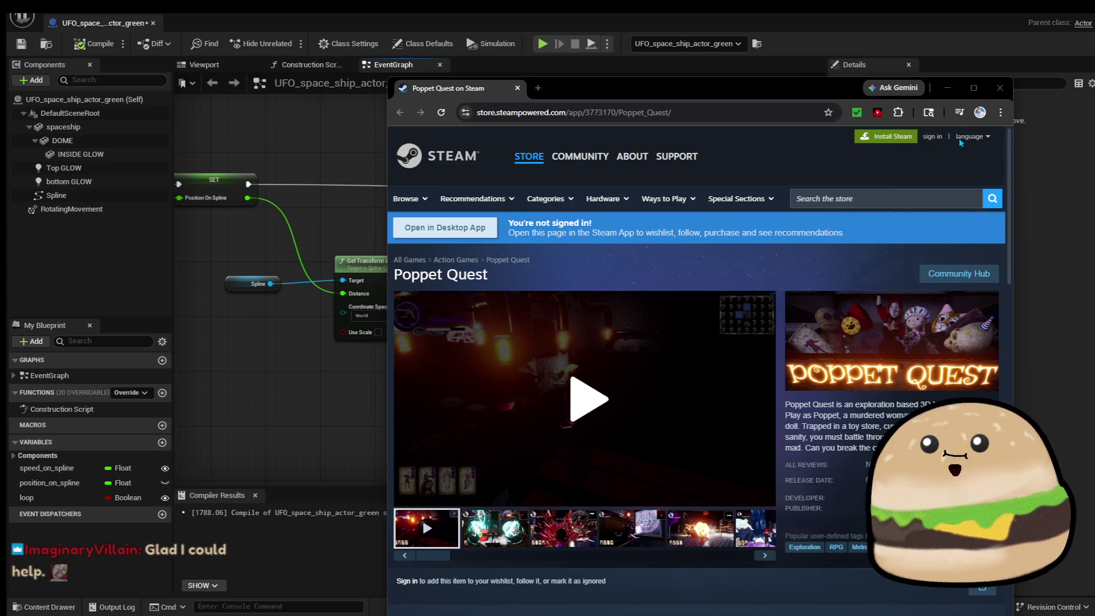
click(968, 100)
double_click(968, 100)
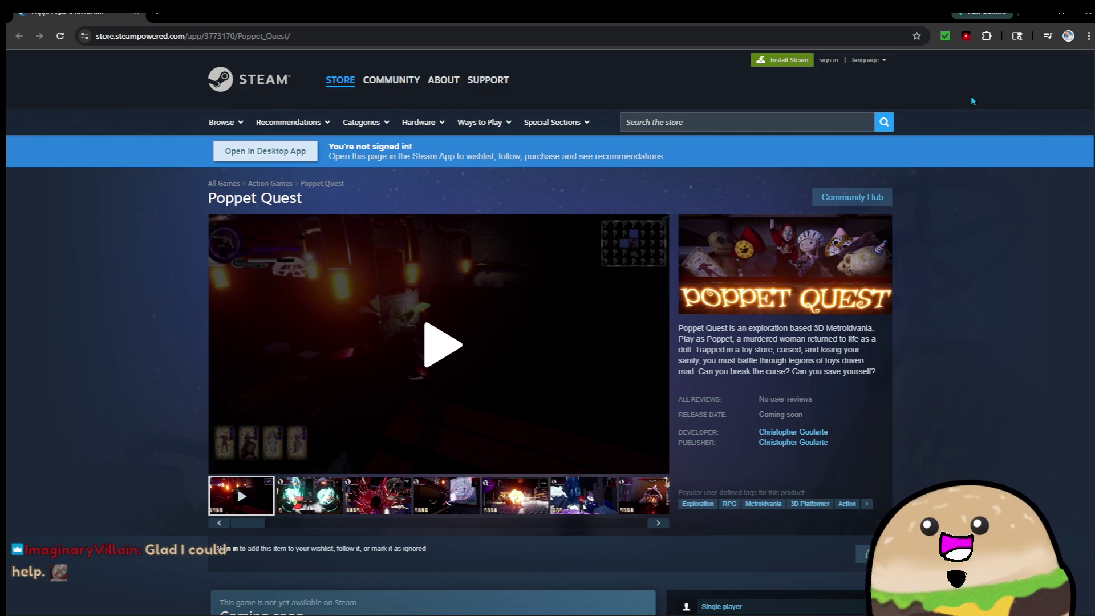
click(1037, 18)
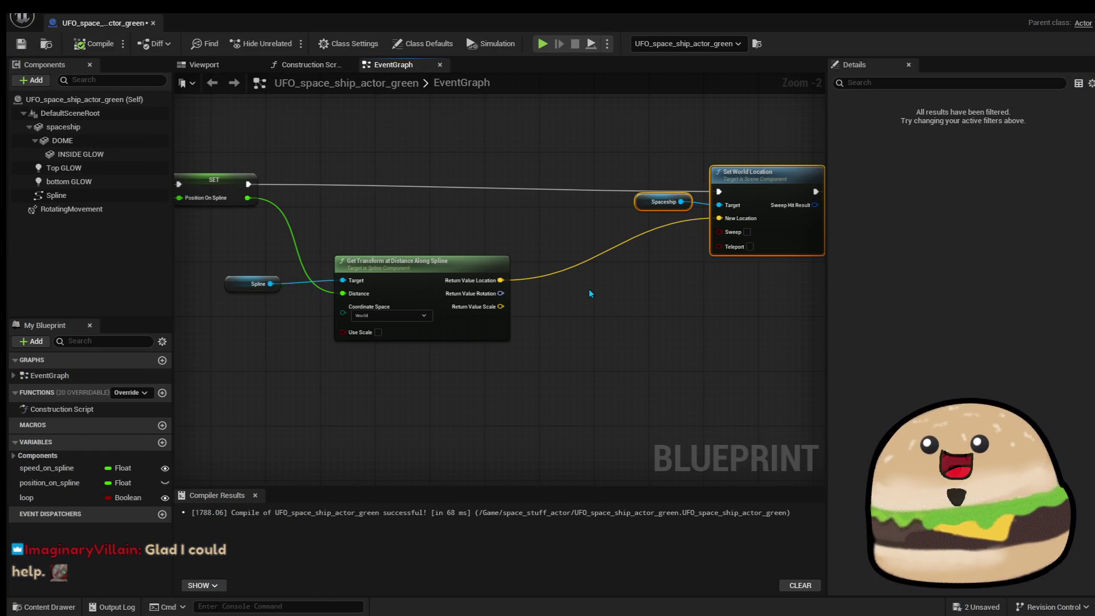
Add a bottom GLOW Get World Location node to the graph and reposition it.
right_click(594, 301)
text(get world)
text(d lo)
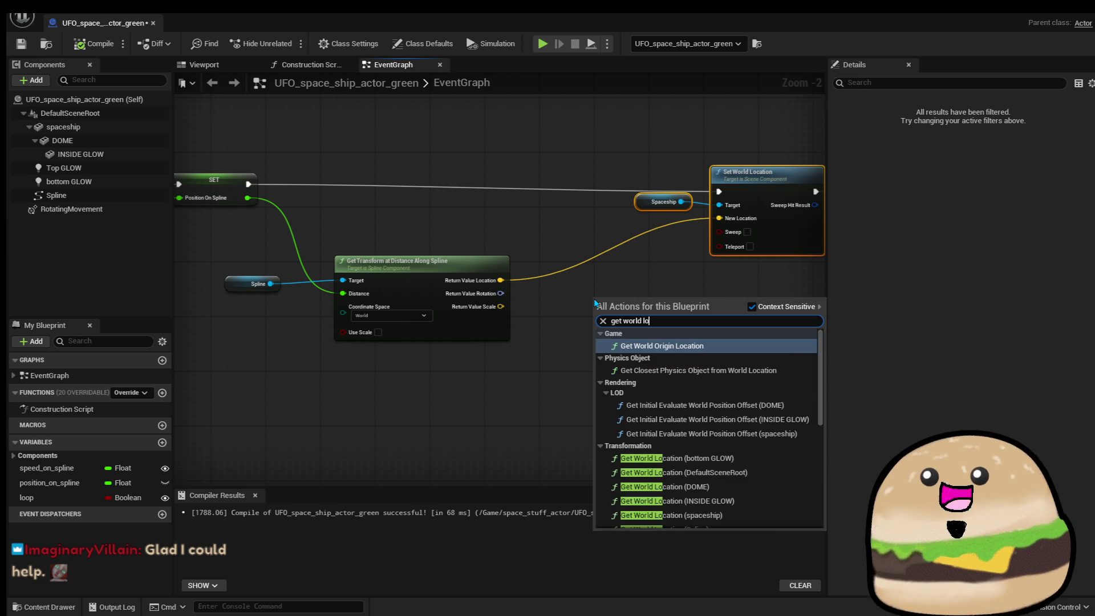
text(cation)
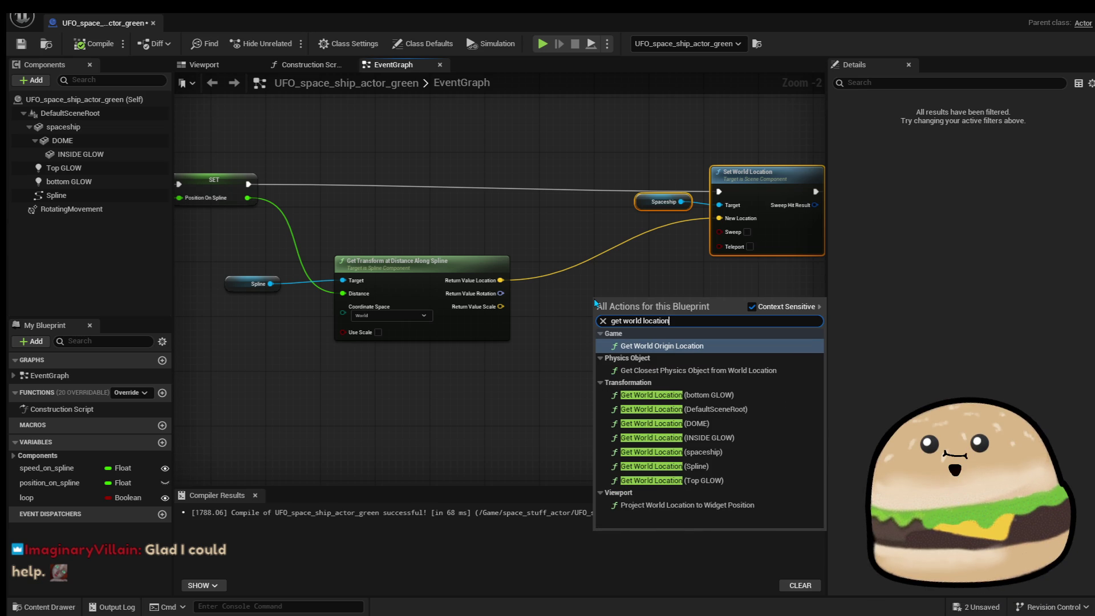
key(Down)
key(Down)
key(Return)
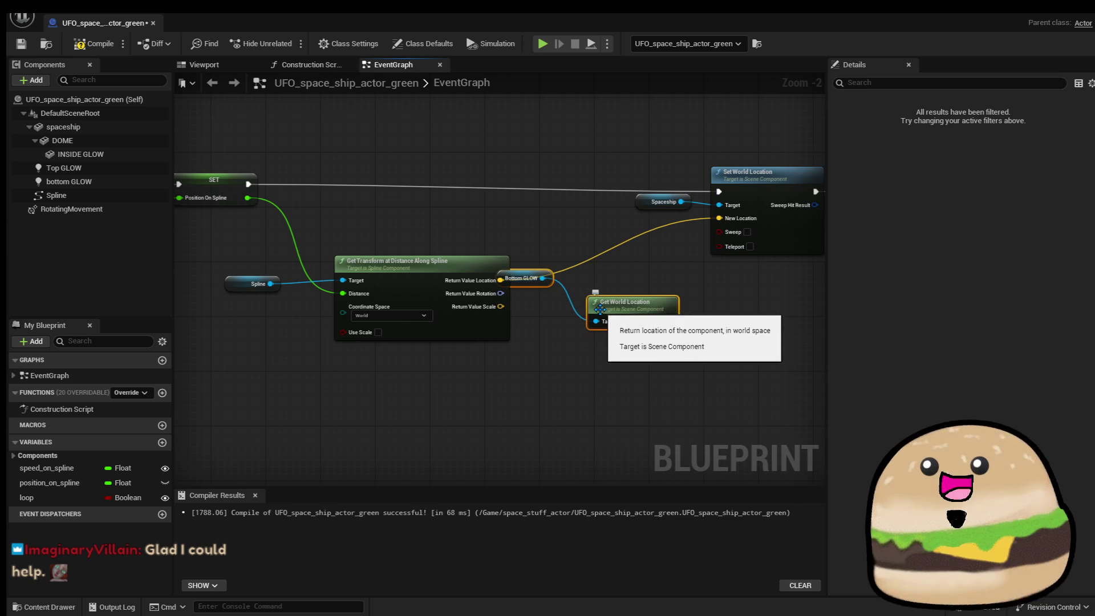
mouse_move(622, 307)
mouse_down()
mouse_move(676, 315)
mouse_move(611, 321)
mouse_move(700, 324)
mouse_up()
click(665, 402)
scroll(665, 402, up, 2)
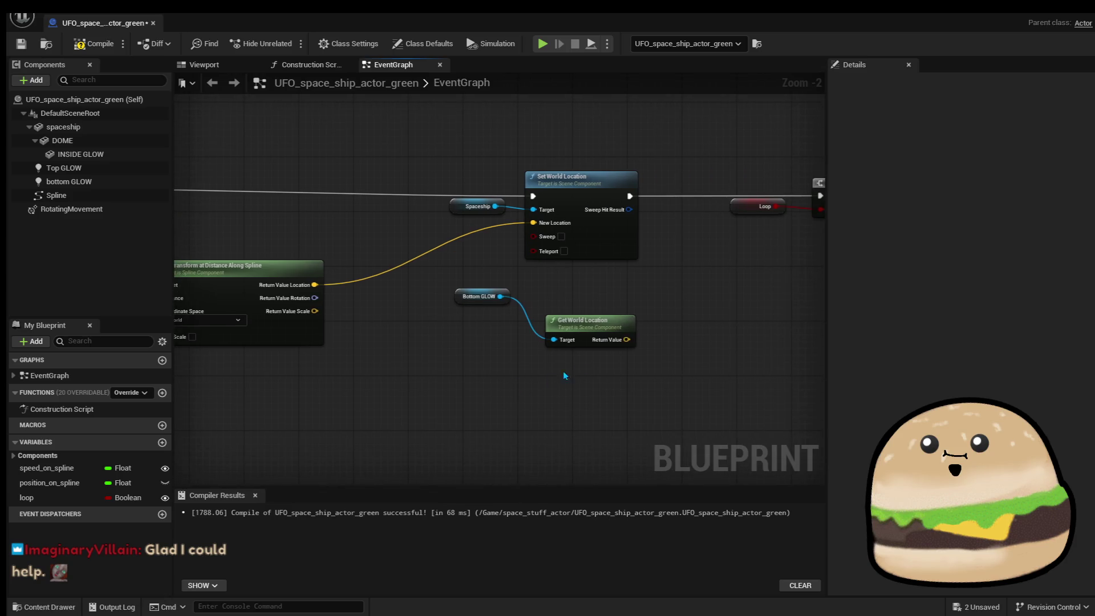
Inspect the Get World Location node, then delete it with the Bottom GLOW node.
click(632, 309)
mouse_move(632, 309)
mouse_down()
mouse_move(618, 347)
mouse_move(602, 347)
mouse_up()
click(713, 342)
click(613, 349)
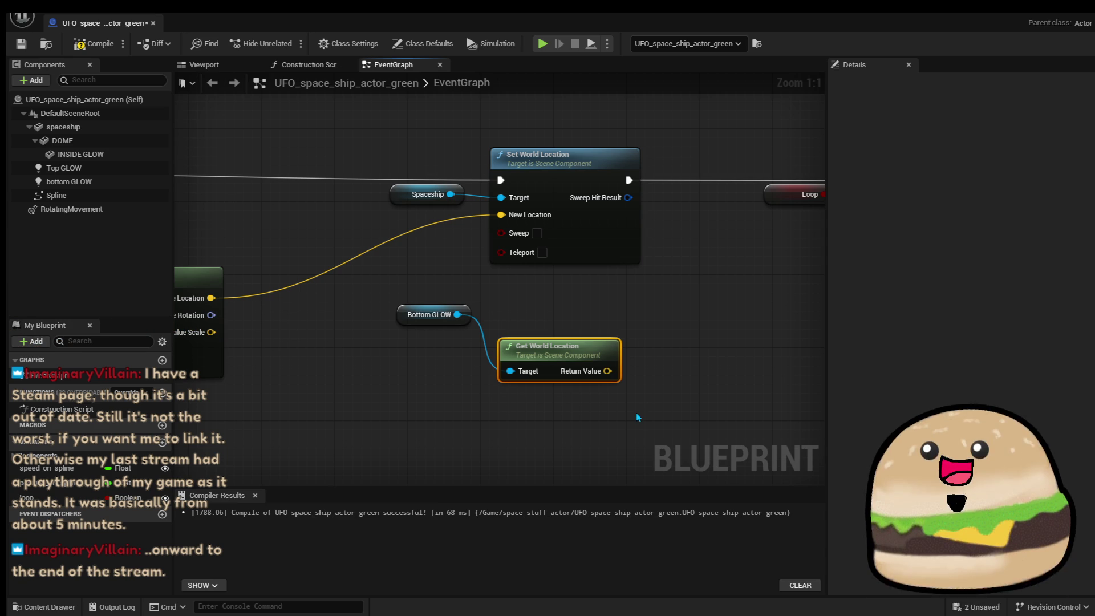
click(637, 442)
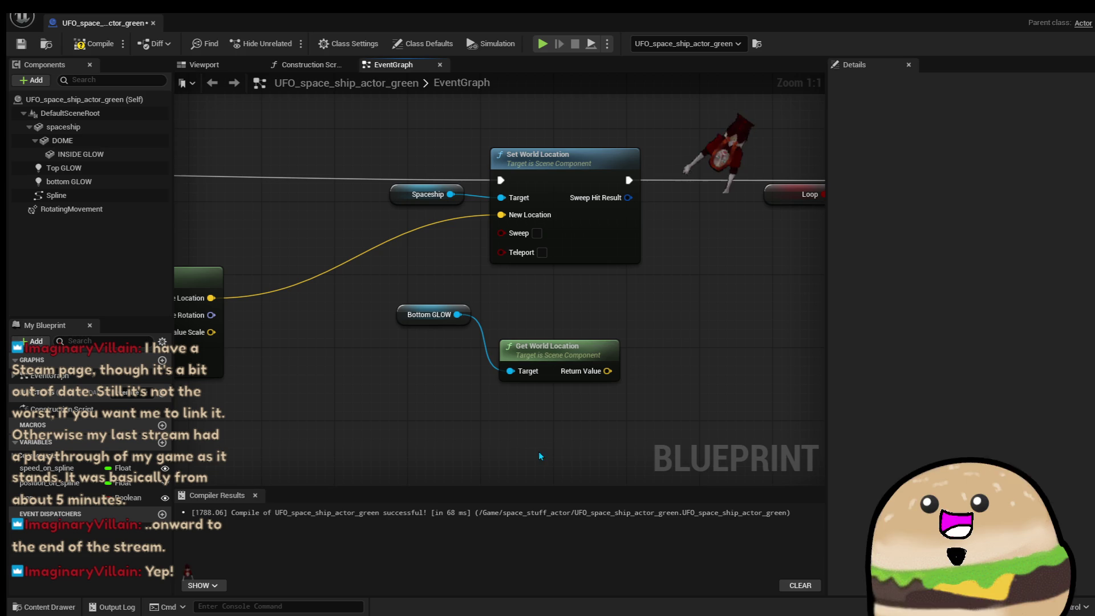
mouse_move(411, 380)
mouse_down()
mouse_move(588, 308)
mouse_move(576, 321)
mouse_up()
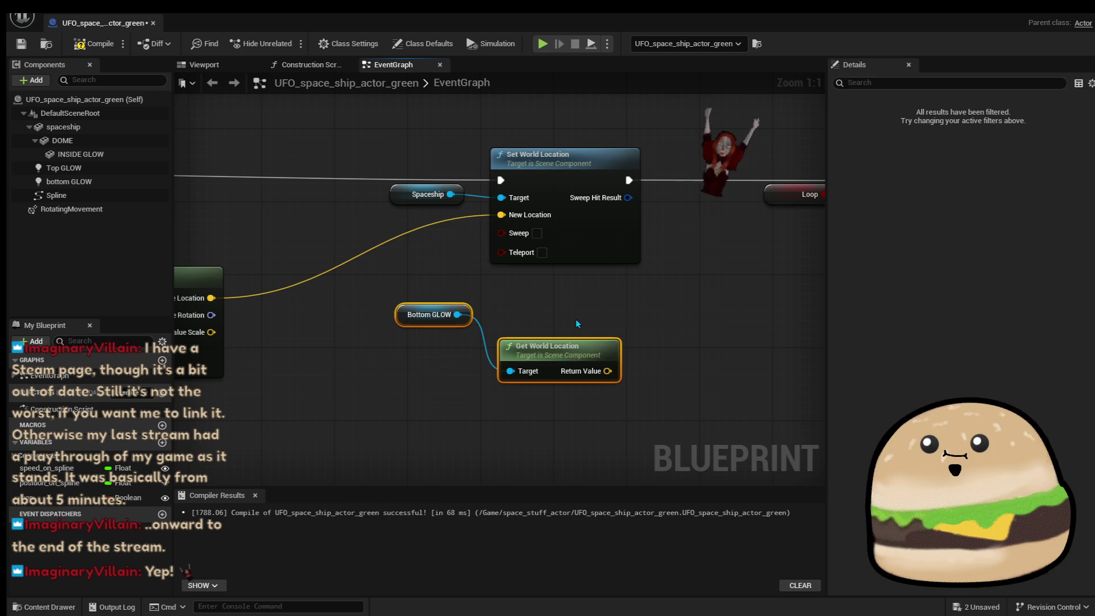
key(Delete)
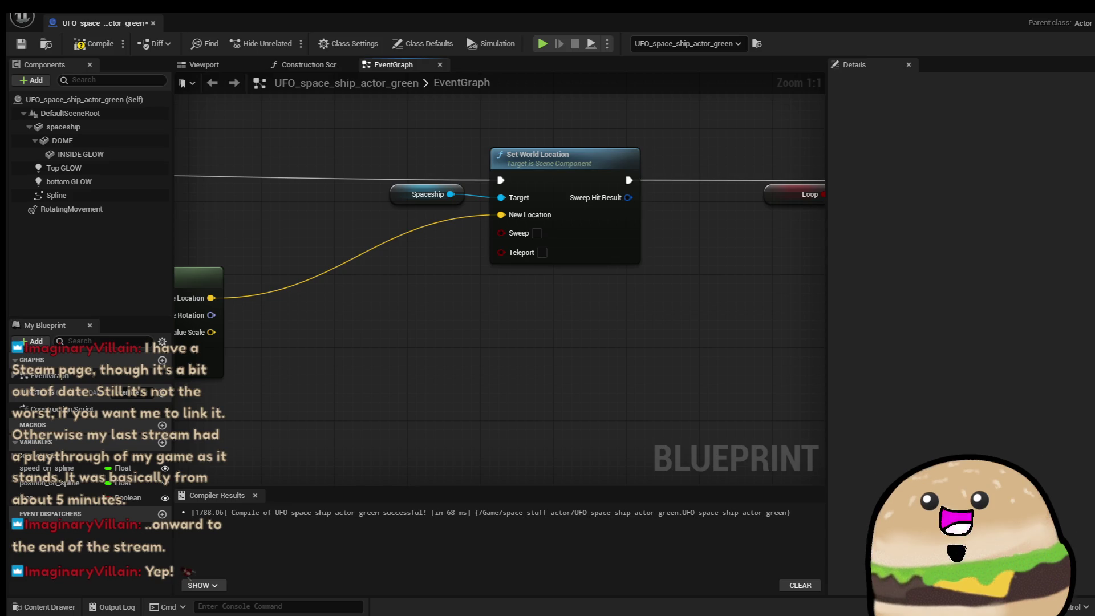
Back on the Poppet Quest store page, select the title text and play the trailer muted.
key(alt+Tab)
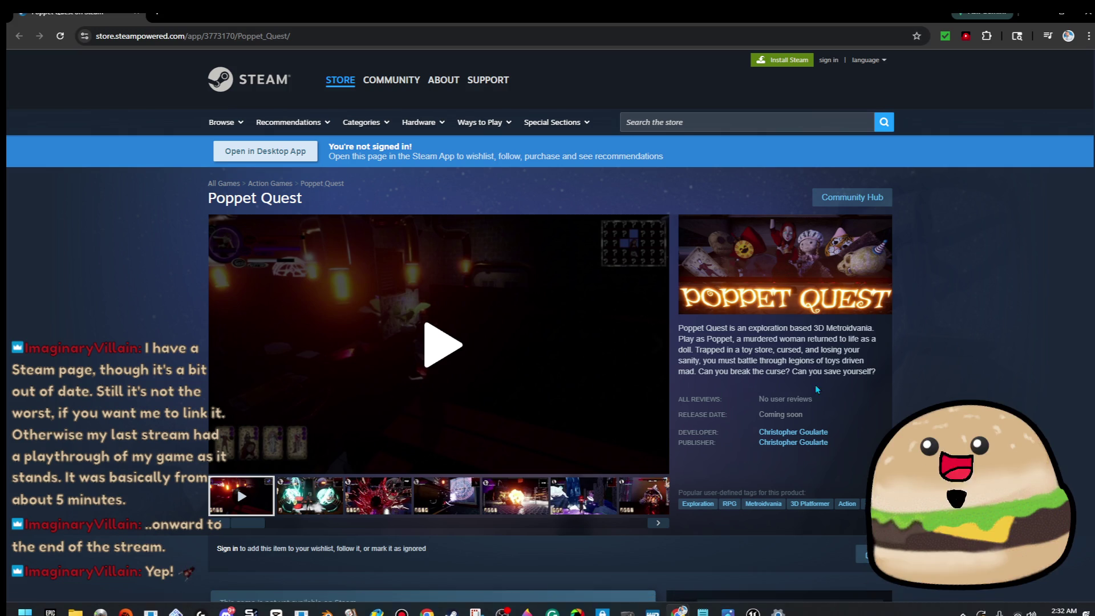
drag(727, 328, 677, 329)
right_click(681, 335)
click(704, 352)
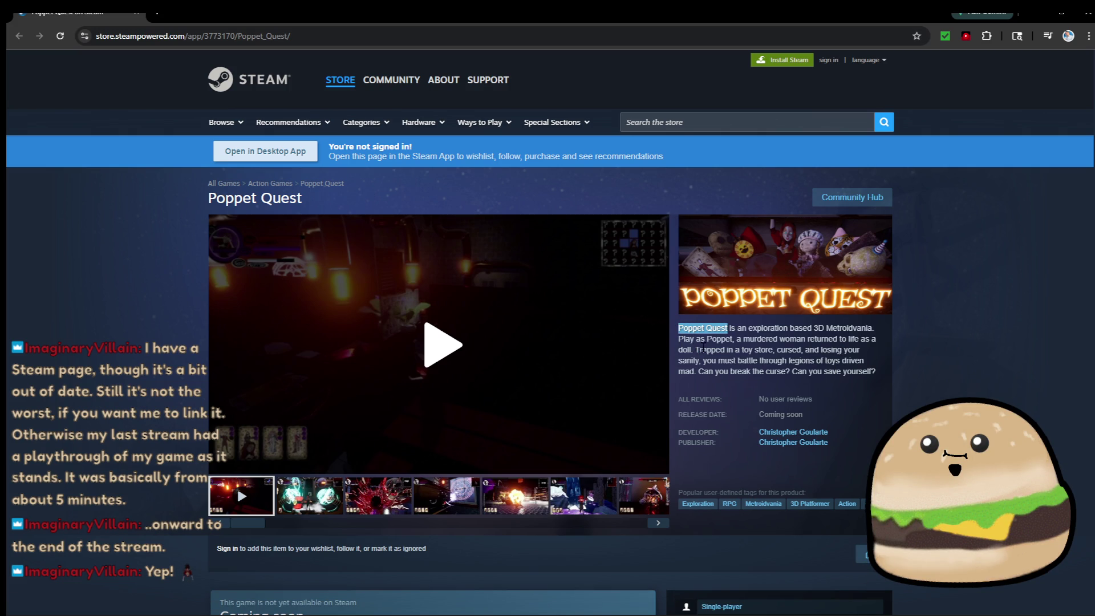
click(442, 345)
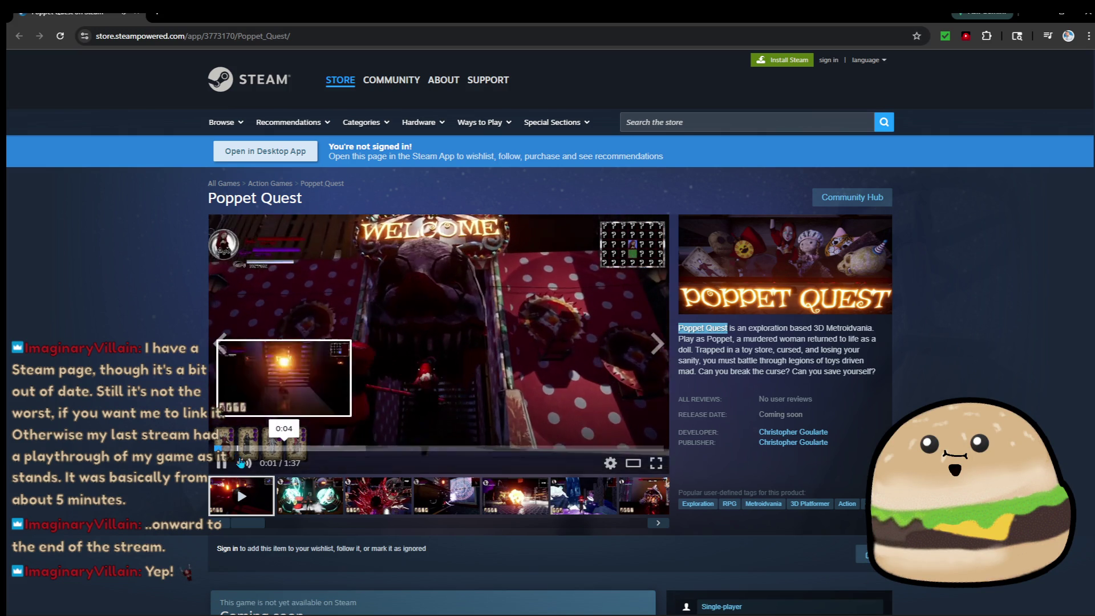
click(240, 462)
View the second Poppet Quest screenshot enlarged and full screen, then exit full screen.
click(657, 345)
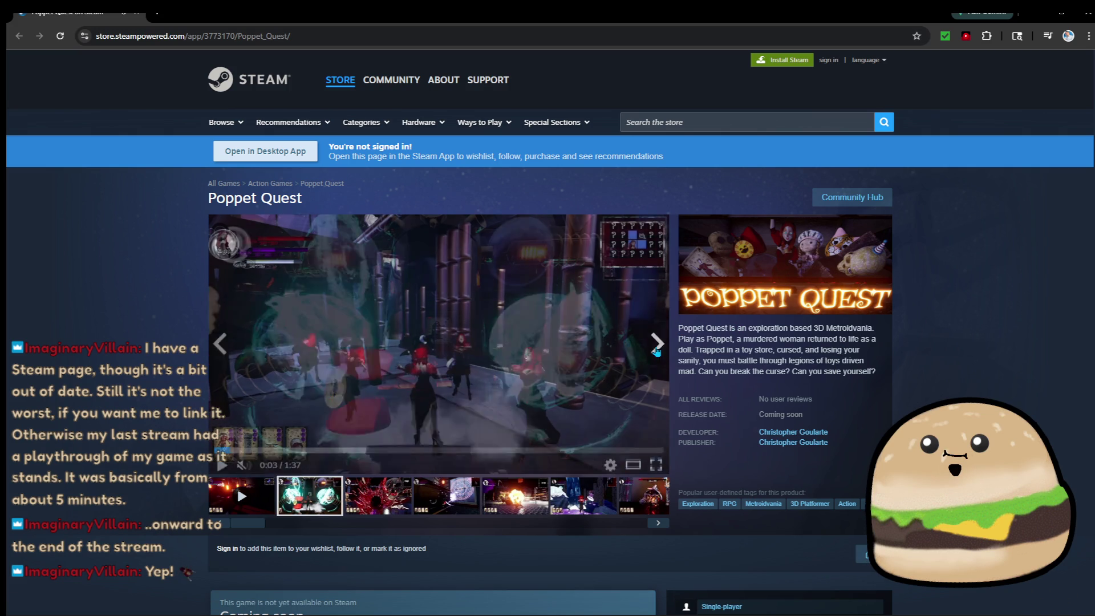
click(664, 466)
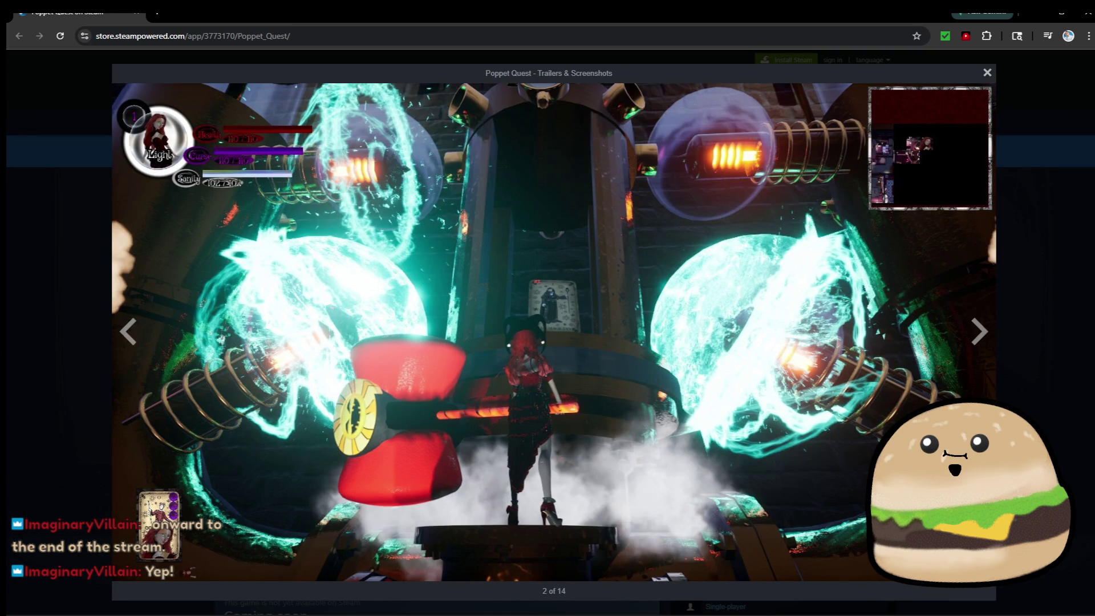
click(985, 591)
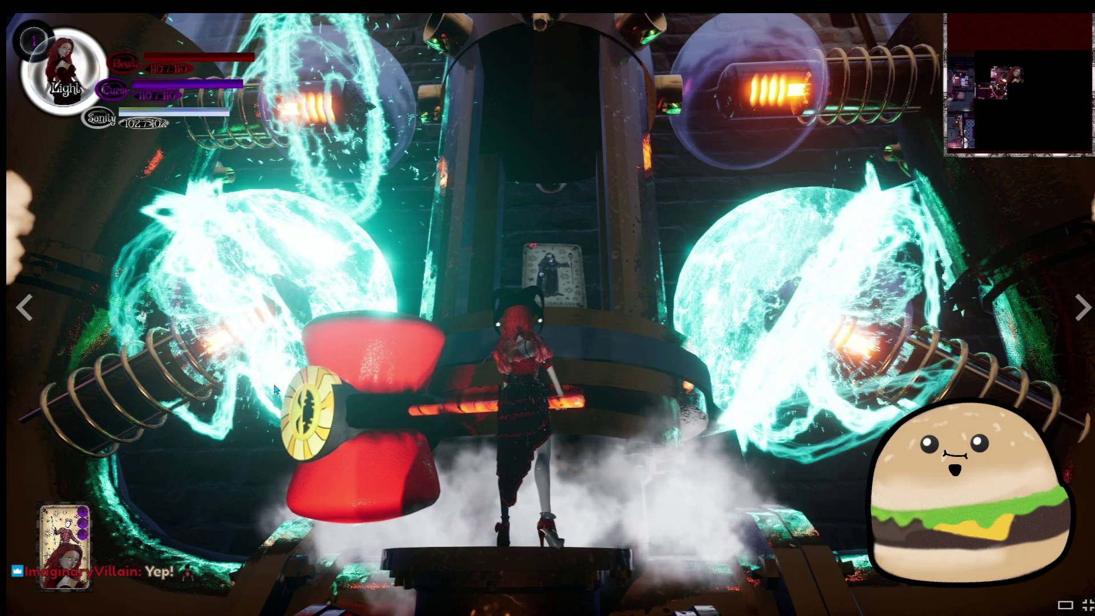
key(Escape)
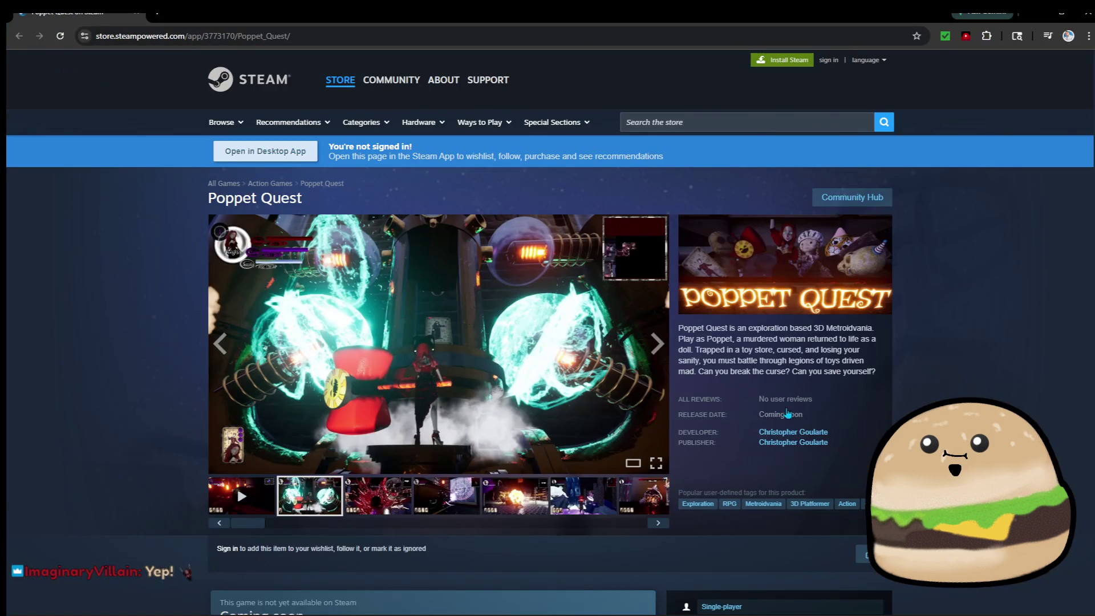
Browse the blood-splash, magic-circle, explosion, waterfall, library, glowing-text and toy-room screenshots.
click(367, 495)
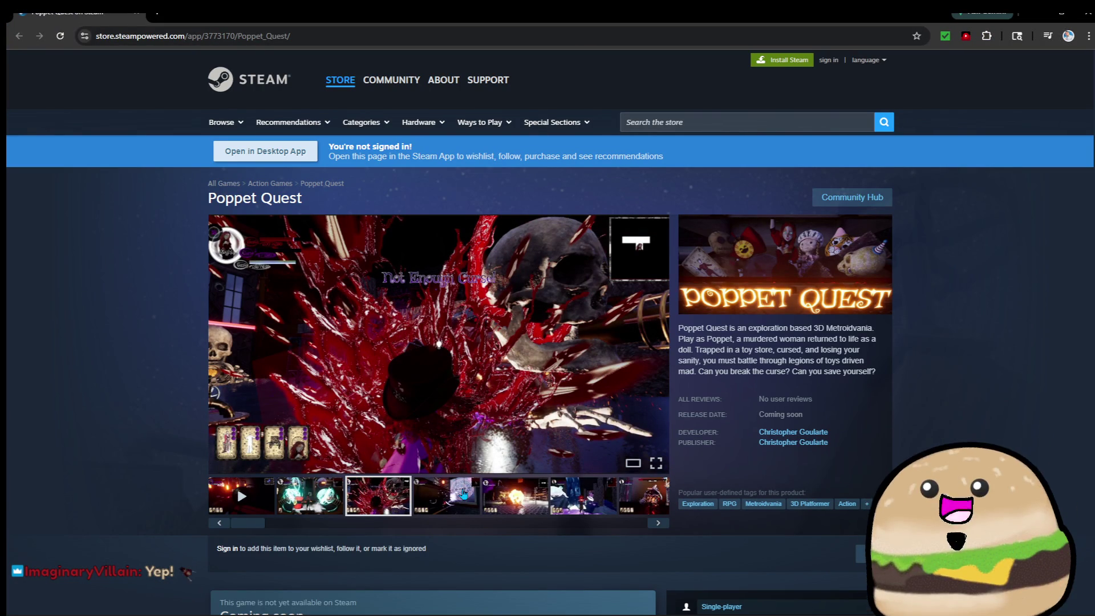
click(463, 495)
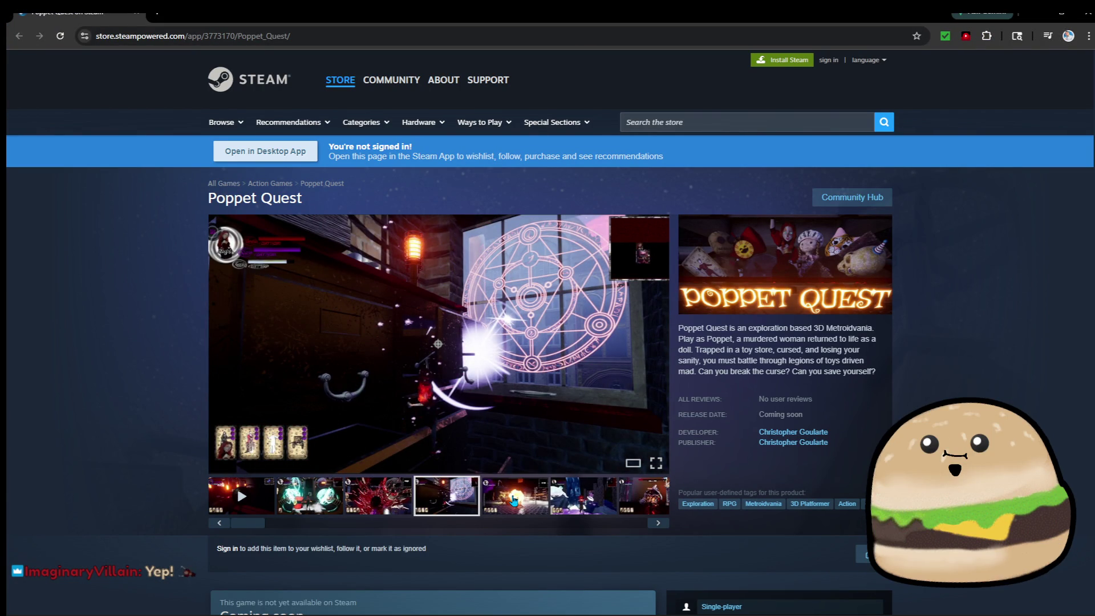
click(514, 501)
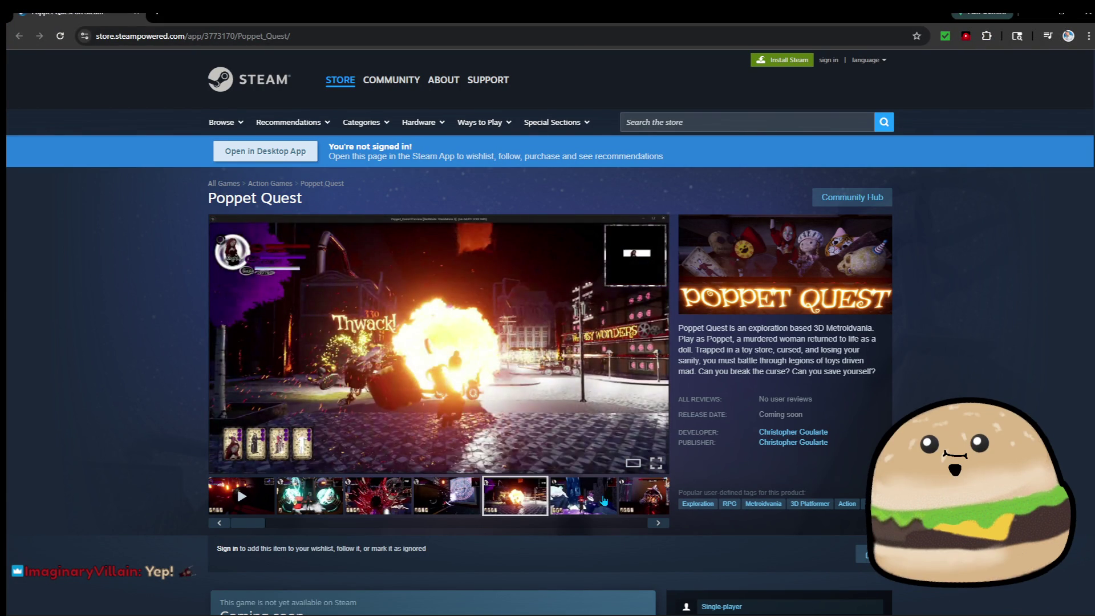
click(604, 500)
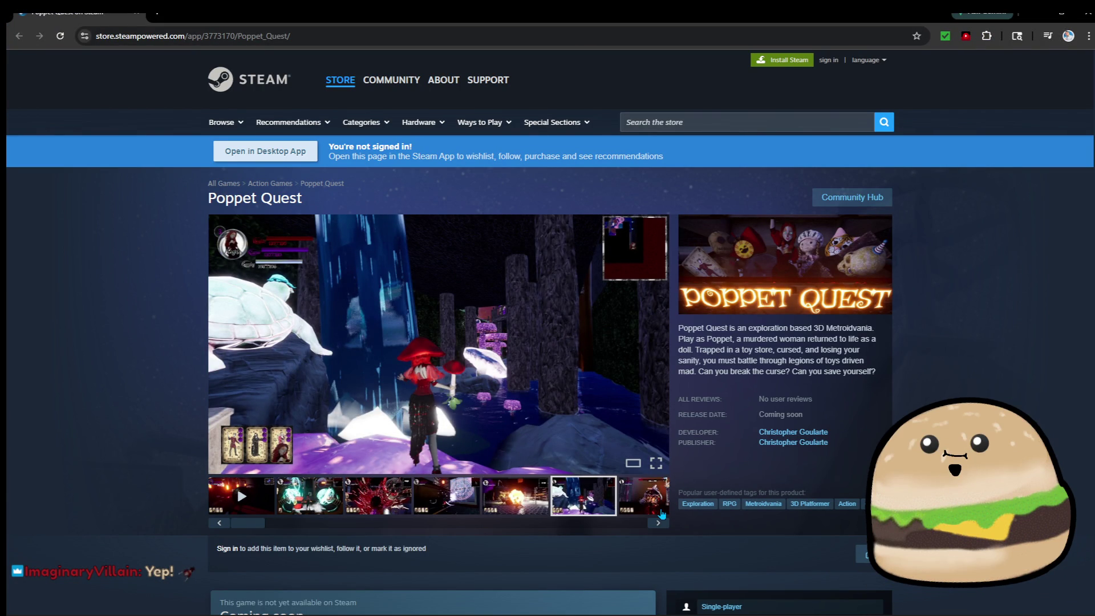
click(659, 523)
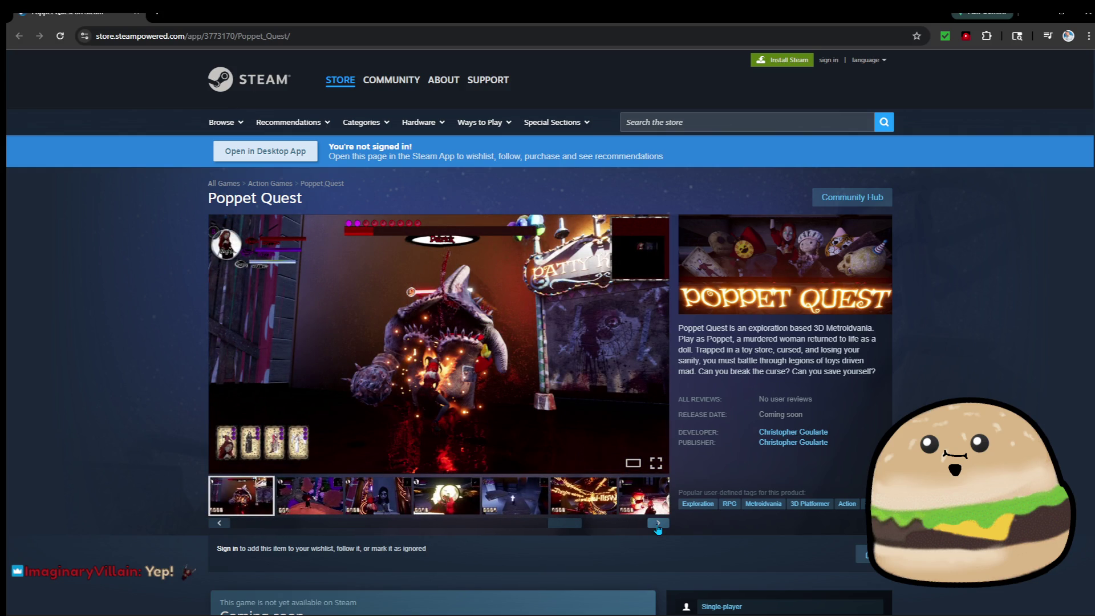
click(522, 501)
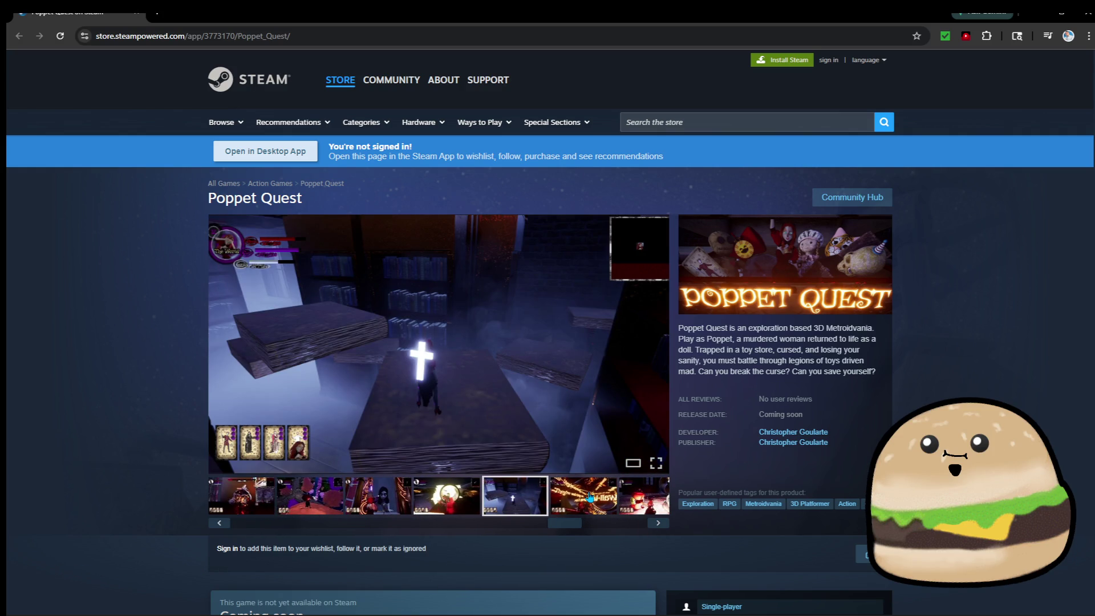
click(591, 497)
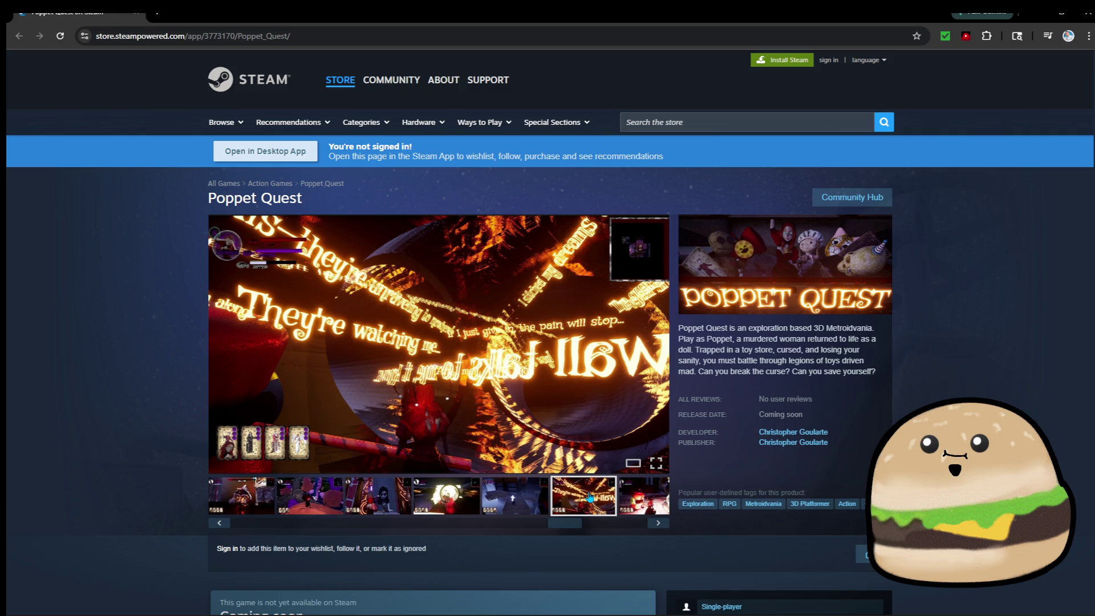
click(638, 494)
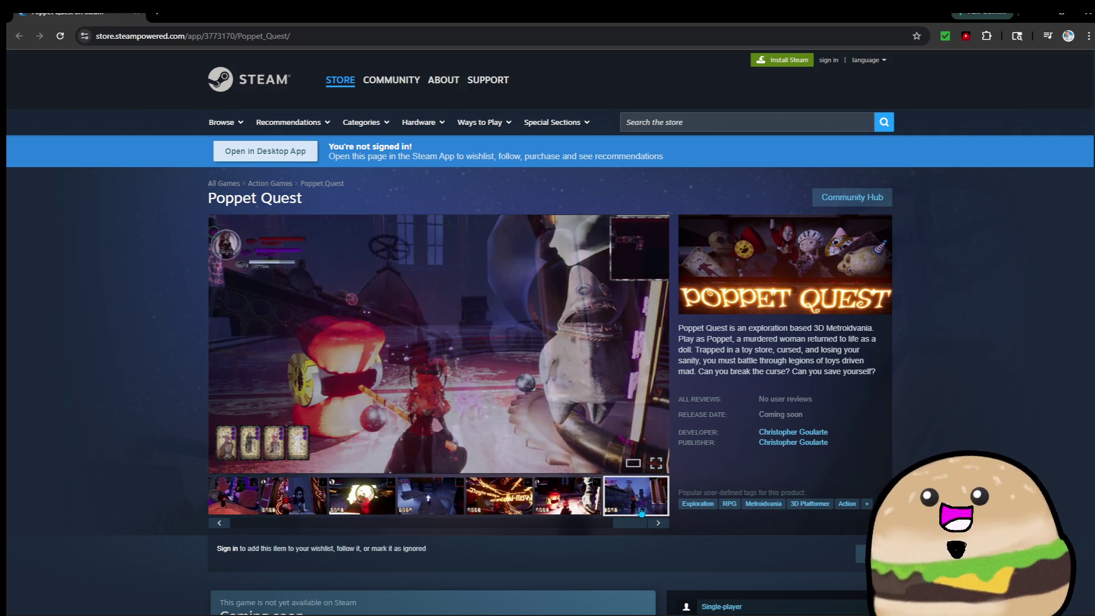
Step through the toy-room, town, fourth and third screenshots back to the second one.
click(587, 508)
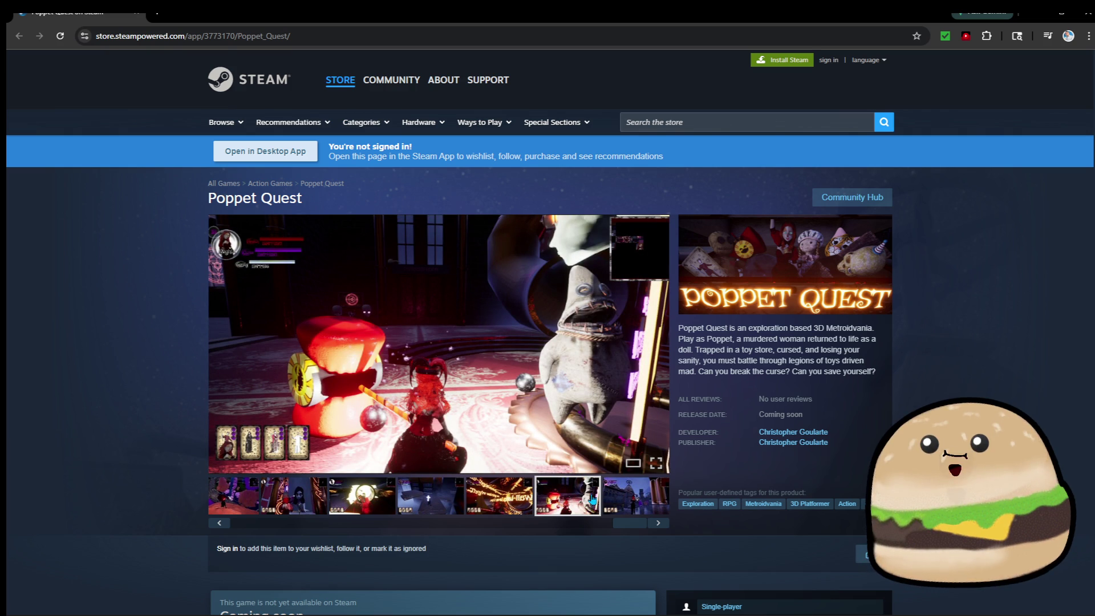
click(642, 494)
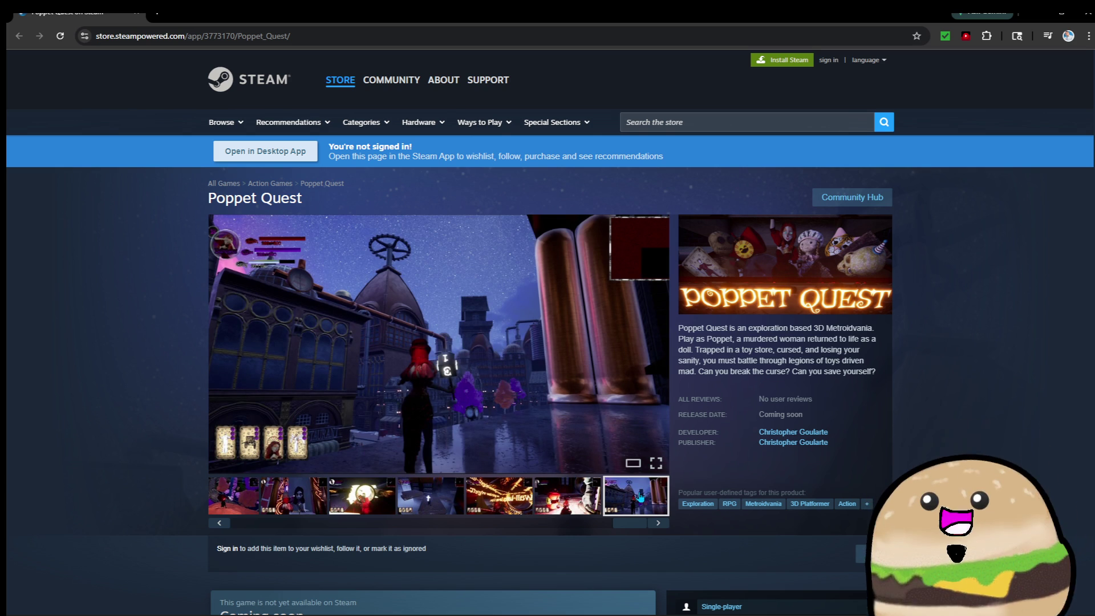
click(457, 499)
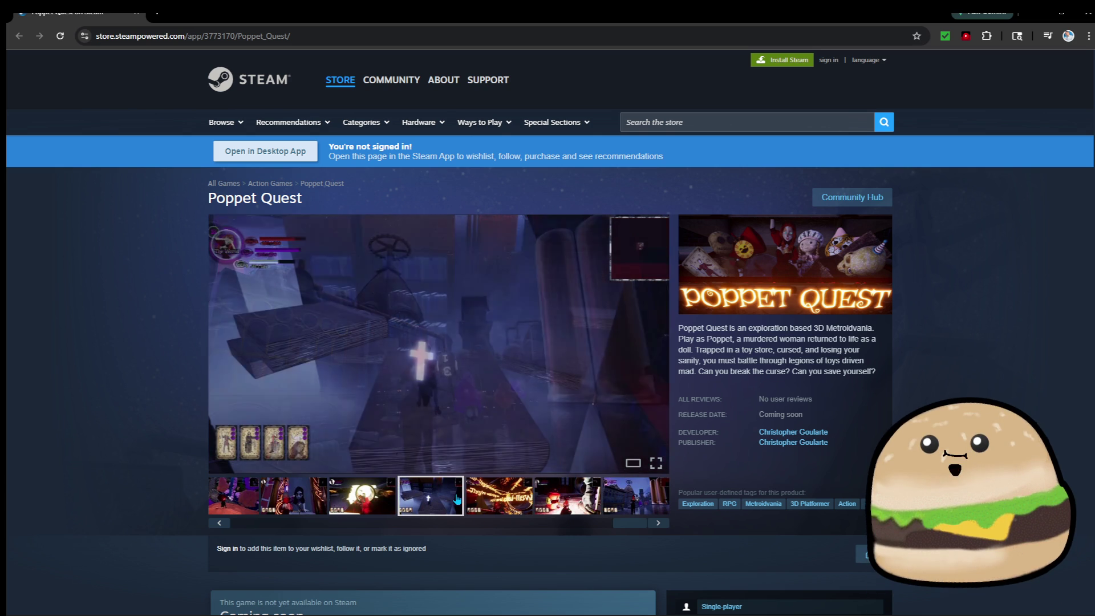
click(367, 507)
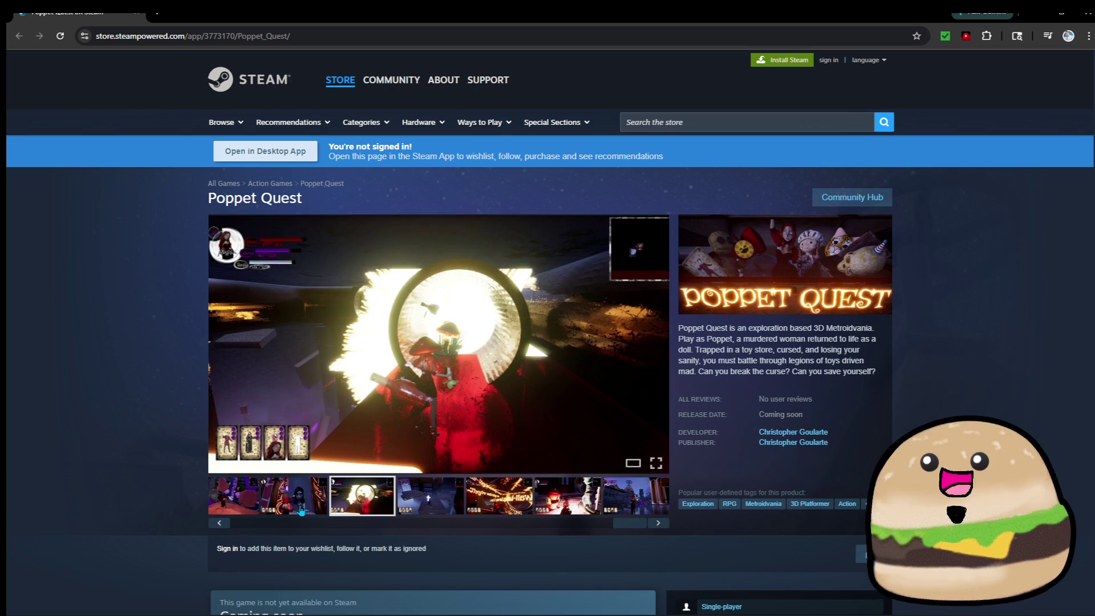
click(291, 511)
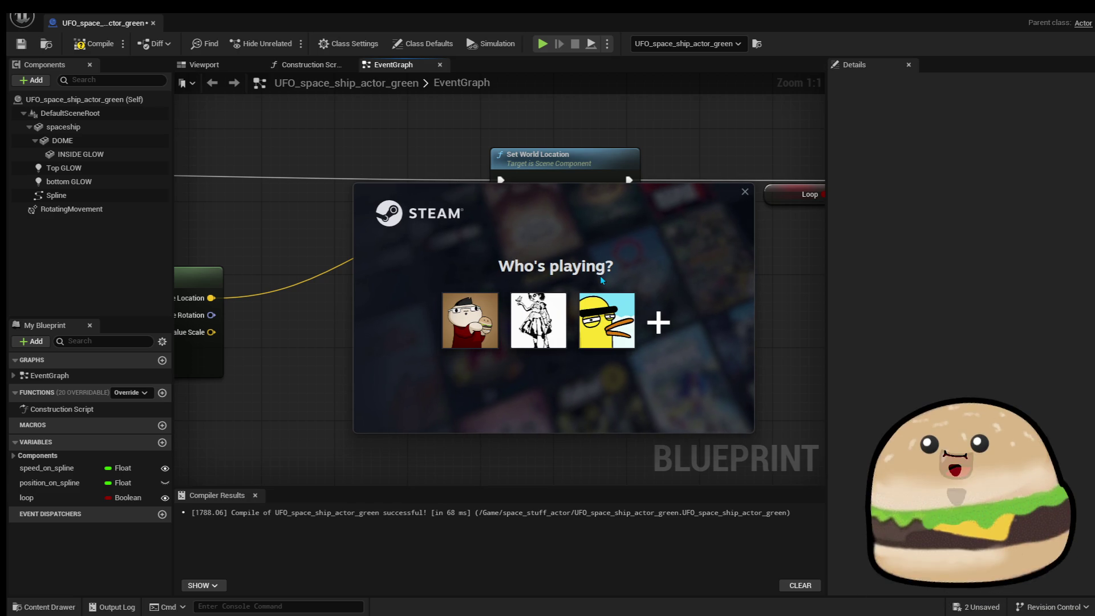
Sign into Steam with the first profile.
click(449, 324)
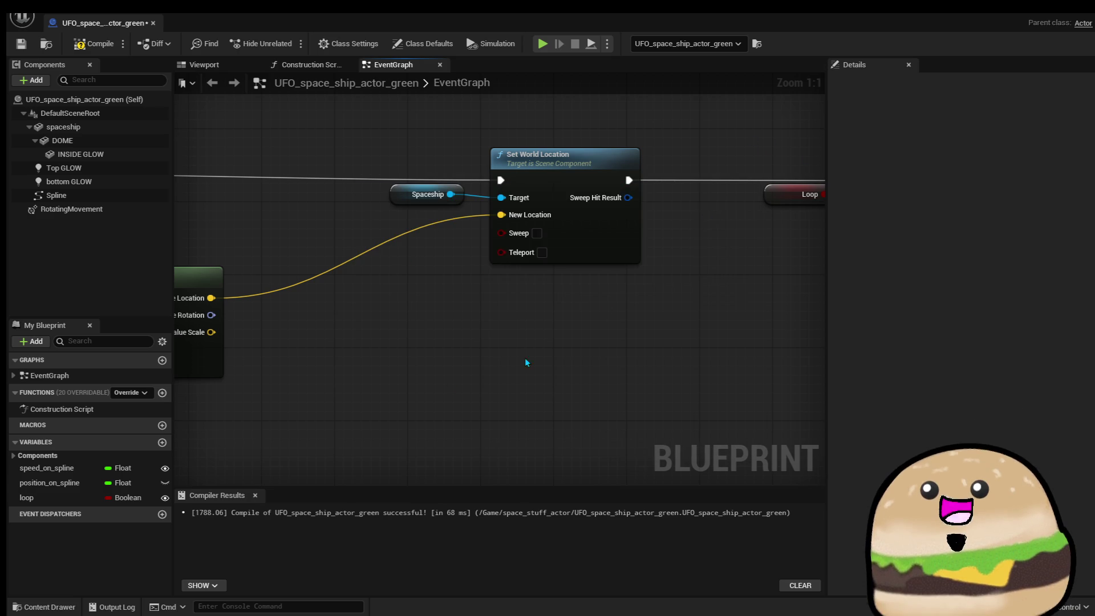
scroll(534, 365, down, 4)
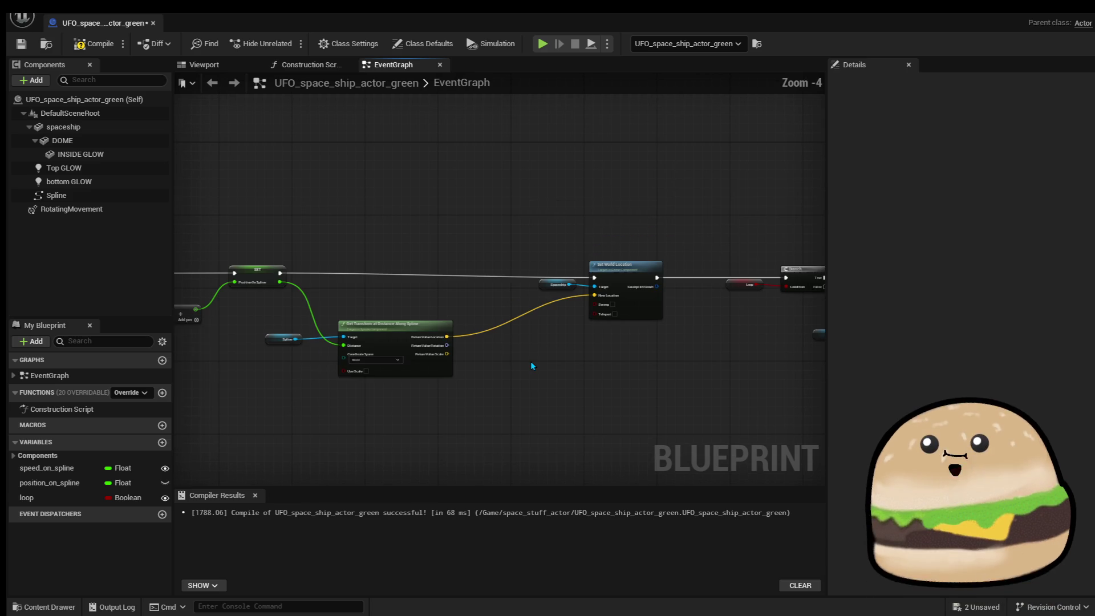
scroll(468, 344, up, 4)
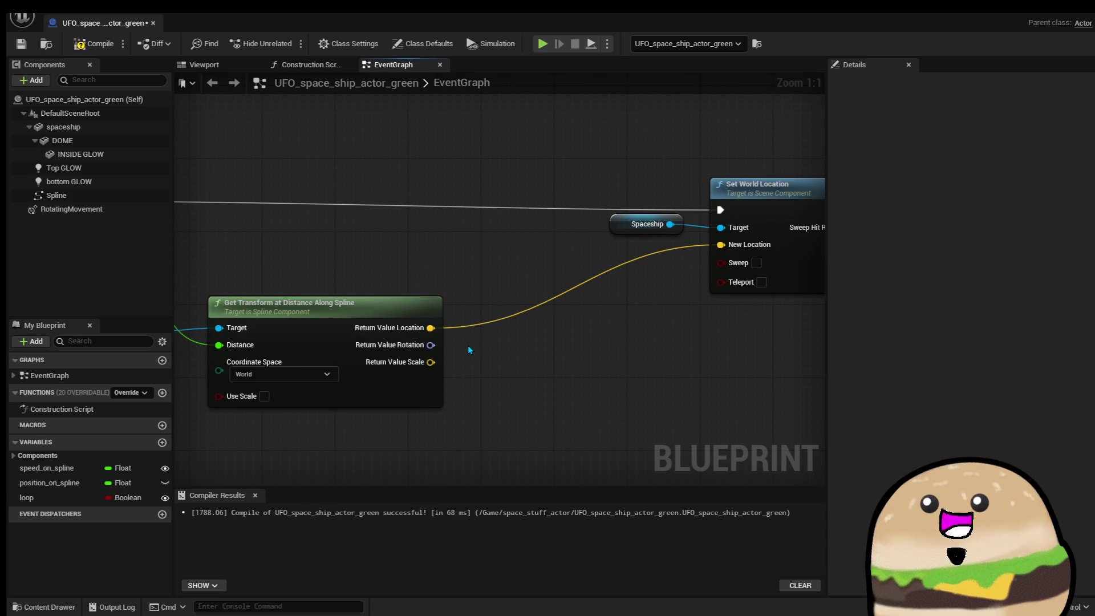
scroll(468, 345, down, 5)
Recompile the green UFO blueprint and show the Spline component's properties.
click(94, 43)
drag(348, 230, 783, 257)
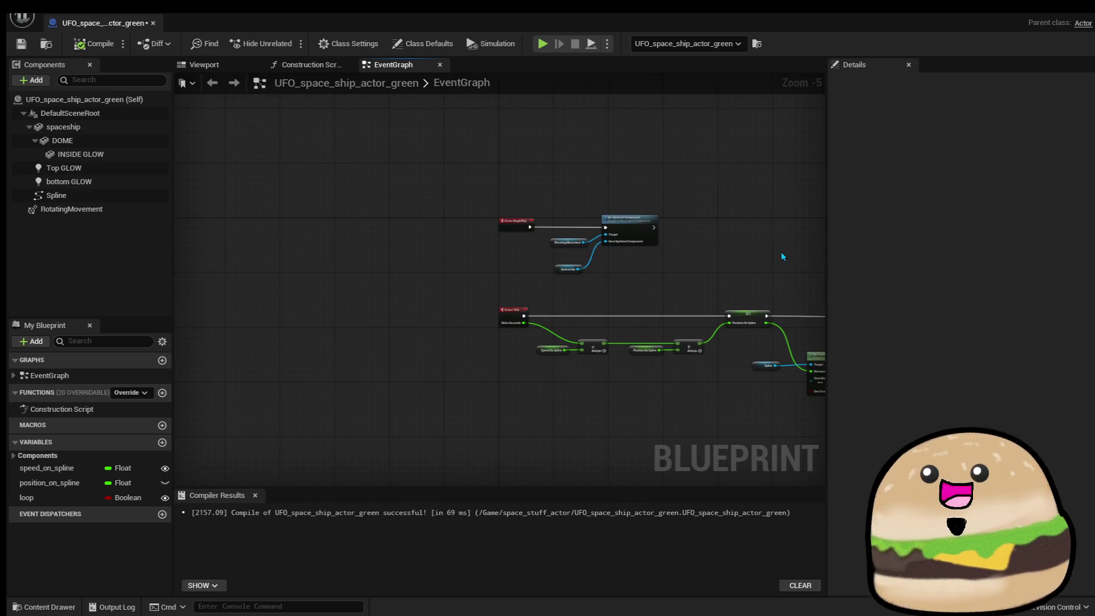
scroll(650, 262, up, 5)
click(57, 195)
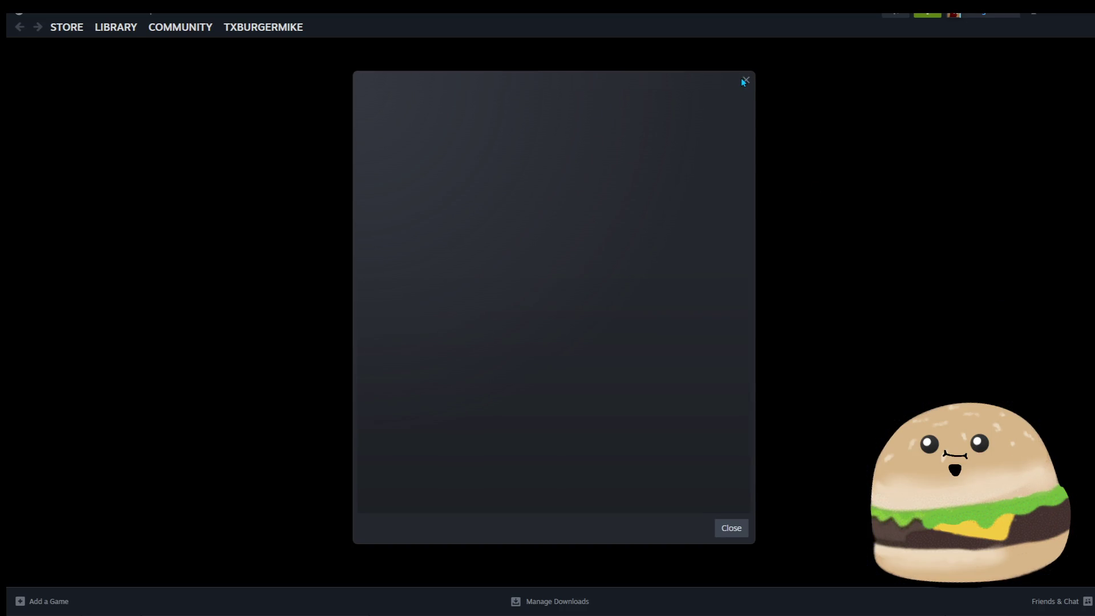
Dismiss the empty dialog and open the Death Stranding 2 store page from the front page.
click(745, 81)
click(1003, 20)
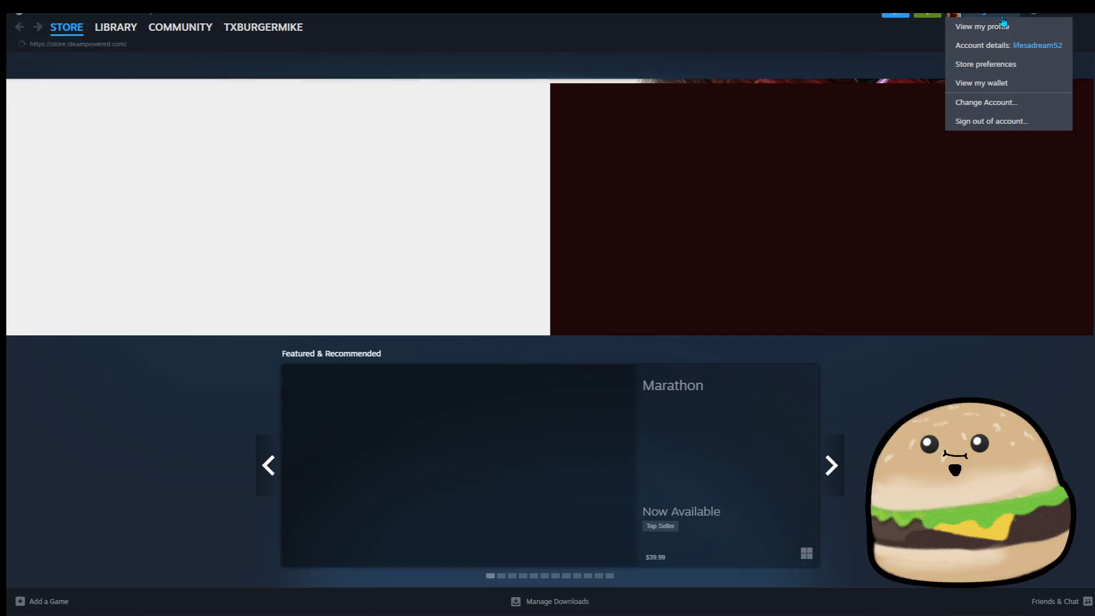
click(116, 27)
mouse_move(68, 41)
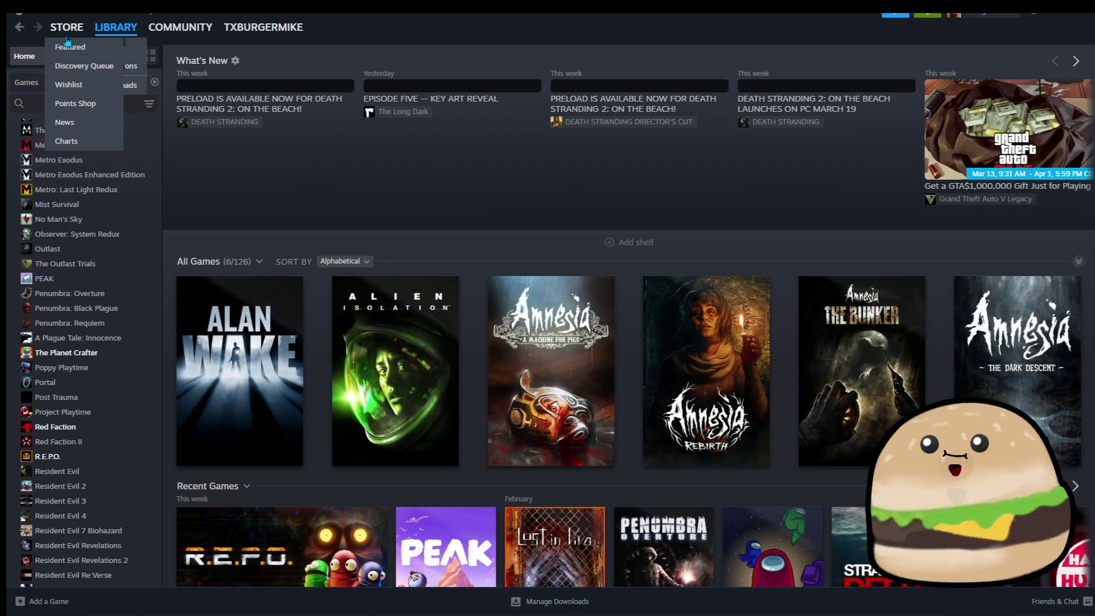
click(67, 27)
mouse_move(118, 35)
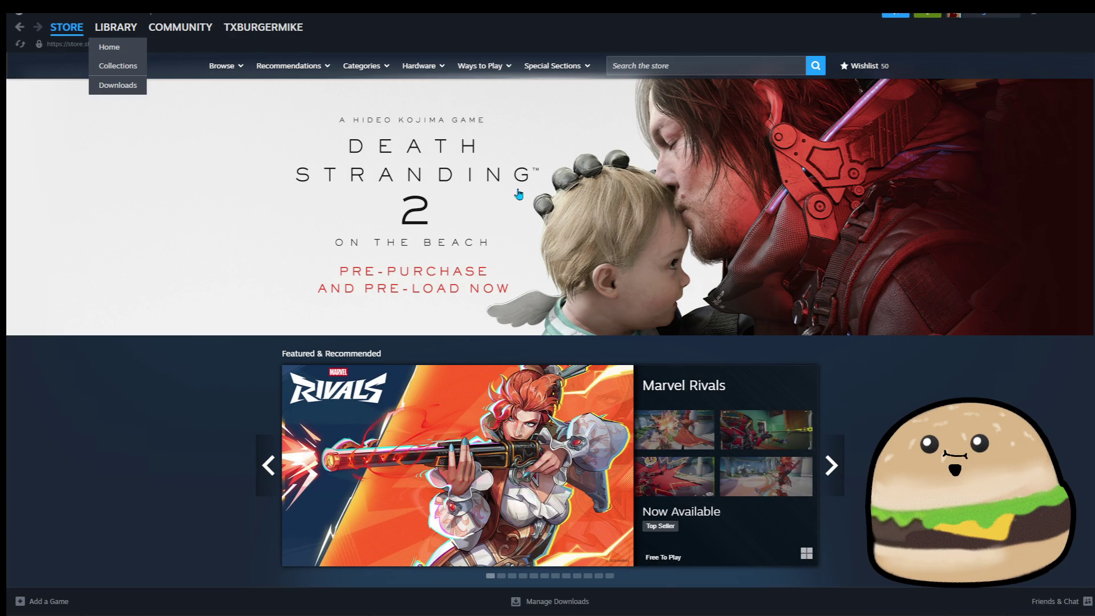
click(519, 195)
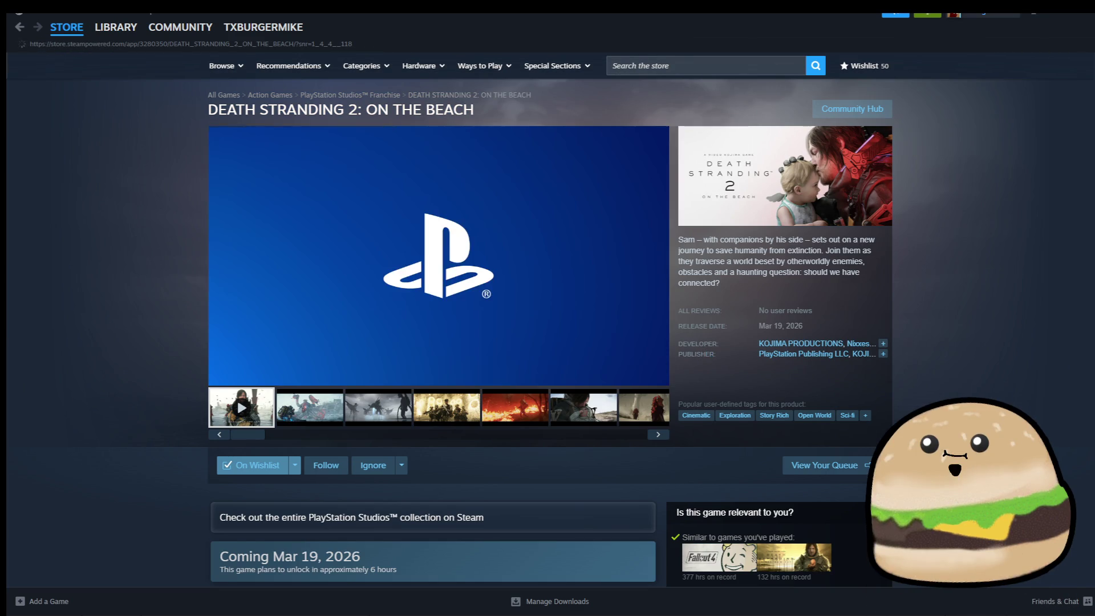
Scroll the Death Stranding 2 page and highlight the two Pre-Purchase edition titles.
scroll(433, 343, down, 4)
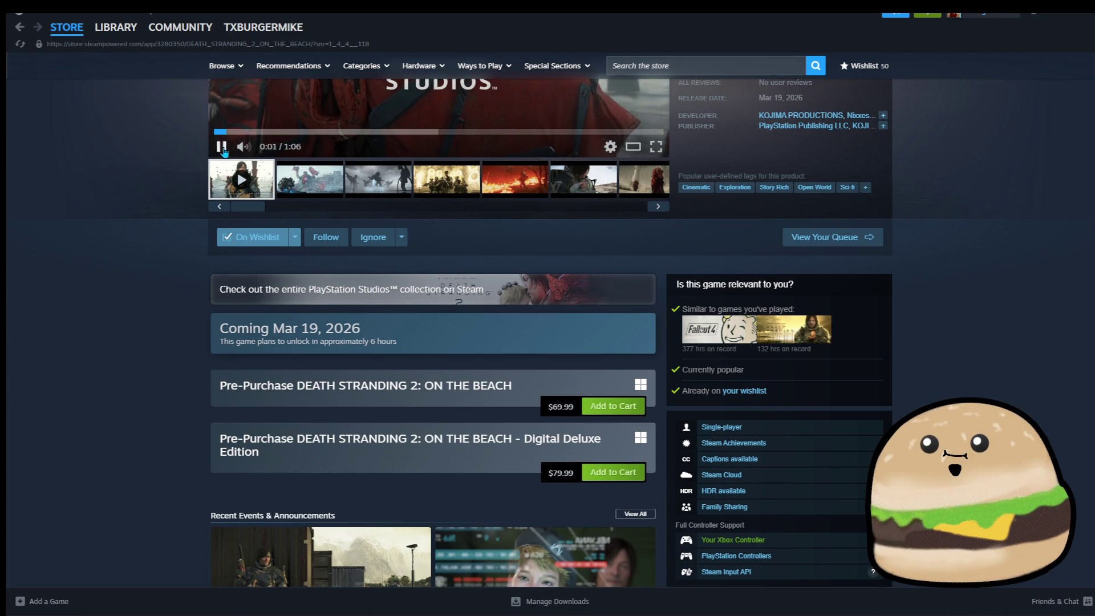
scroll(628, 365, down, 4)
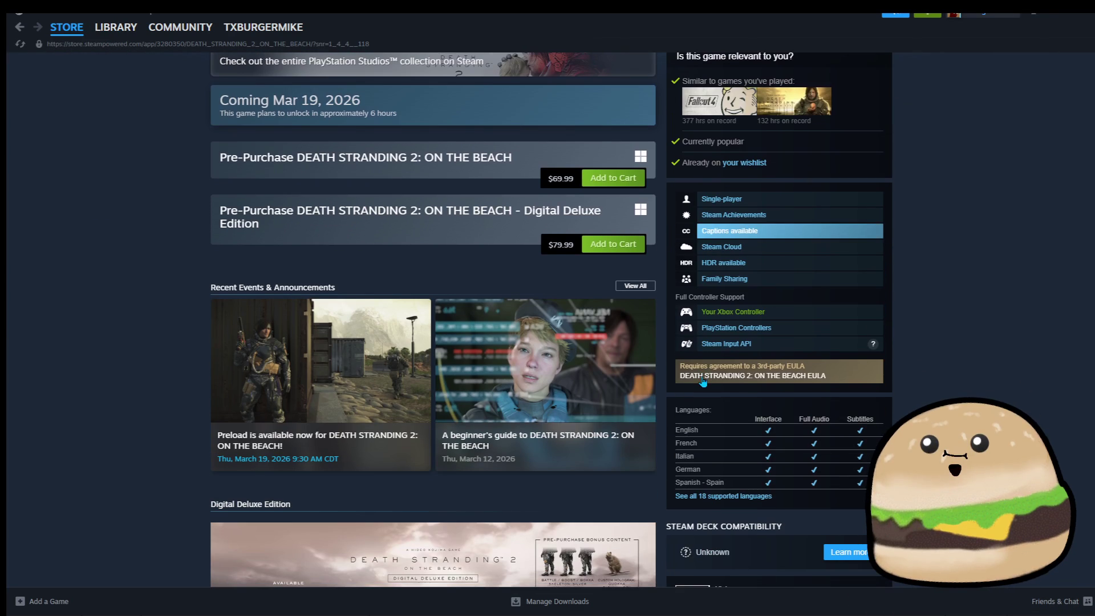
drag(394, 211, 195, 120)
click(236, 180)
drag(450, 118, 163, 77)
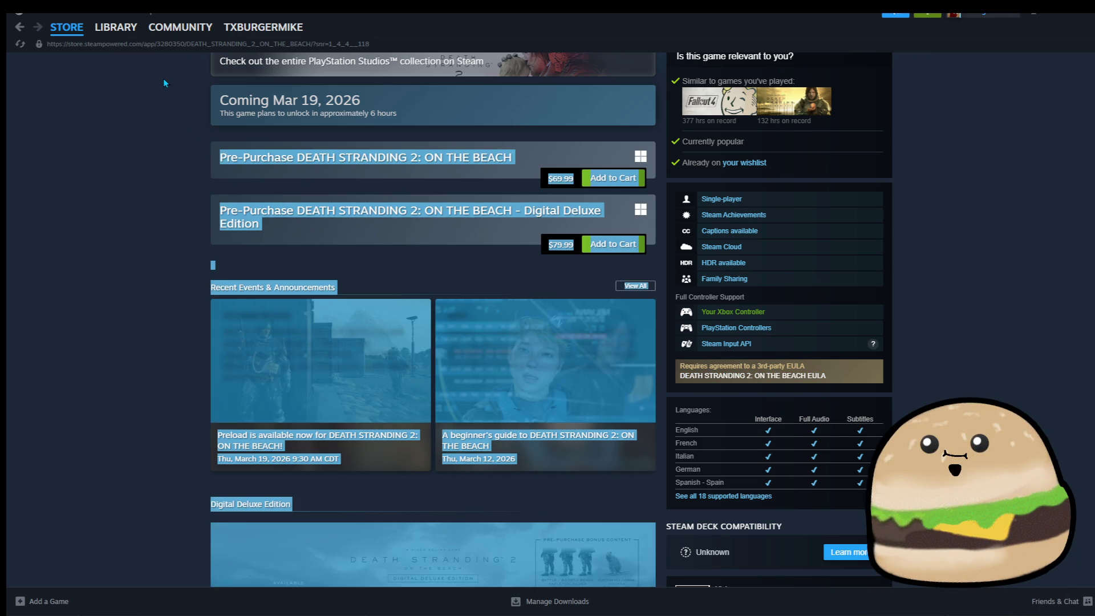
click(282, 180)
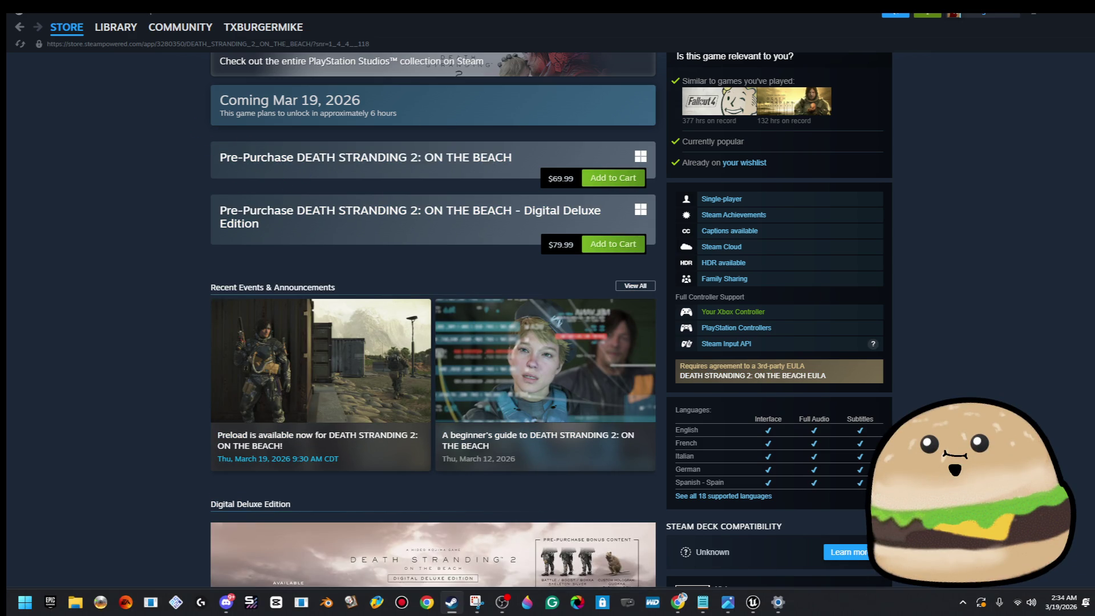
scroll(559, 245, up, 5)
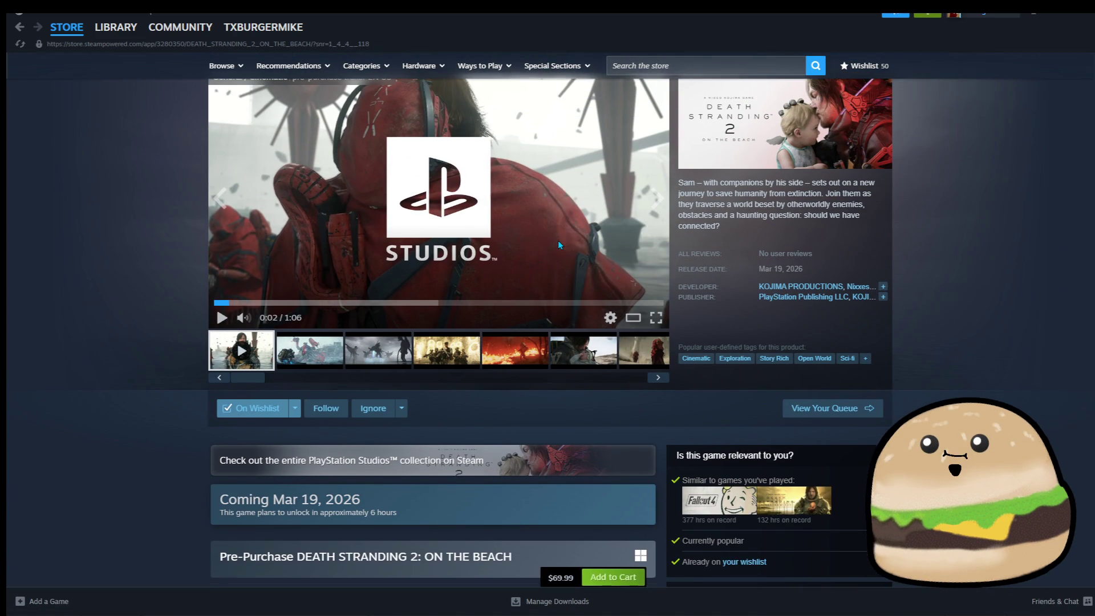
scroll(558, 245, up, 1)
Show the third and soldiers screenshots, enlarging the soldiers and fire shots.
click(378, 407)
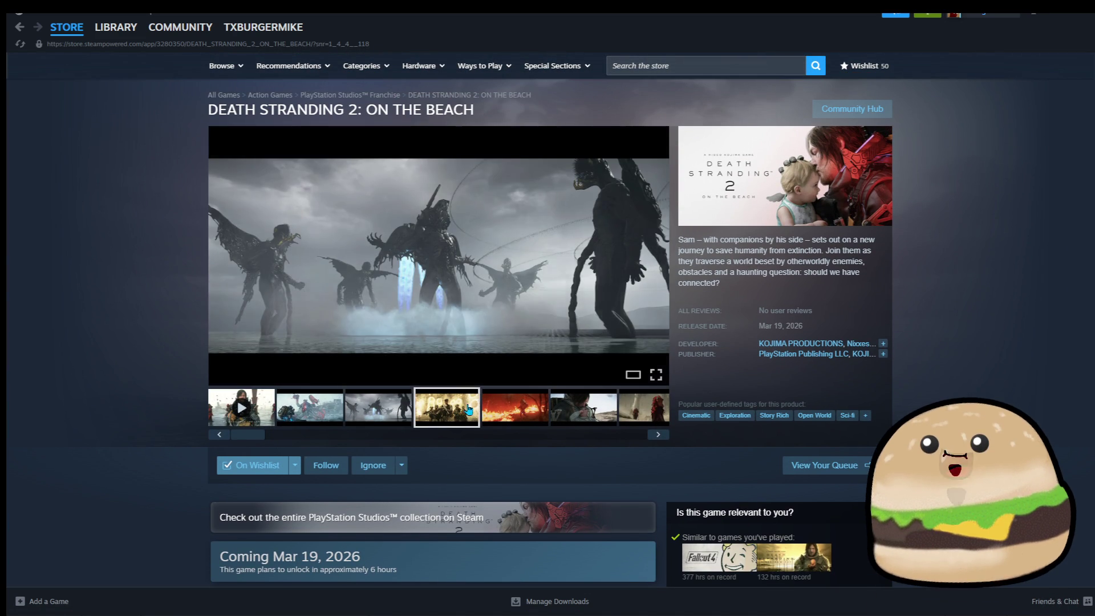
click(458, 408)
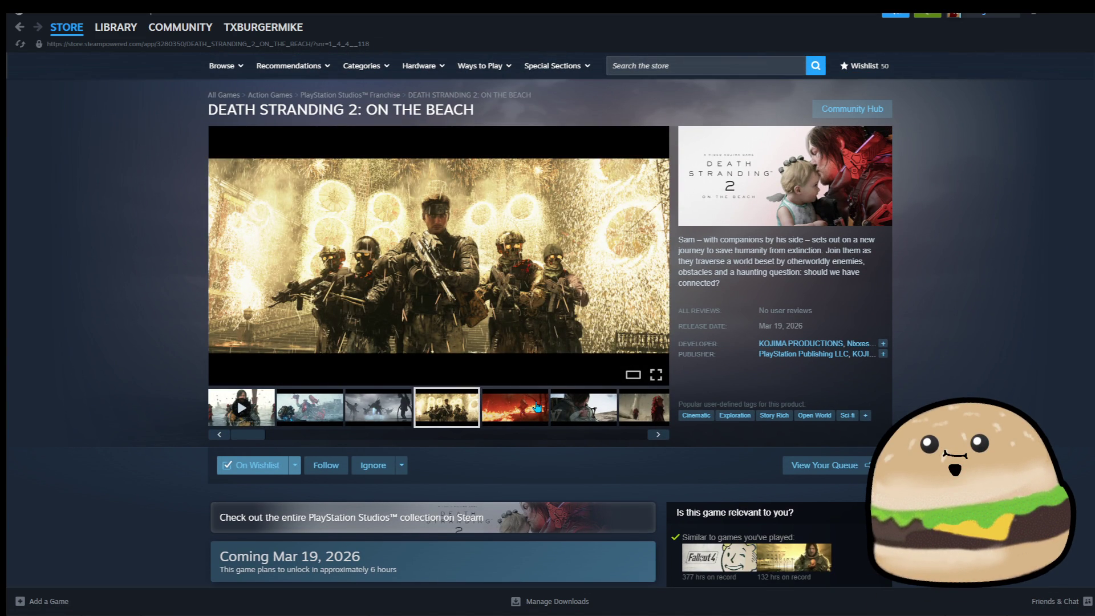
click(458, 241)
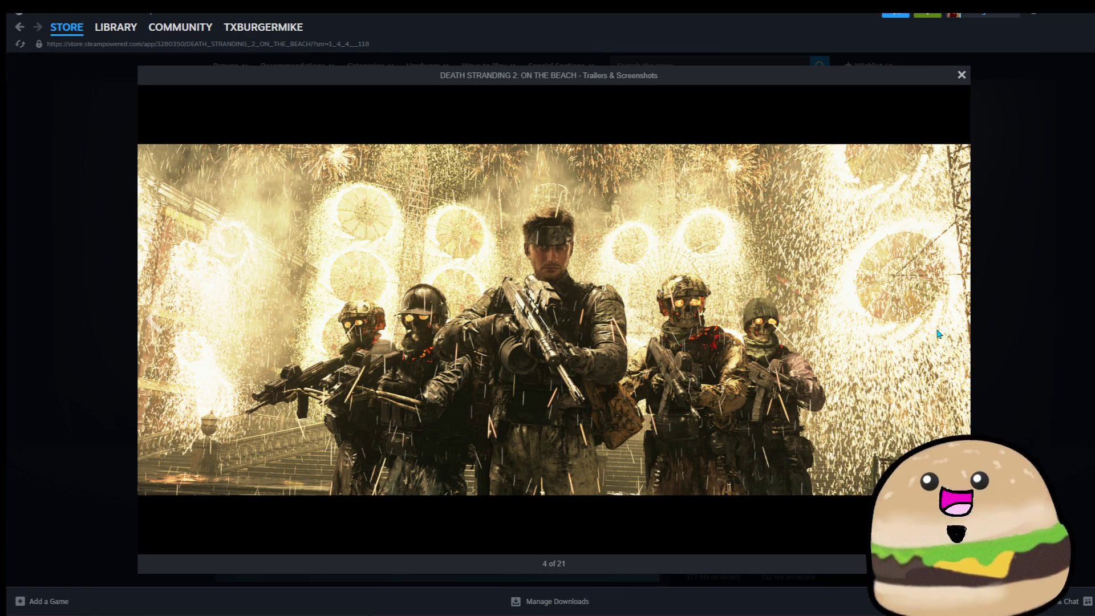
click(1046, 230)
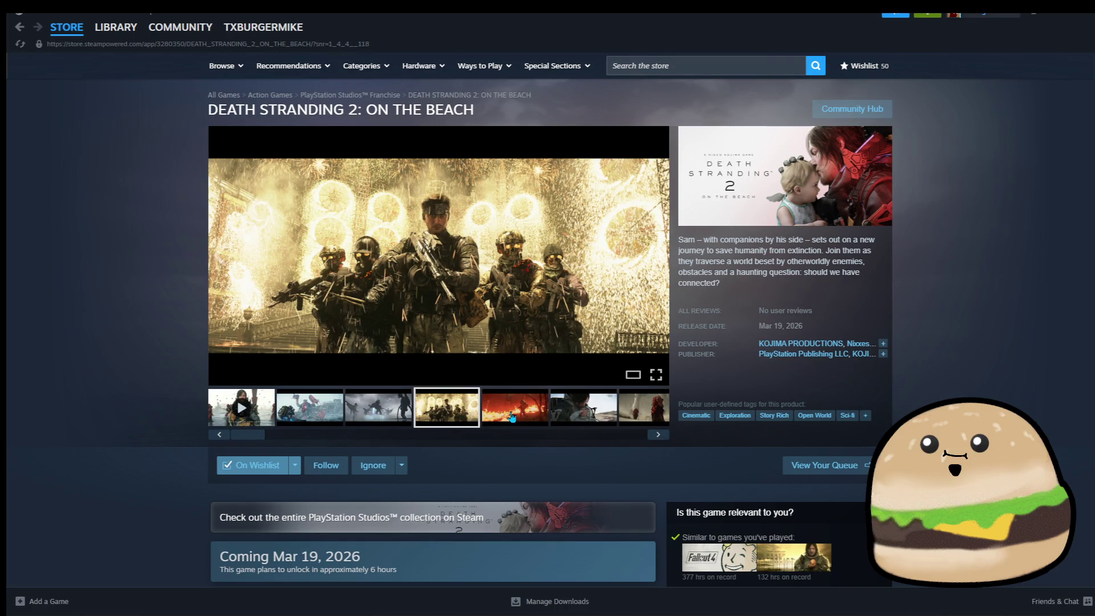
click(511, 417)
click(605, 292)
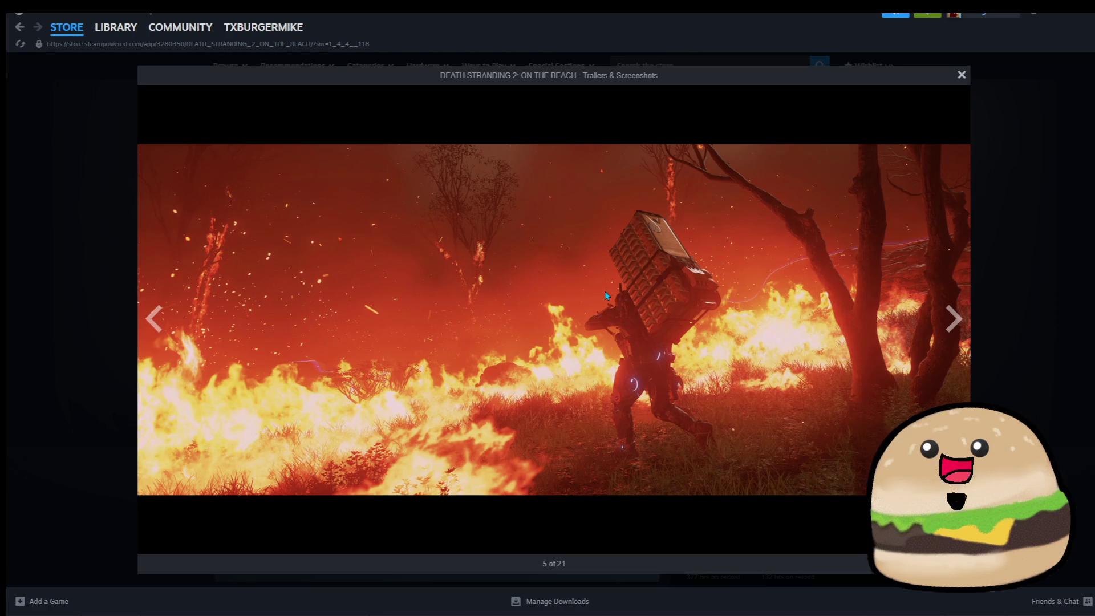
Advance the lightbox through screenshots 6 to 10 of 21, then close it.
click(963, 325)
click(963, 324)
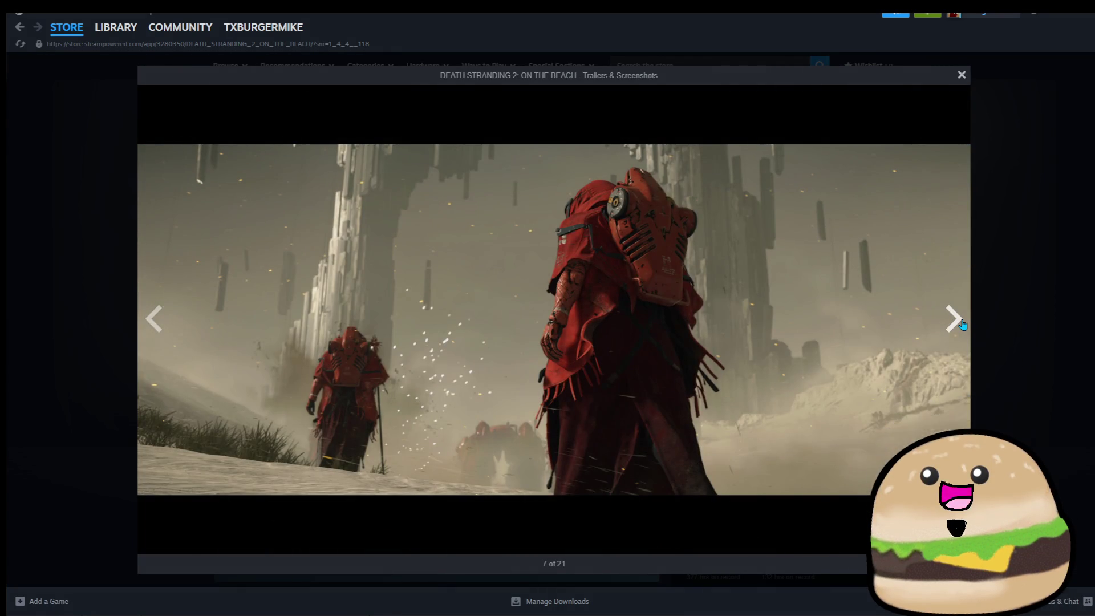
click(963, 324)
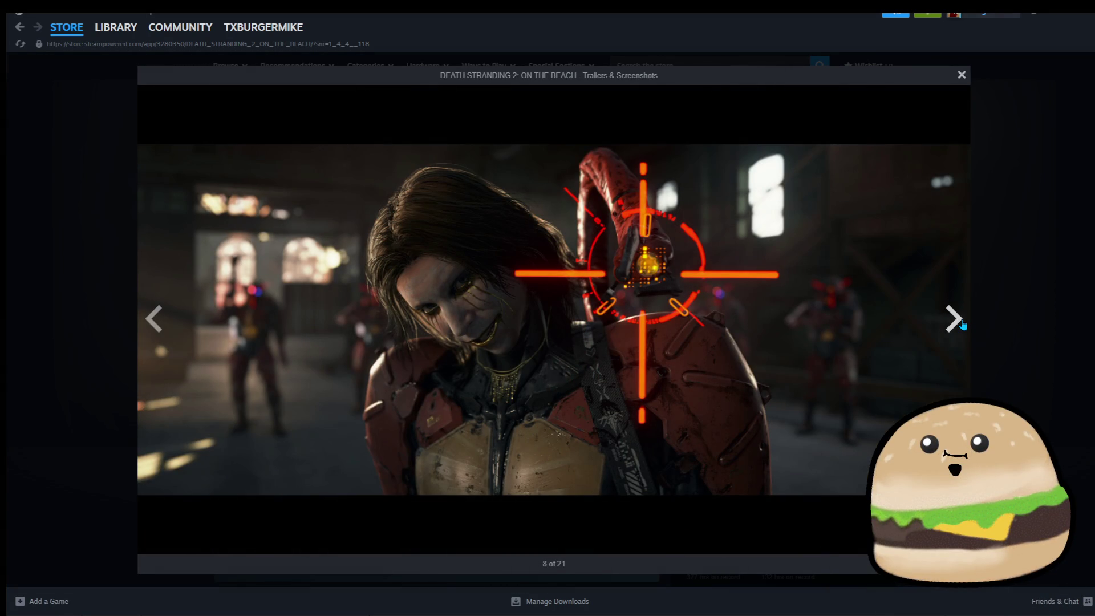
click(962, 325)
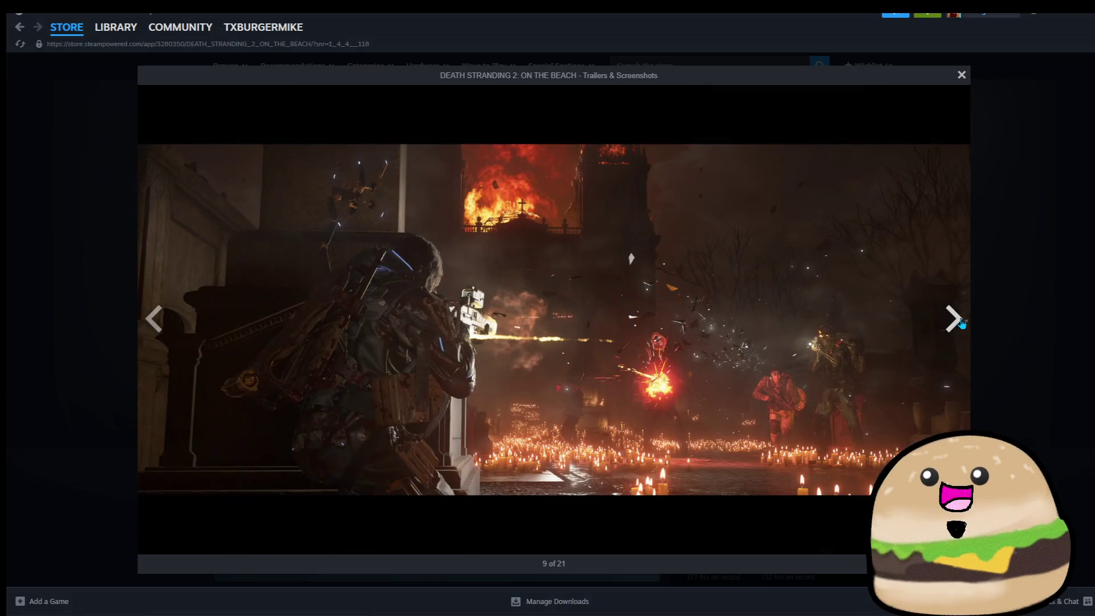
click(963, 325)
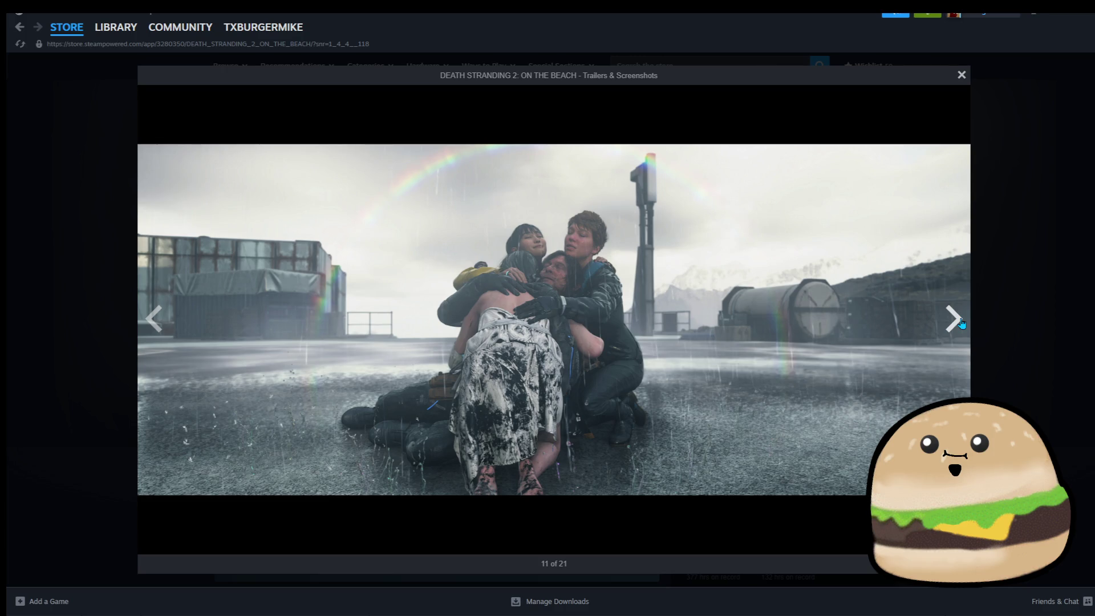
click(1083, 219)
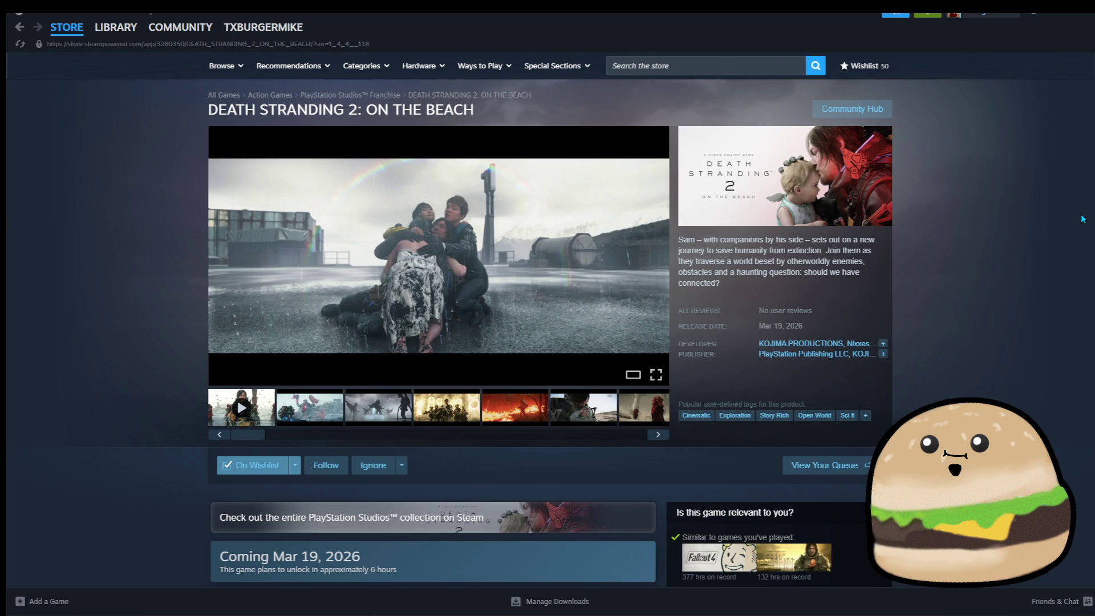
scroll(740, 308, down, 6)
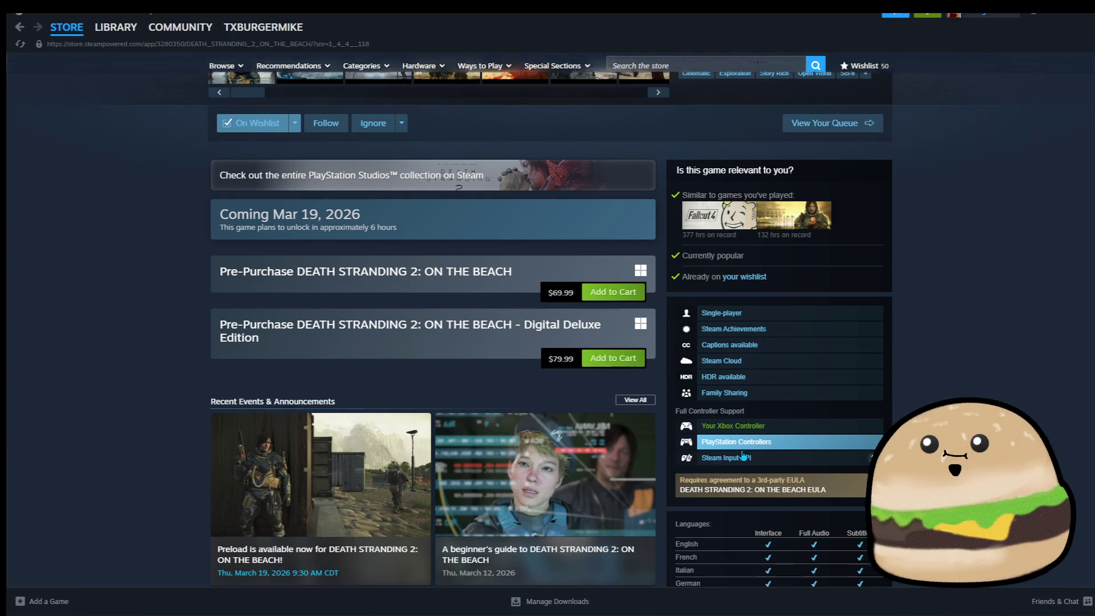
scroll(444, 439, up, 6)
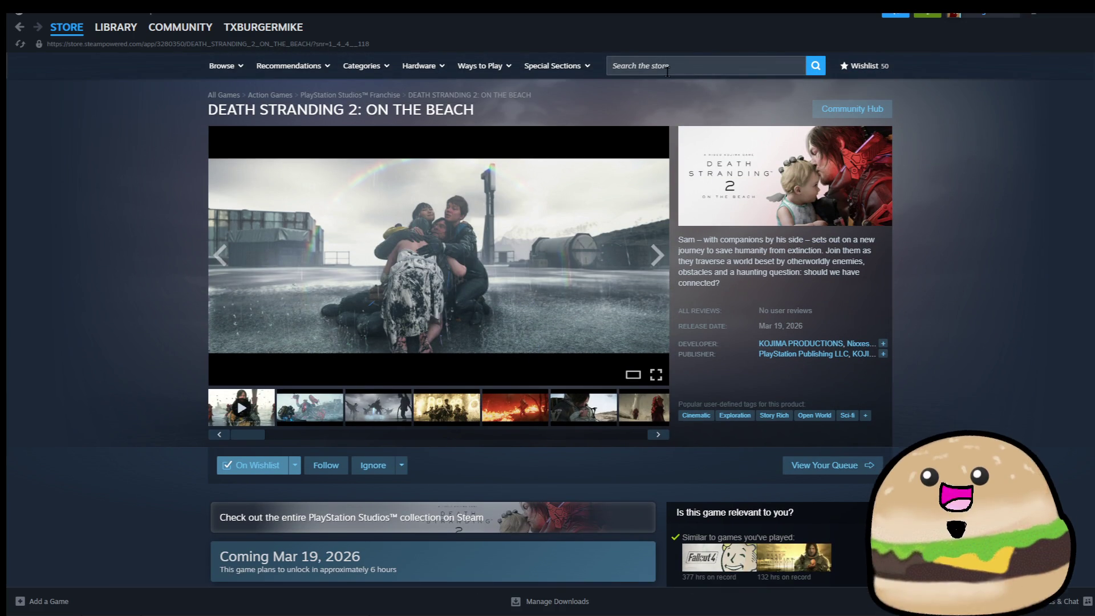
click(721, 62)
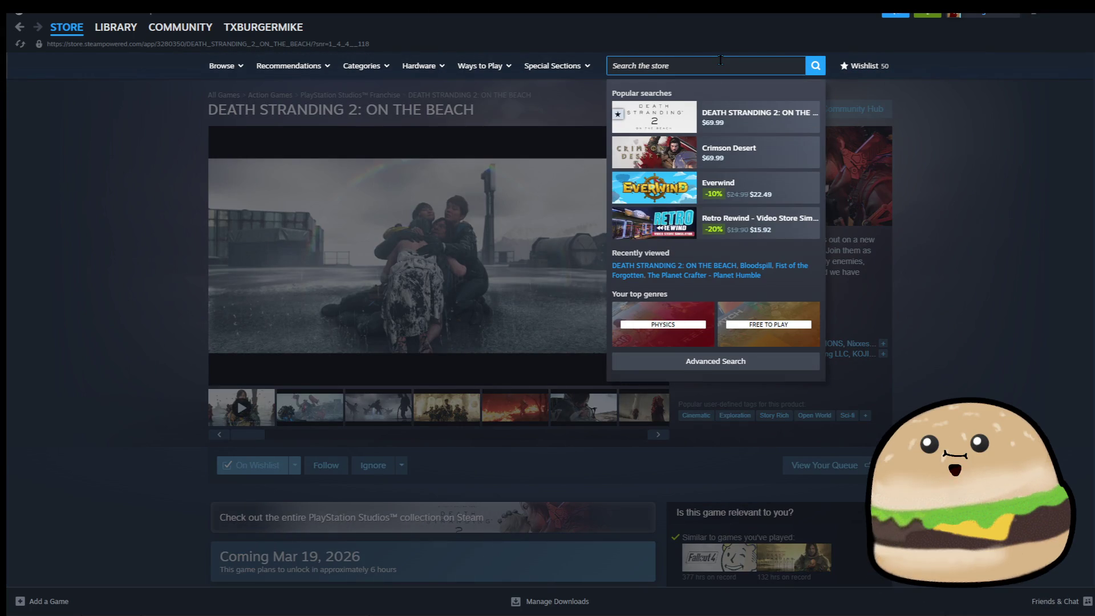
Search the store for 'Poppet Quest' and add it to the wishlist.
text(Poppet Quest)
key(Return)
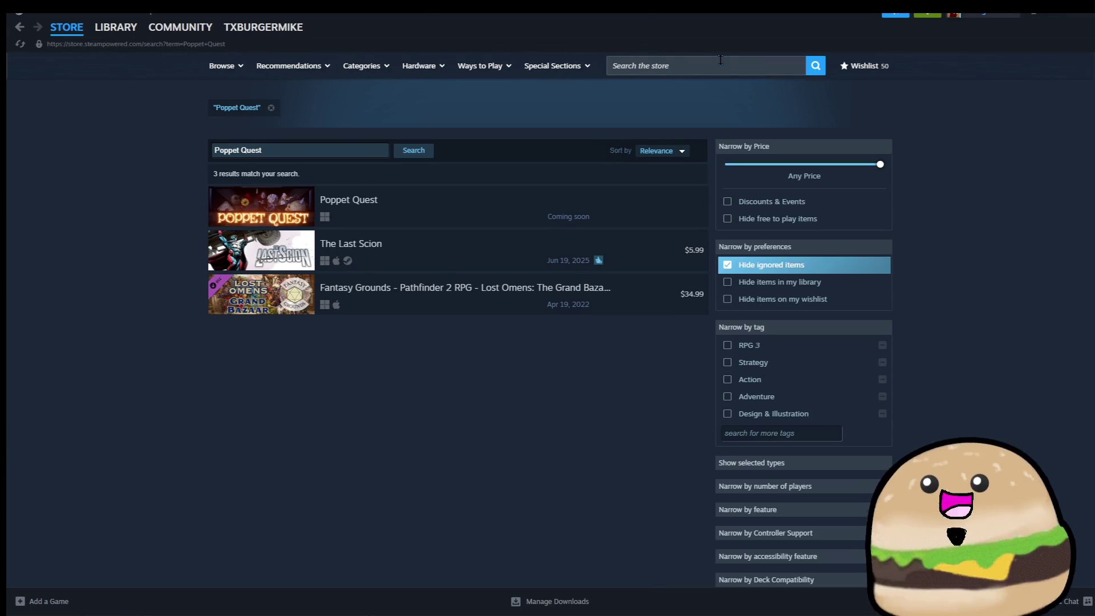
click(604, 206)
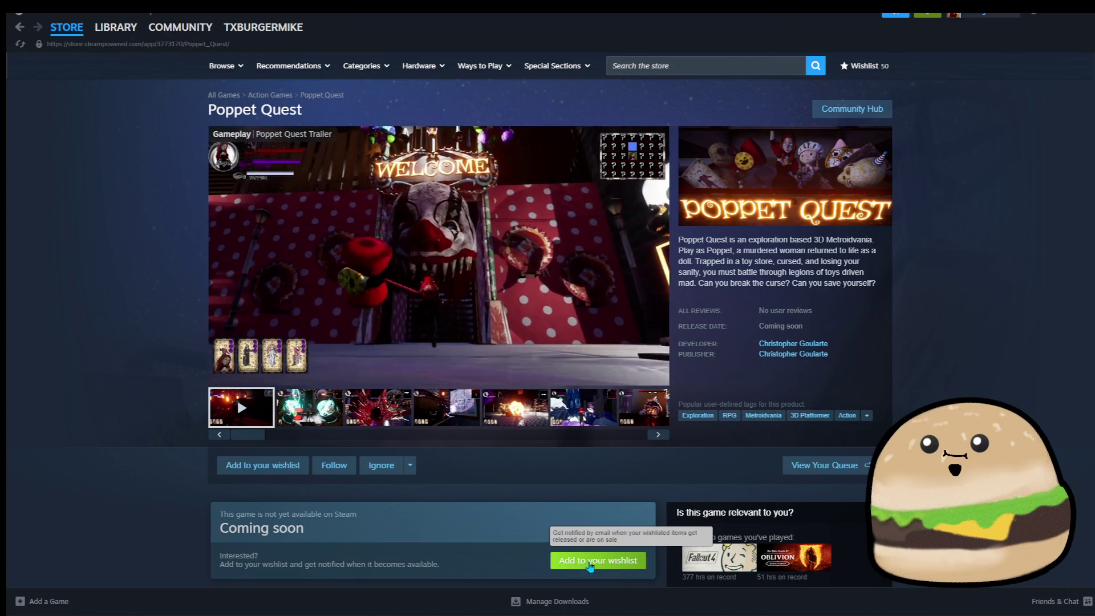
click(590, 565)
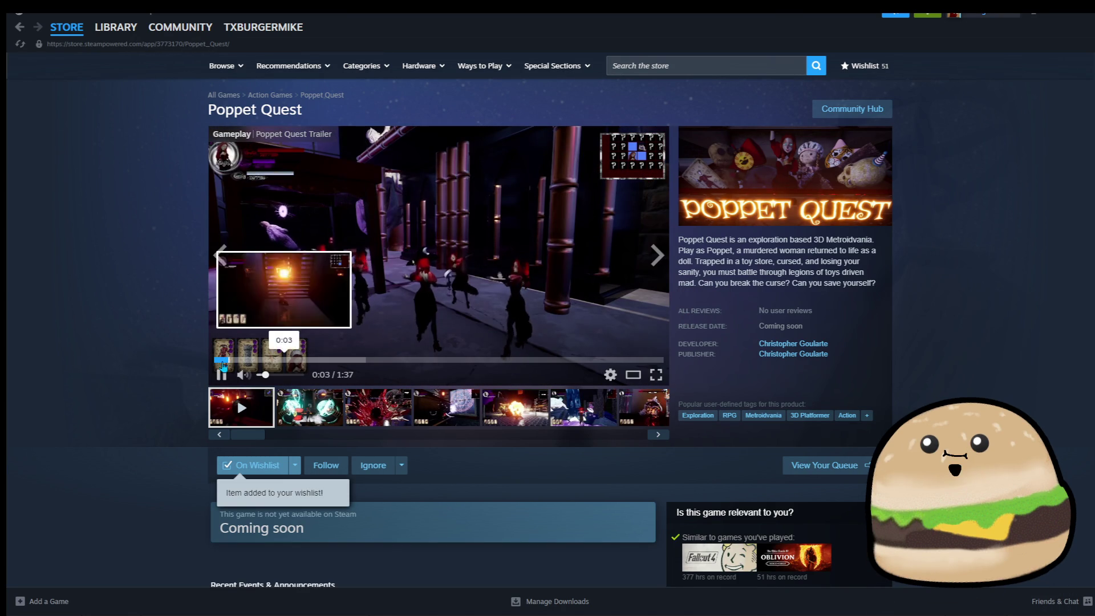
Scroll over the Poppet Quest page, then minimize Steam to return to Unreal.
scroll(759, 396, down, 10)
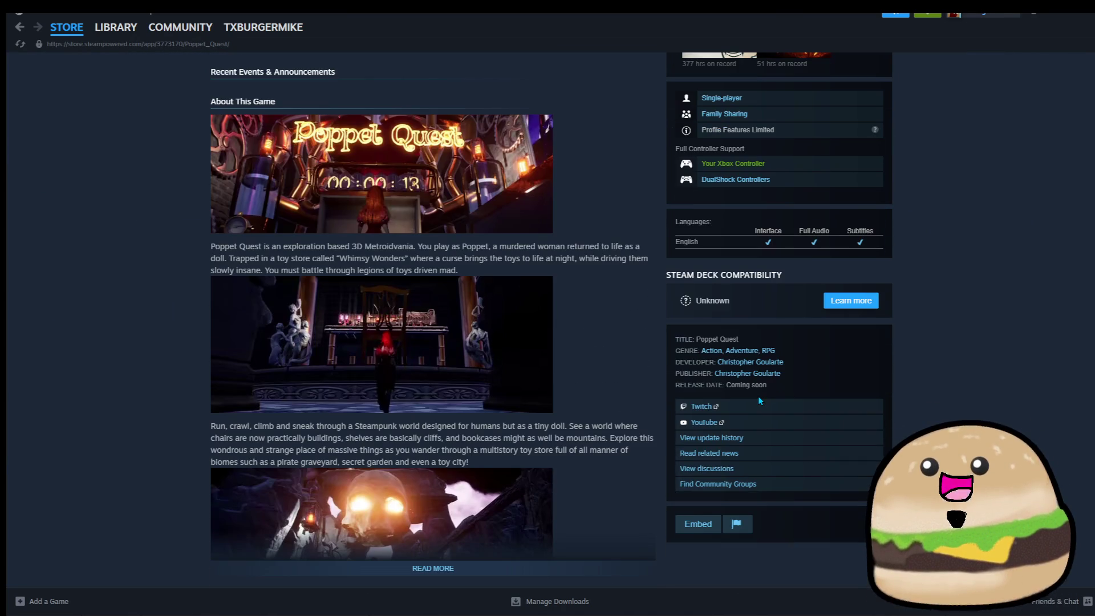
scroll(758, 396, down, 4)
scroll(761, 396, up, 11)
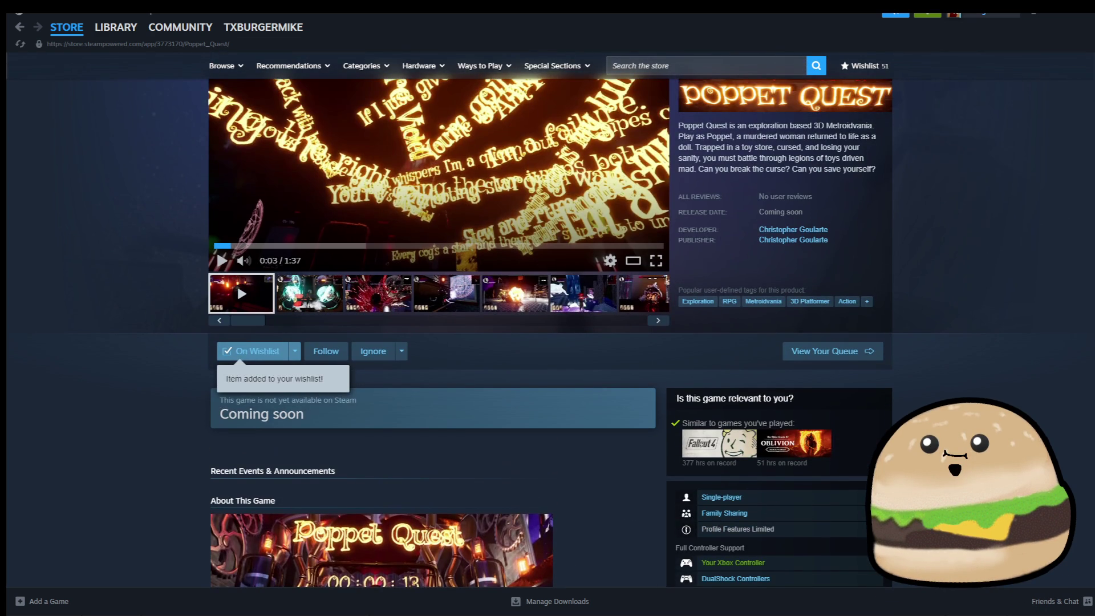
click(1057, 16)
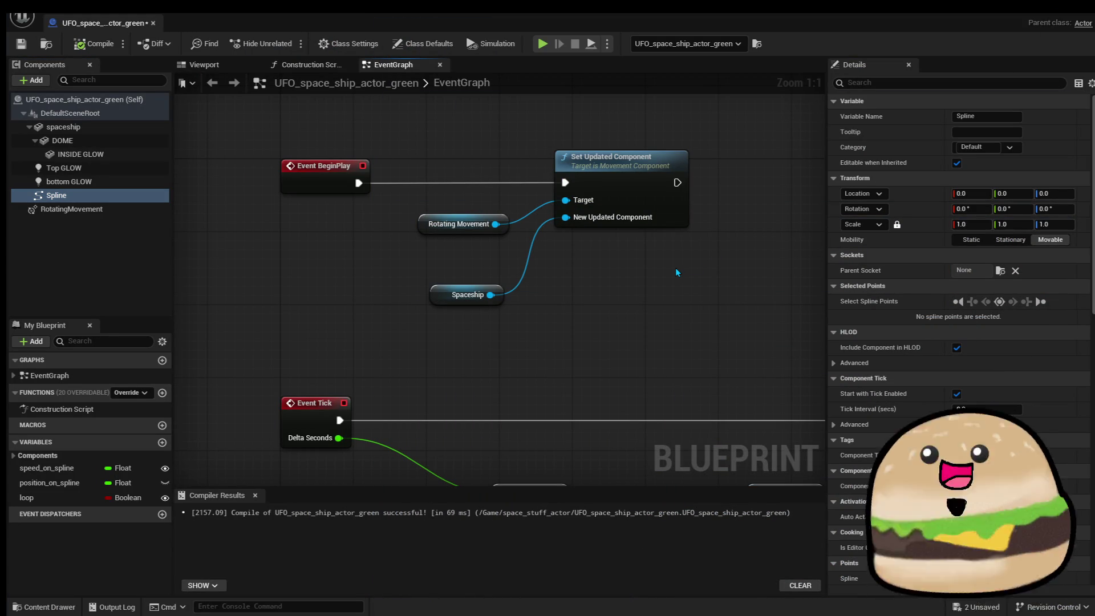
Move the Spaceship node near Rotating Movement, then compile and save the UFO blueprint.
click(468, 294)
drag(468, 294, 476, 257)
click(510, 313)
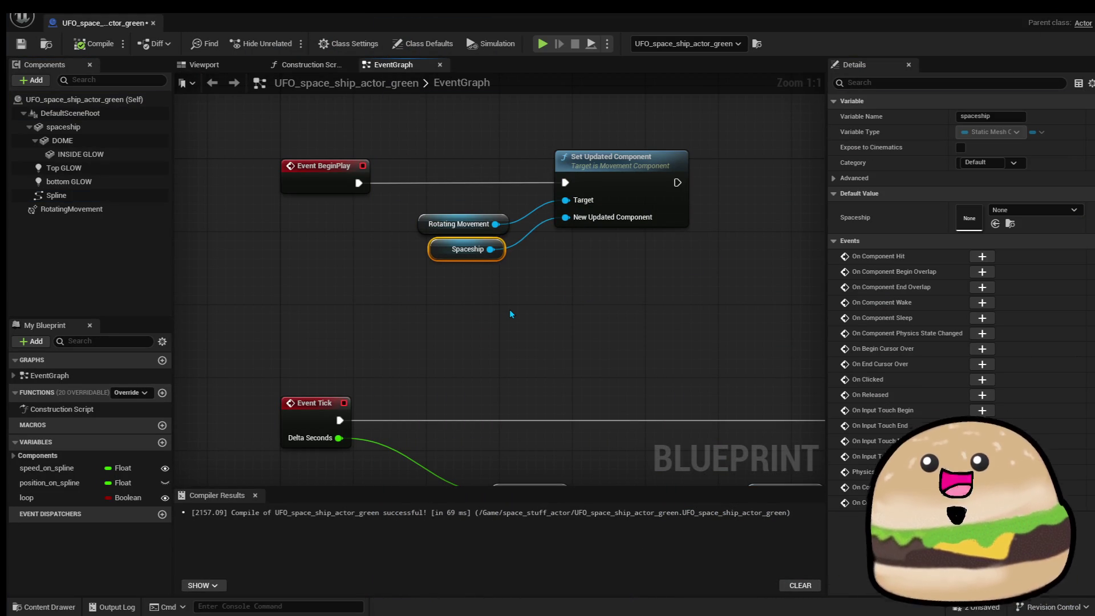
scroll(511, 312, down, 5)
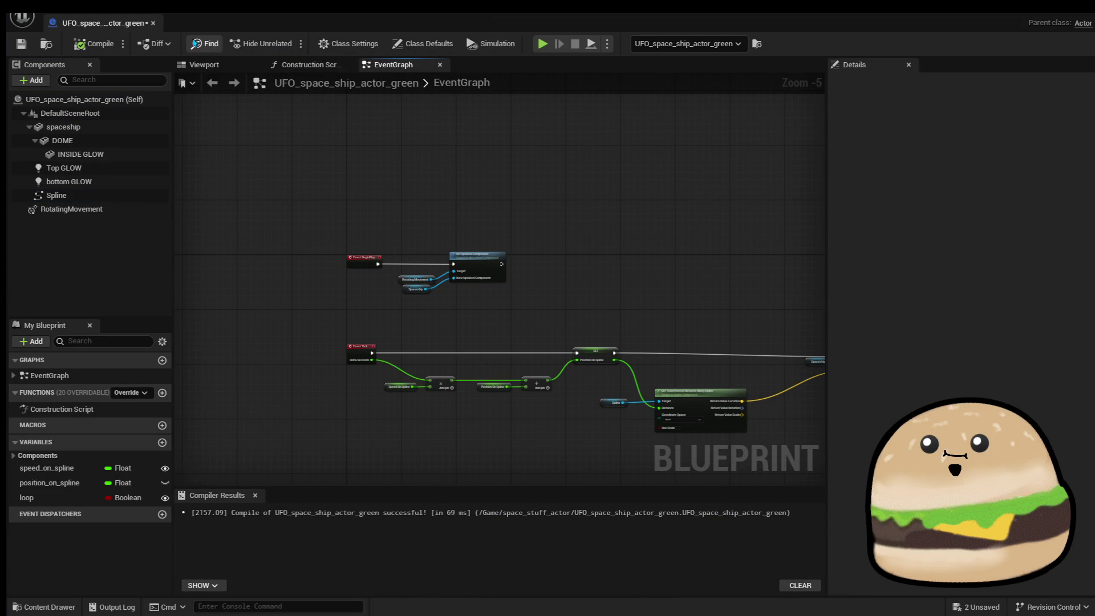
click(94, 44)
key(ctrl+s)
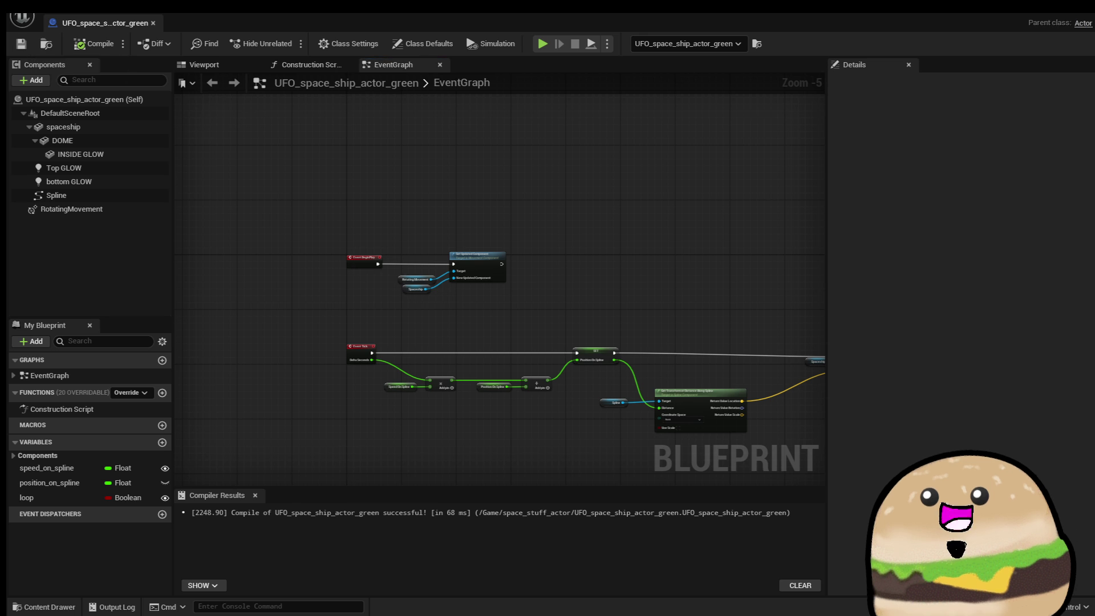
Play-test the space level full screen from a floor spot, then reopen the UFO blueprint.
key(alt+Tab)
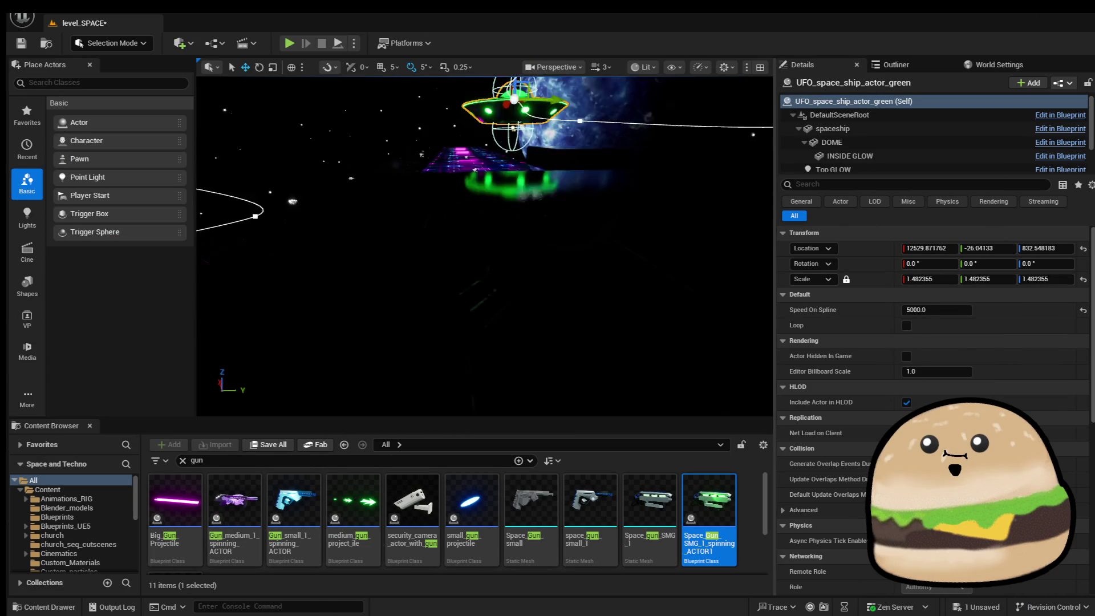
right_click(478, 234)
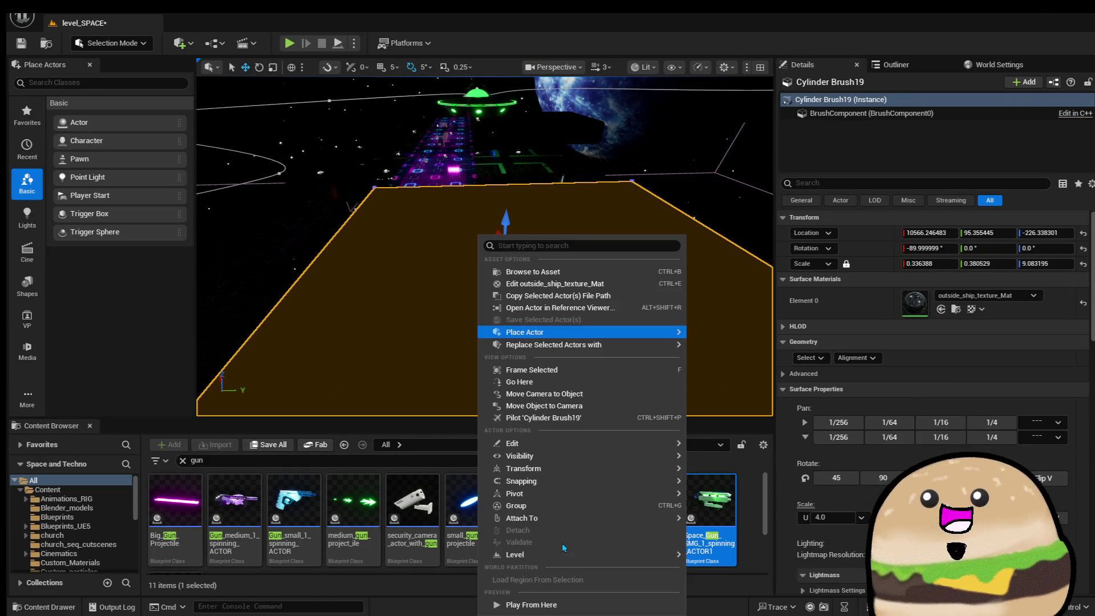
click(536, 604)
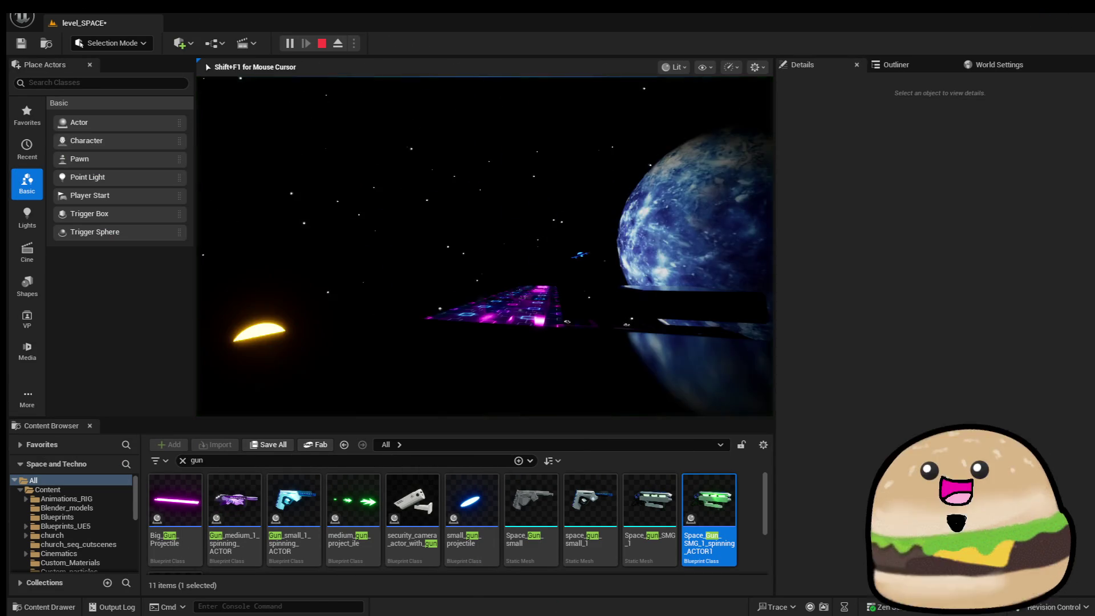
key(F11)
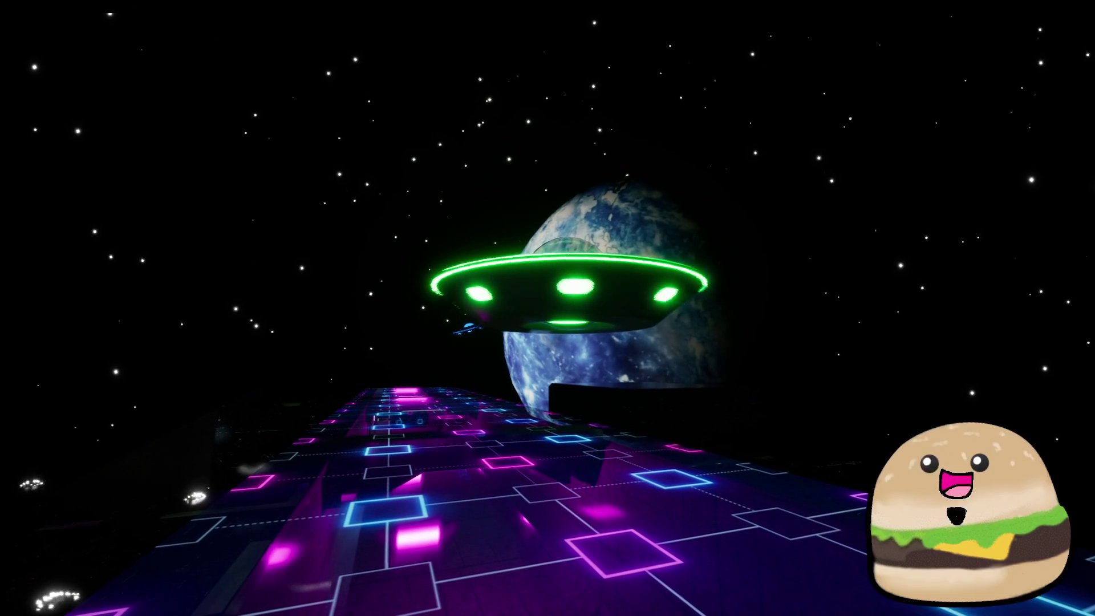
key(Escape)
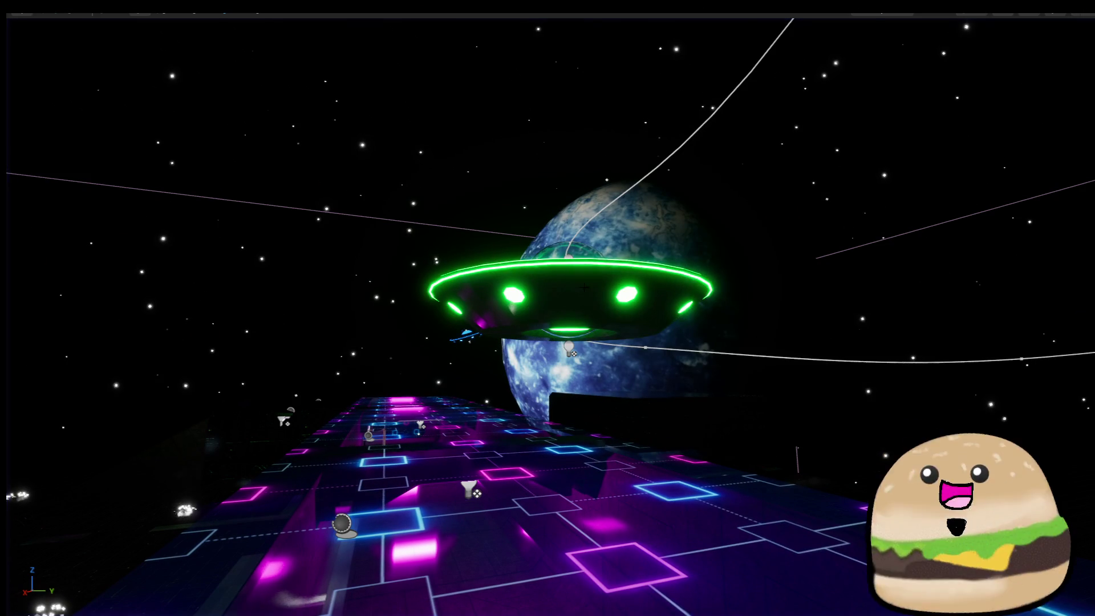
right_click(583, 234)
click(647, 281)
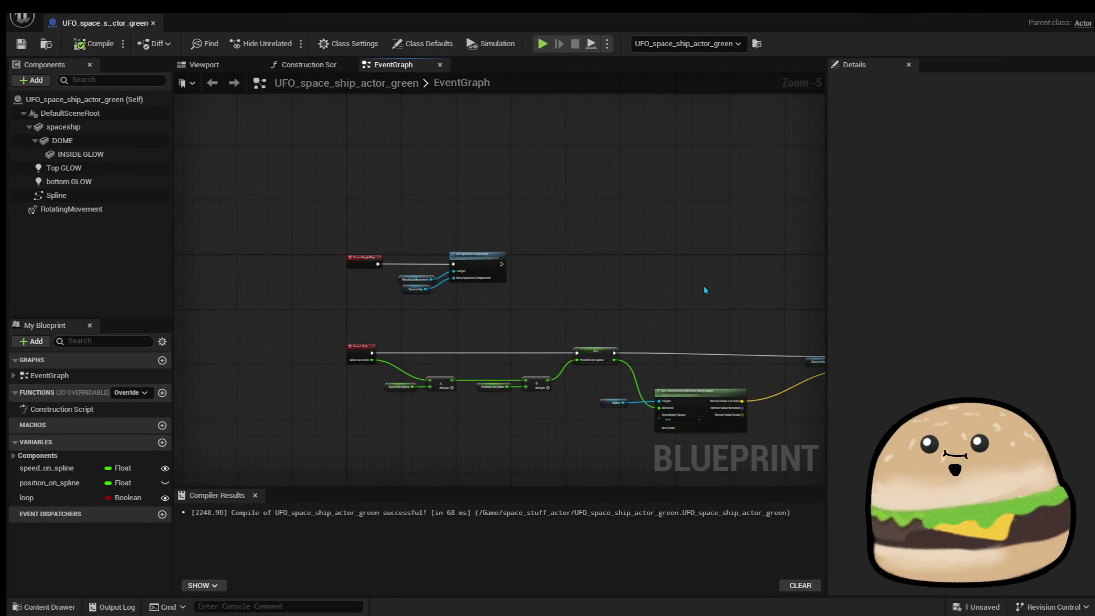
Rearrange the graph, moving Loop below the first Branch and nudging the SET position node.
scroll(701, 288, up, 2)
mouse_move(506, 217)
mouse_down()
mouse_move(544, 217)
mouse_move(465, 202)
mouse_up()
drag(262, 250, 306, 281)
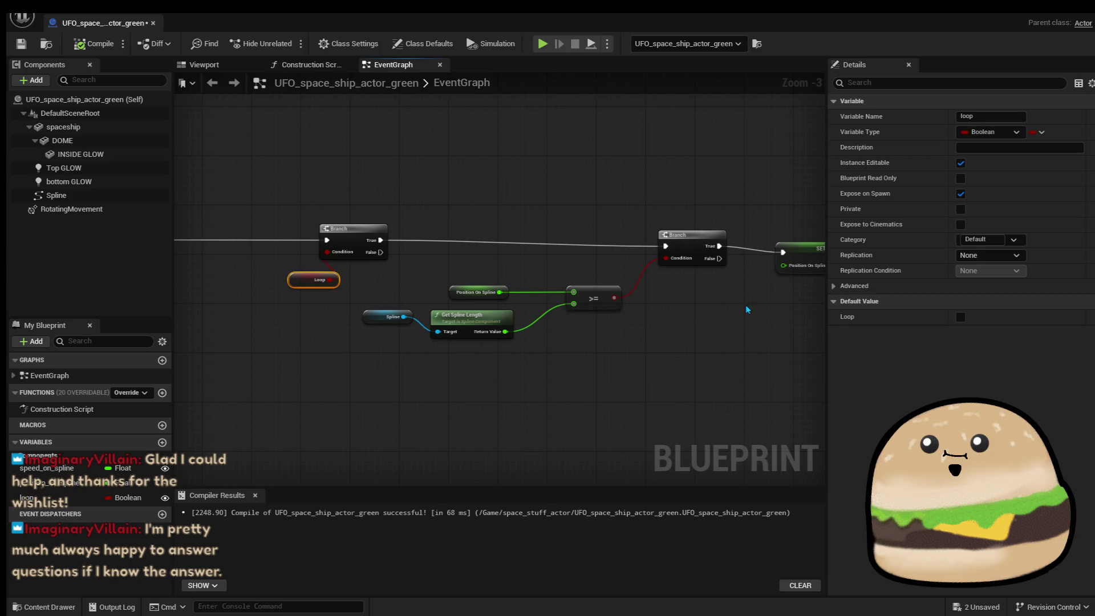
drag(754, 309, 655, 317)
drag(698, 261, 693, 257)
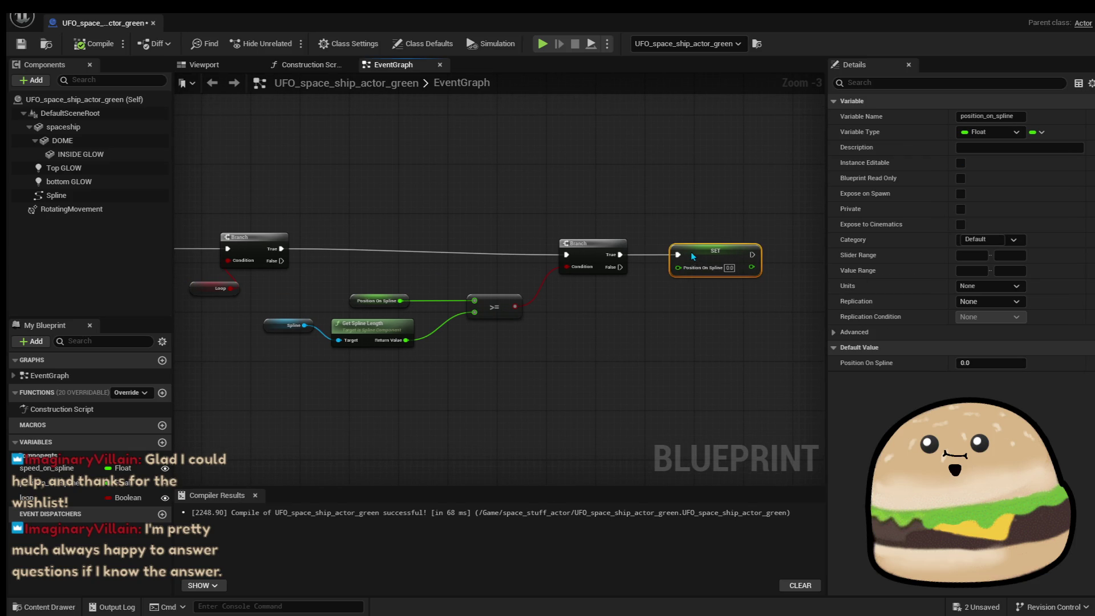
Add a SET loop node after Set Updated Component in BeginPlay and recompile.
drag(294, 189, 640, 194)
mouse_move(230, 404)
mouse_down()
mouse_move(438, 420)
mouse_move(386, 232)
mouse_up()
scroll(345, 196, down, 3)
scroll(473, 254, up, 1)
scroll(472, 254, up, 2)
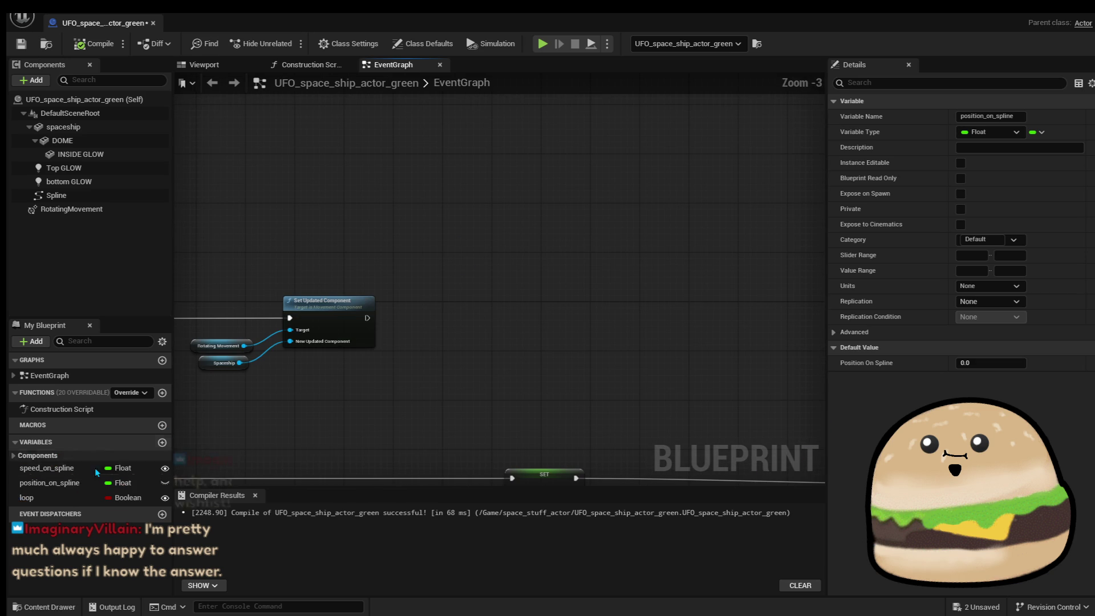
mouse_move(26, 497)
mouse_down()
mouse_move(372, 323)
mouse_move(443, 312)
mouse_move(444, 324)
mouse_up()
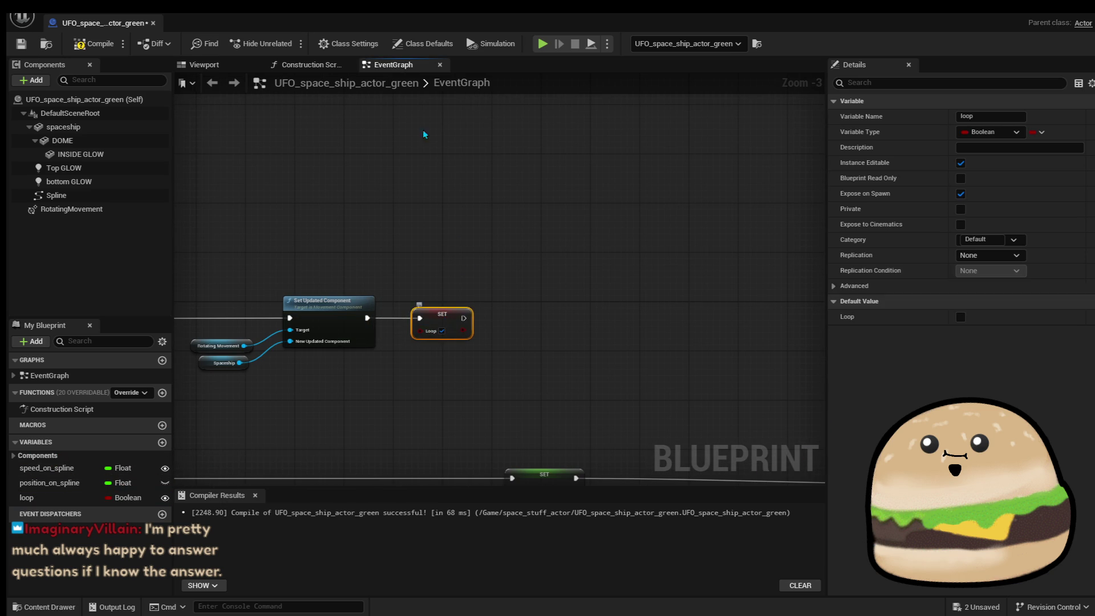
click(83, 49)
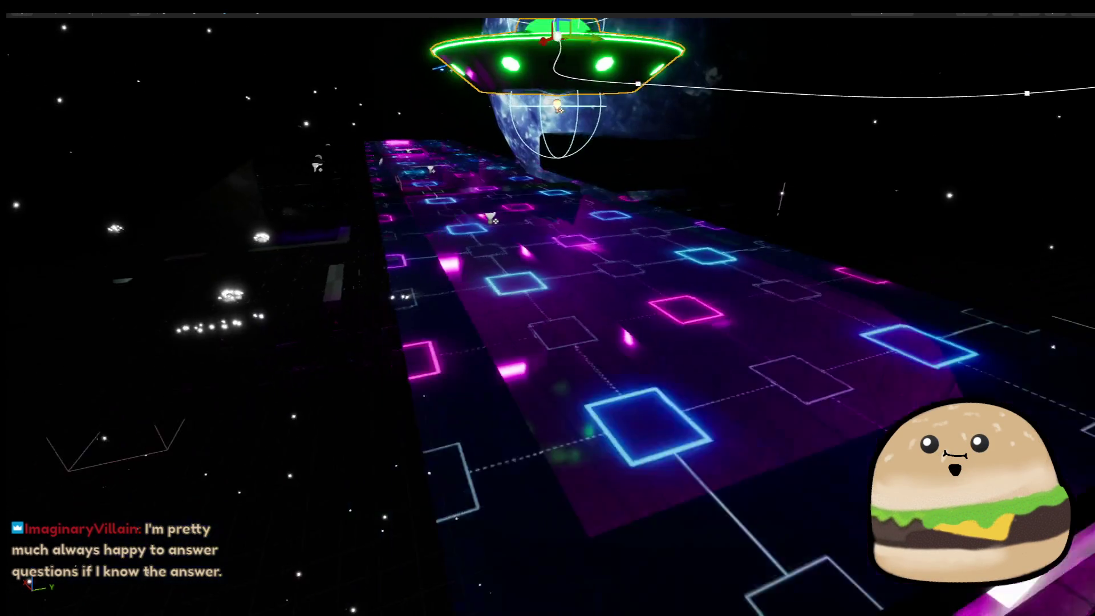
Play the space level from a floor spot to watch the looping UFO.
right_click(650, 376)
click(692, 604)
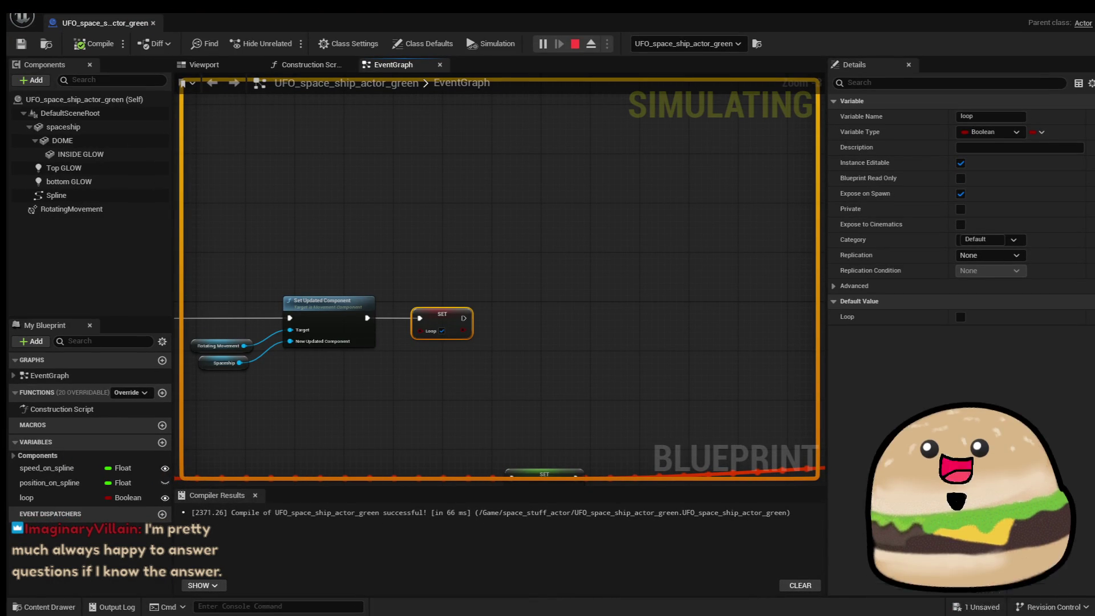
click(602, 272)
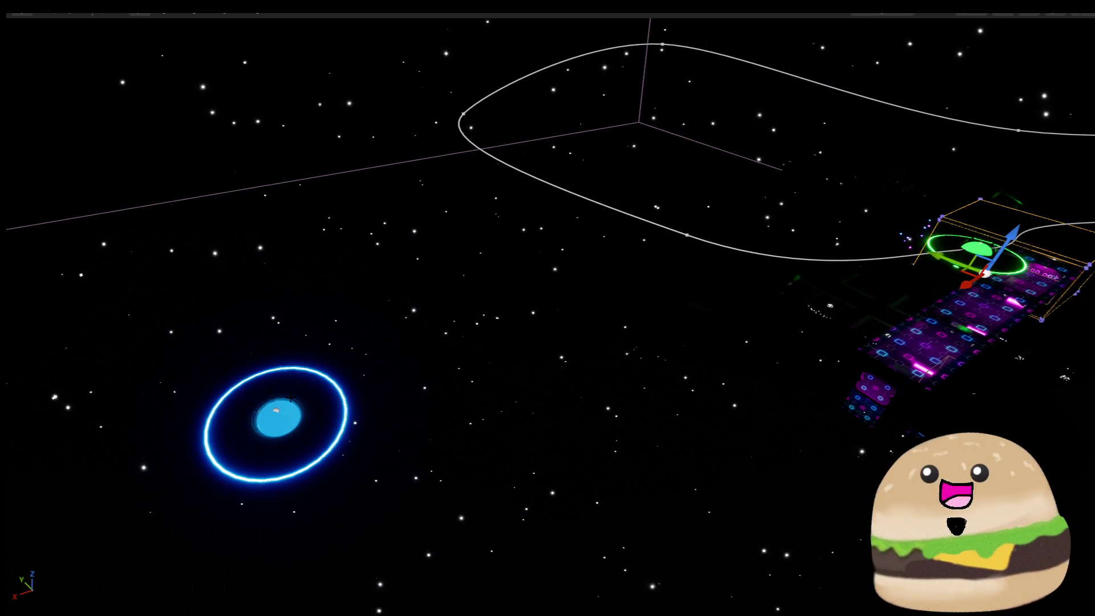
Delete the blue ringed object, then duplicate the green UFO and remove the copy.
click(278, 417)
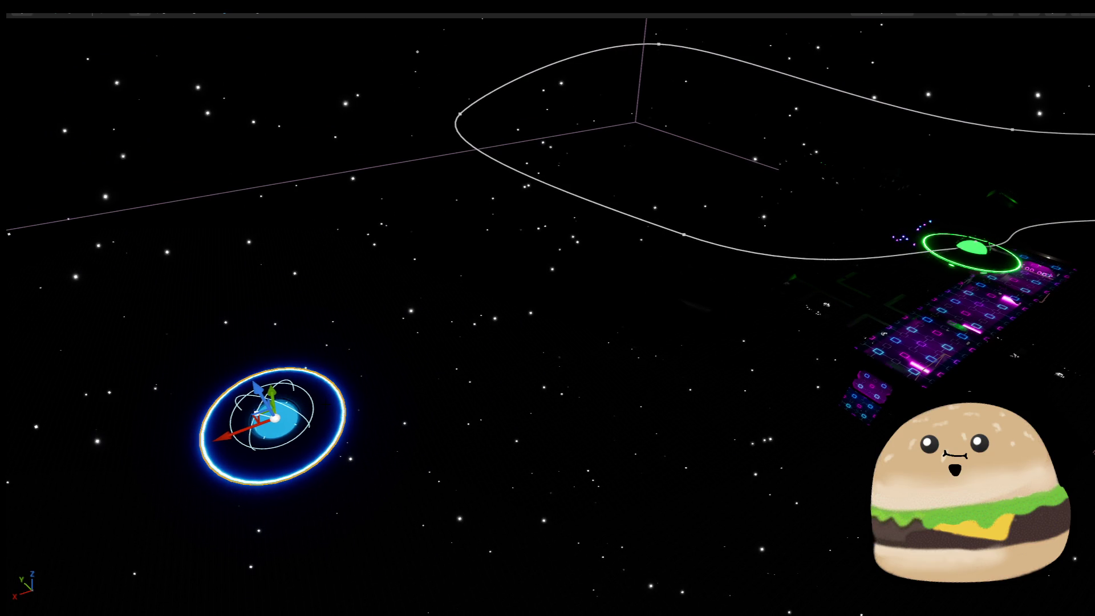
key(Delete)
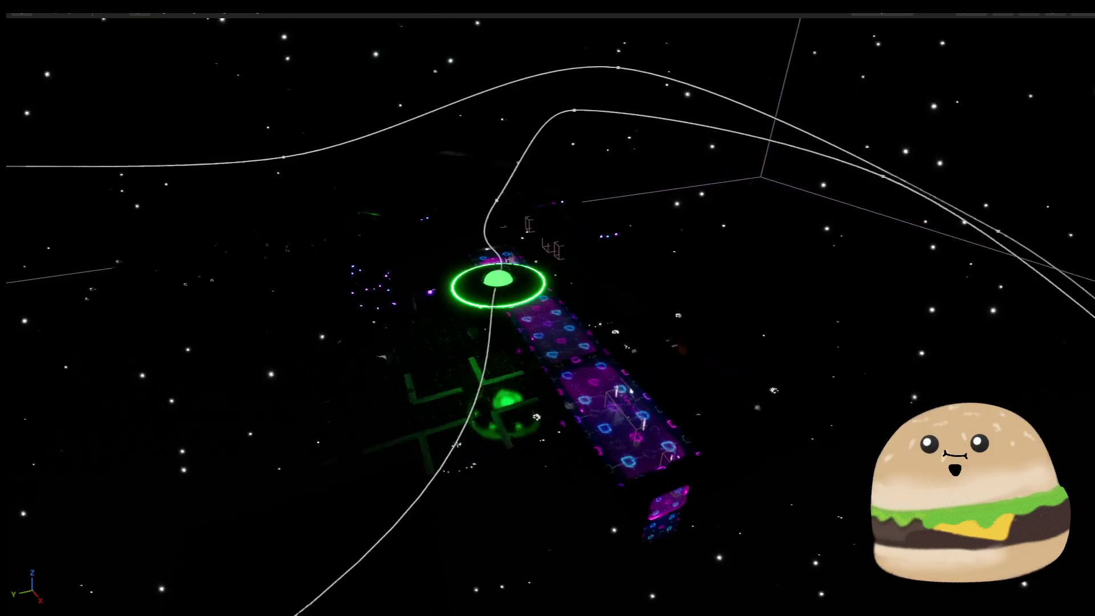
click(374, 242)
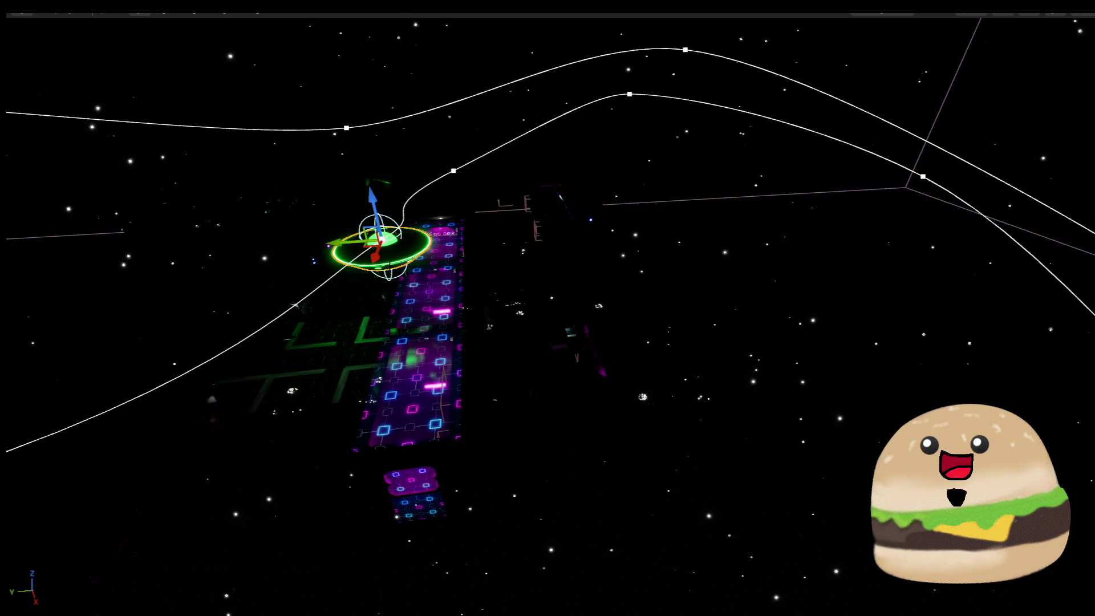
drag(613, 292, 733, 268)
key(Delete)
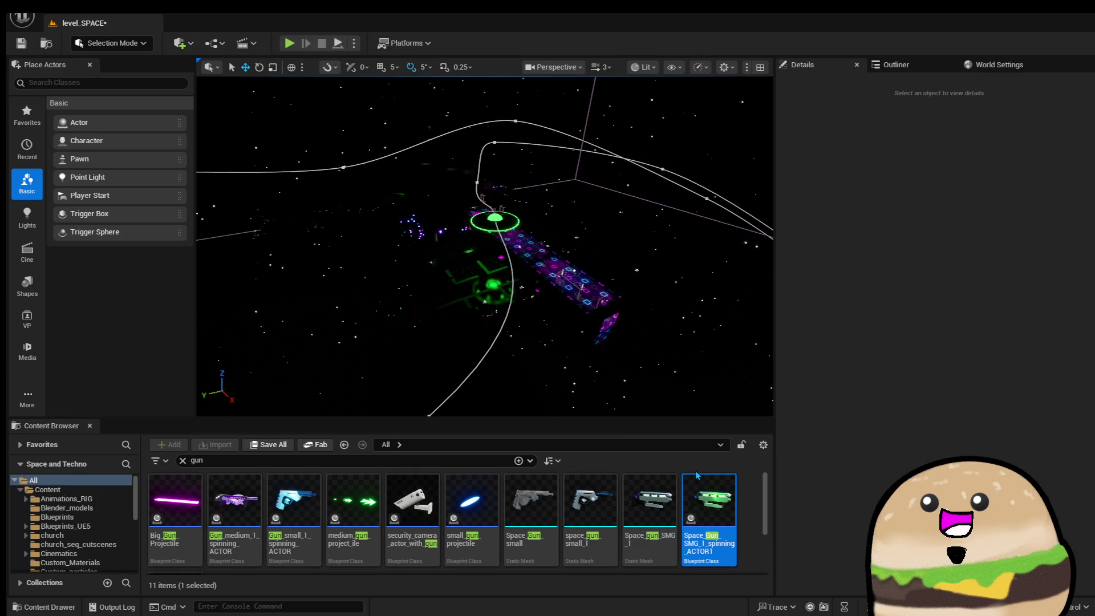
Search assets for 'ppaces', drop the spaceship body mesh into the level, then delete it.
click(446, 458)
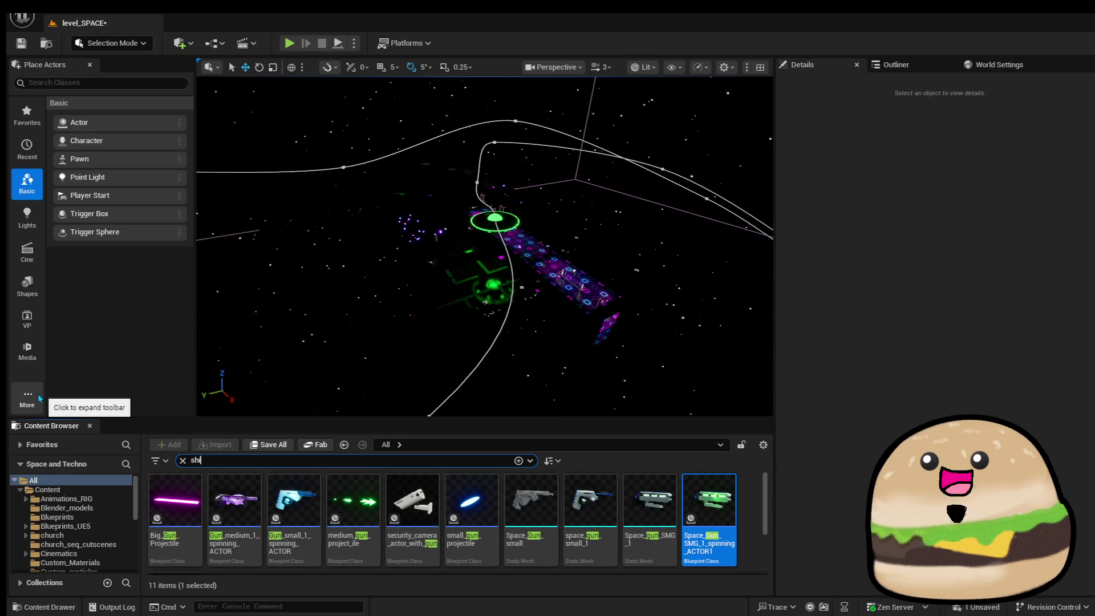
text(p)
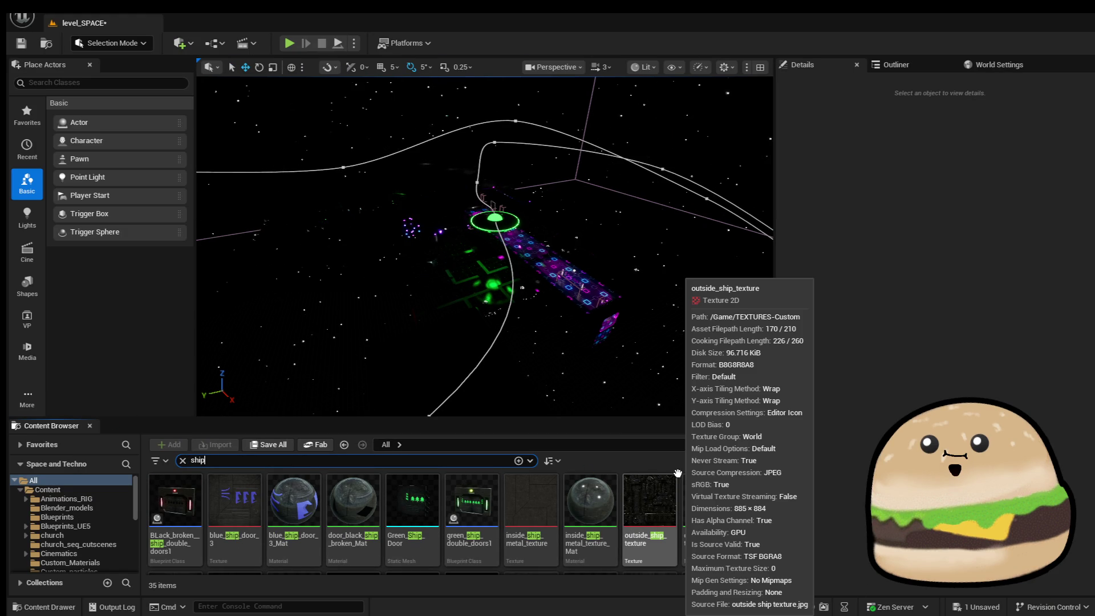
text(paces)
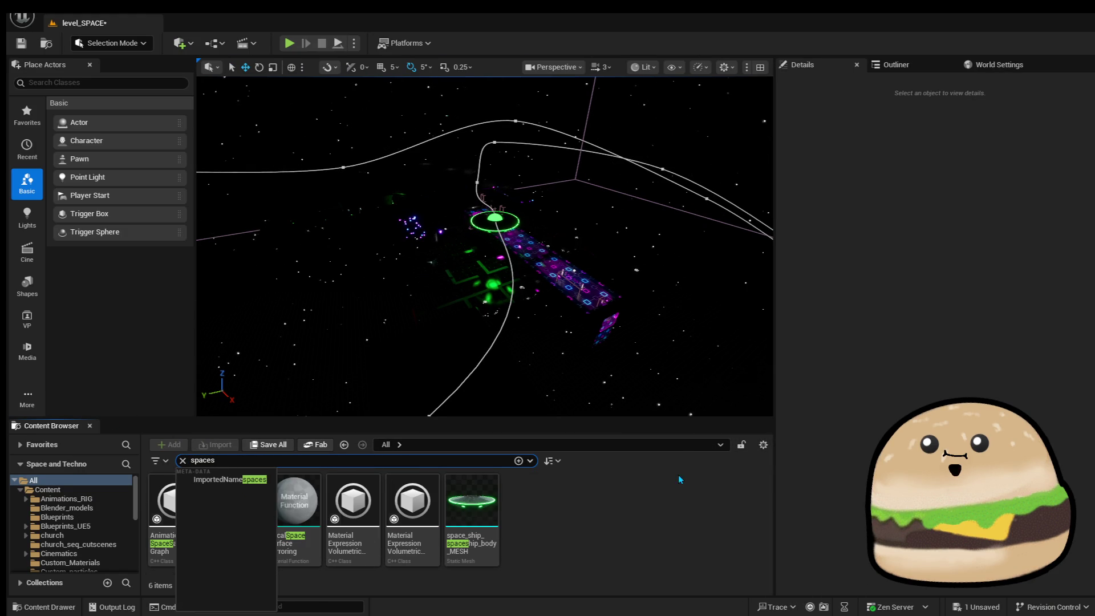
drag(676, 307, 636, 259)
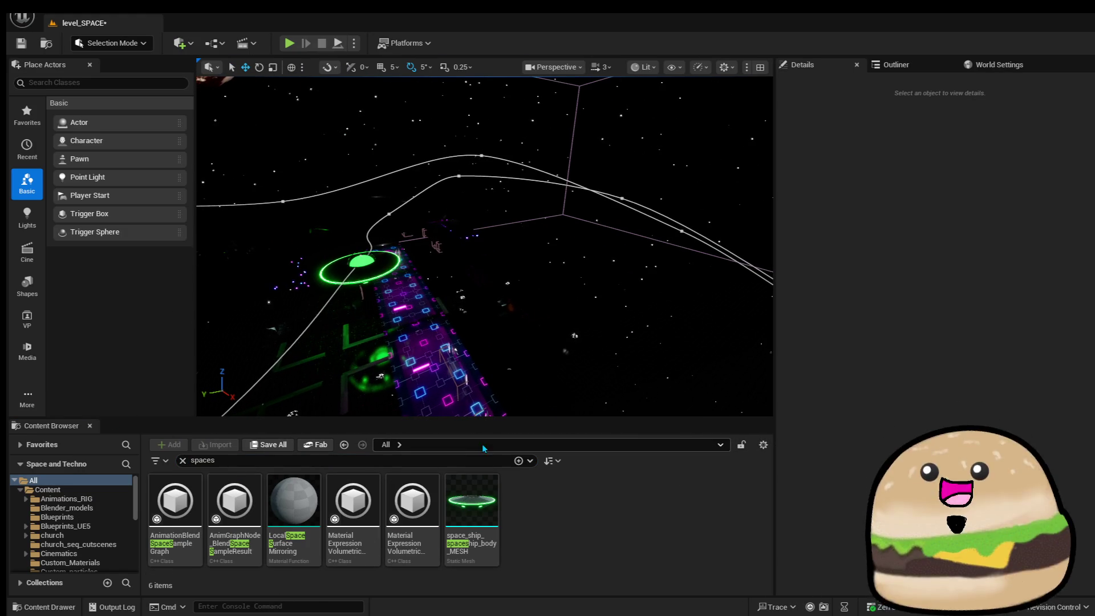
mouse_move(482, 491)
mouse_down()
mouse_move(443, 317)
mouse_move(447, 329)
mouse_move(431, 99)
mouse_up()
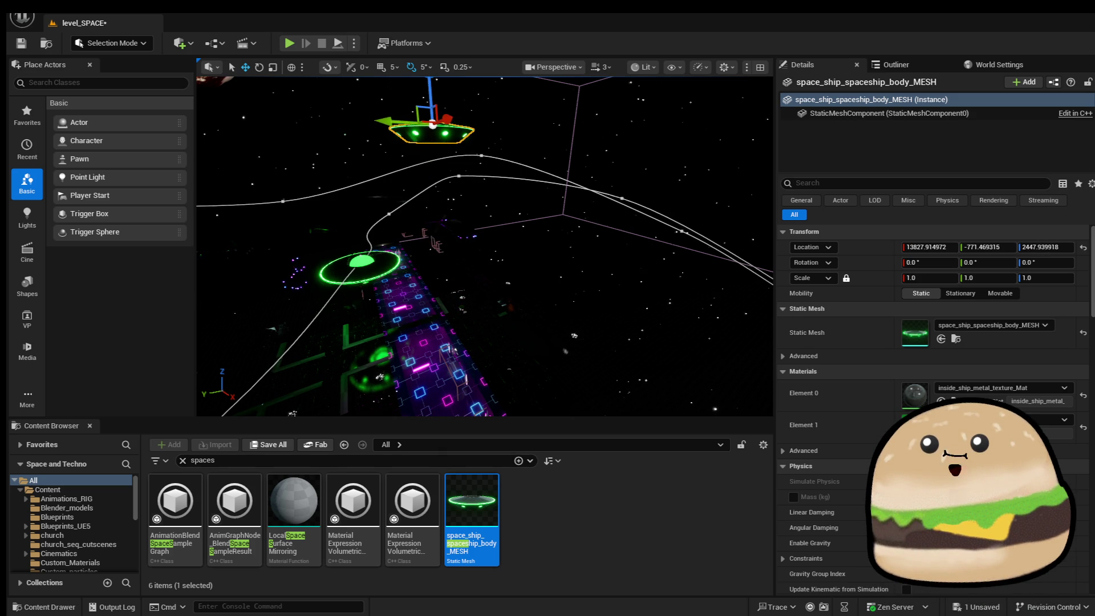
key(Delete)
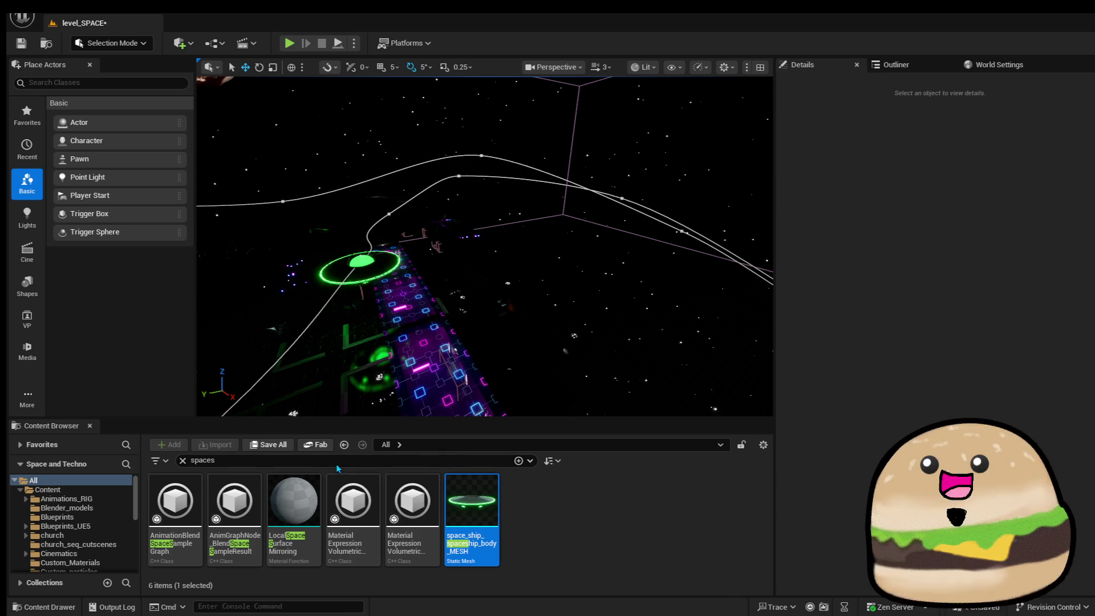
Refine the search to 'space ship' and select the green UFO actor asset.
key(BackSpace)
key(BackSpace)
text(sh)
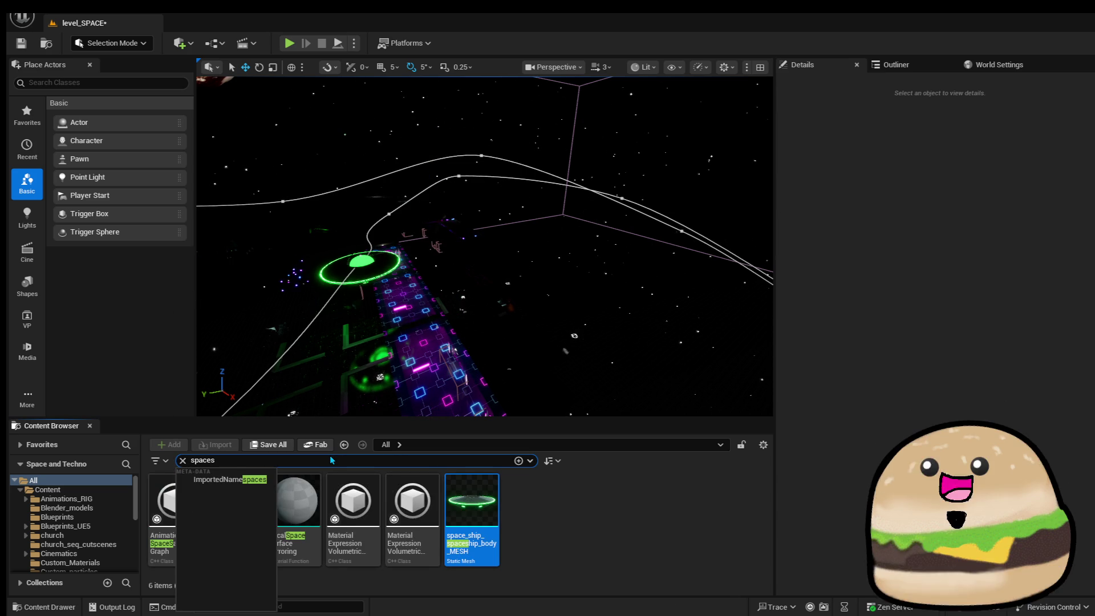
text(ip)
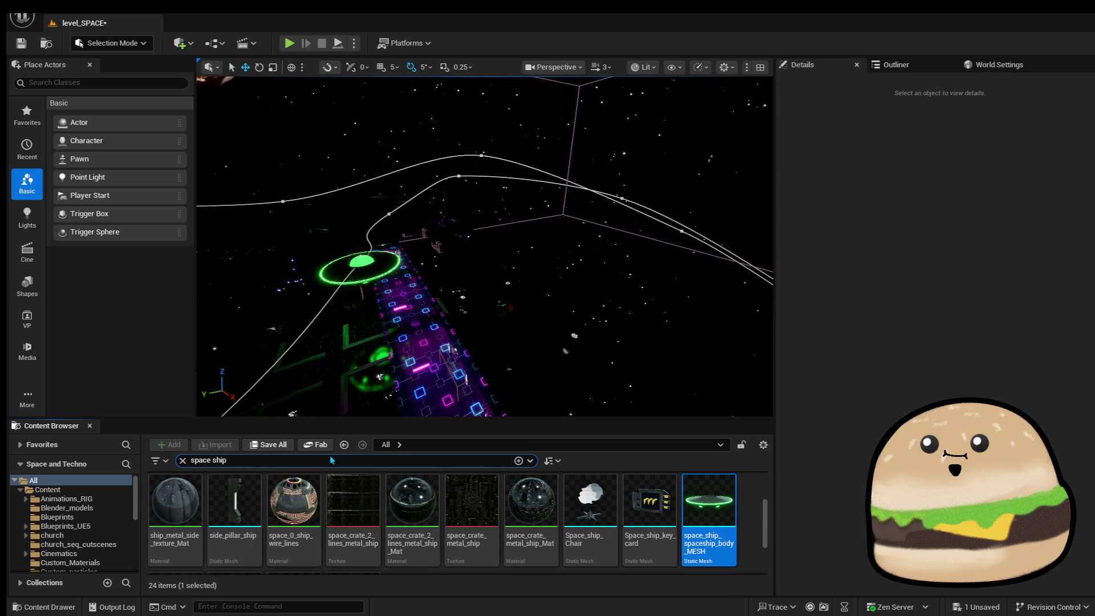
scroll(705, 482, down, 2)
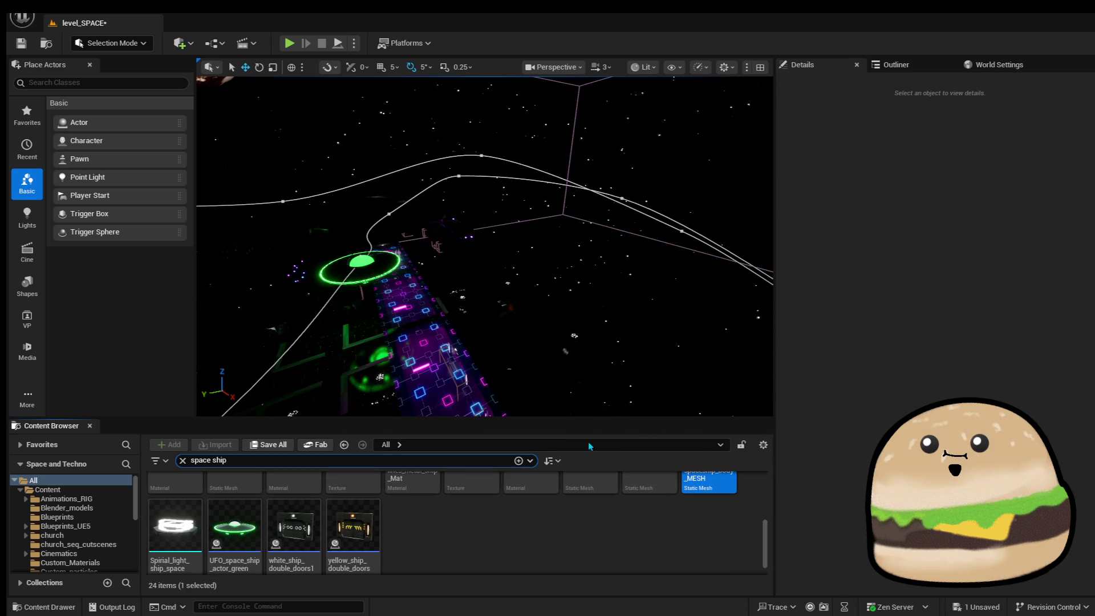
click(234, 525)
Place the green UFO actor in the level and rename its asset to UFO_space_ship_actor.
drag(427, 368, 486, 327)
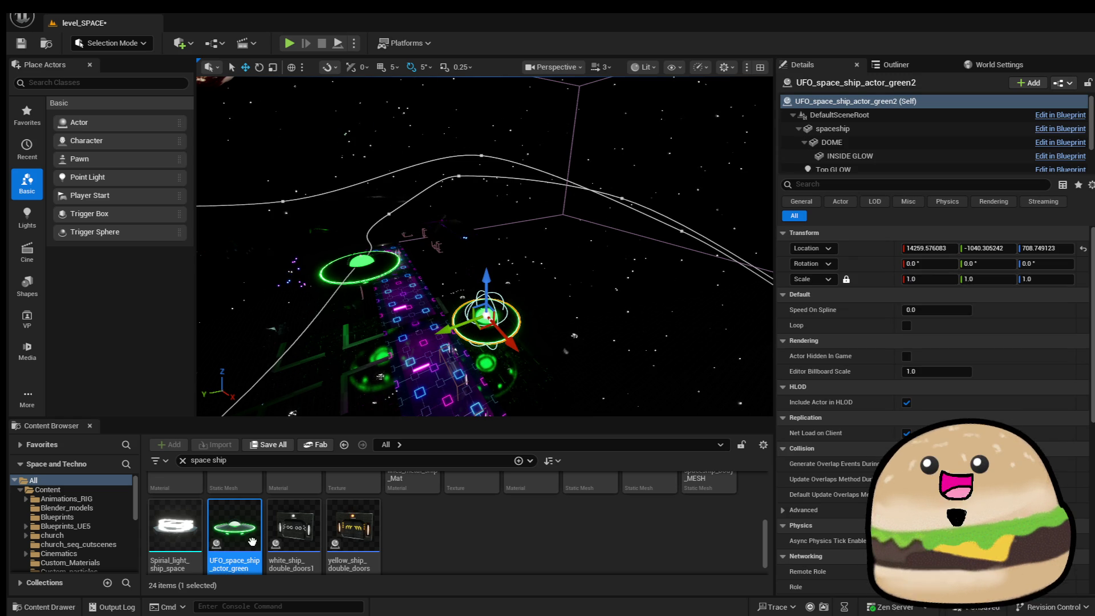
right_click(251, 536)
click(349, 274)
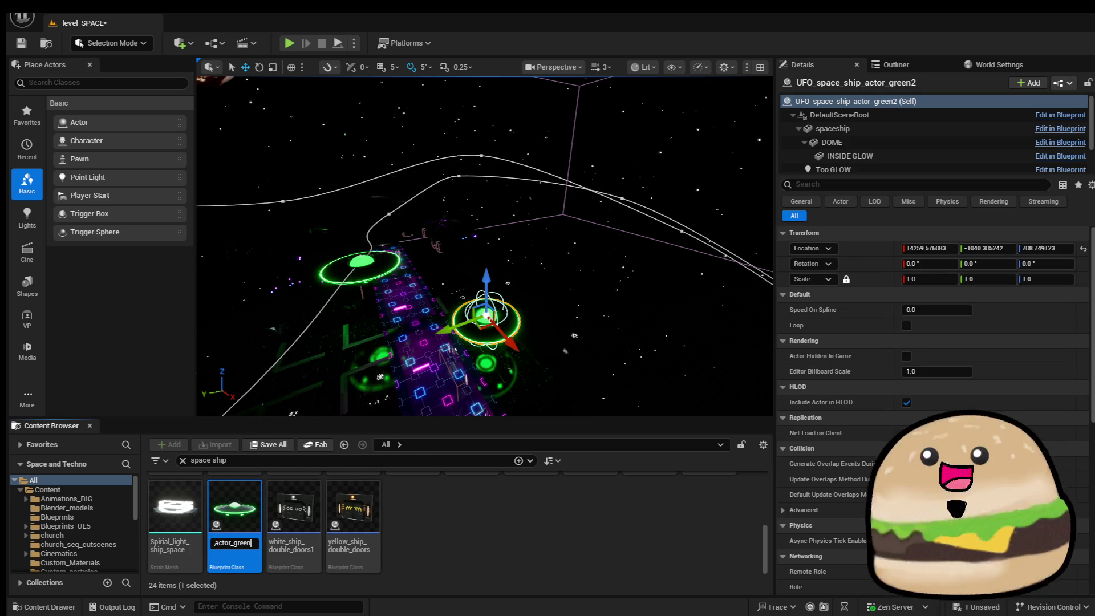
key(BackSpace)
key(BackSpace)
key(BackSpace)
key(BackSpace)
key(Return)
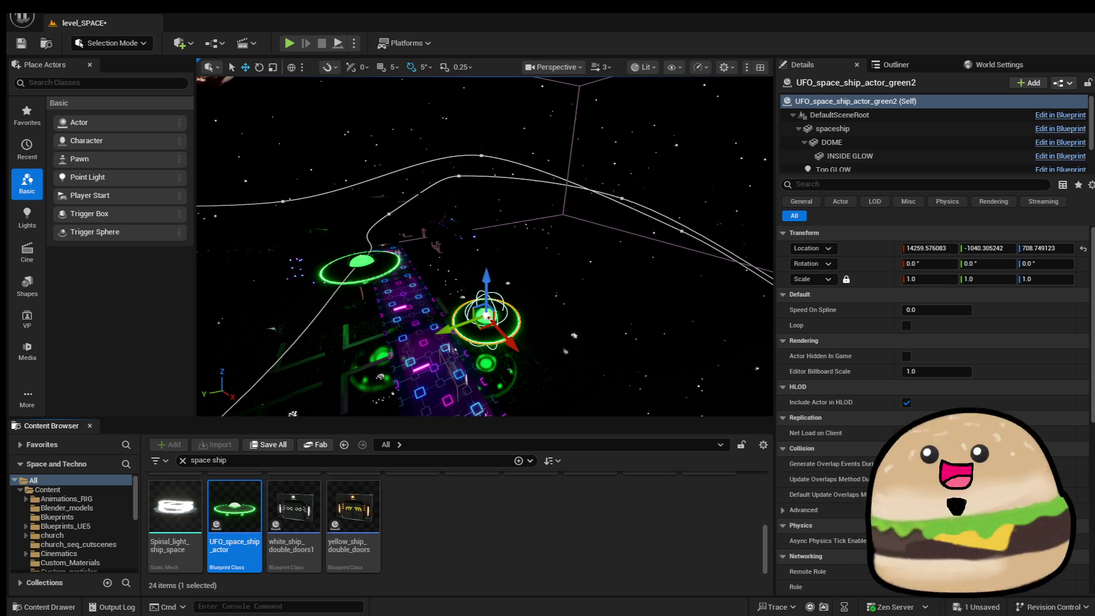
Frame the placed UFO in the view and inspect its INSIDE GLOW component.
key(w)
key(f)
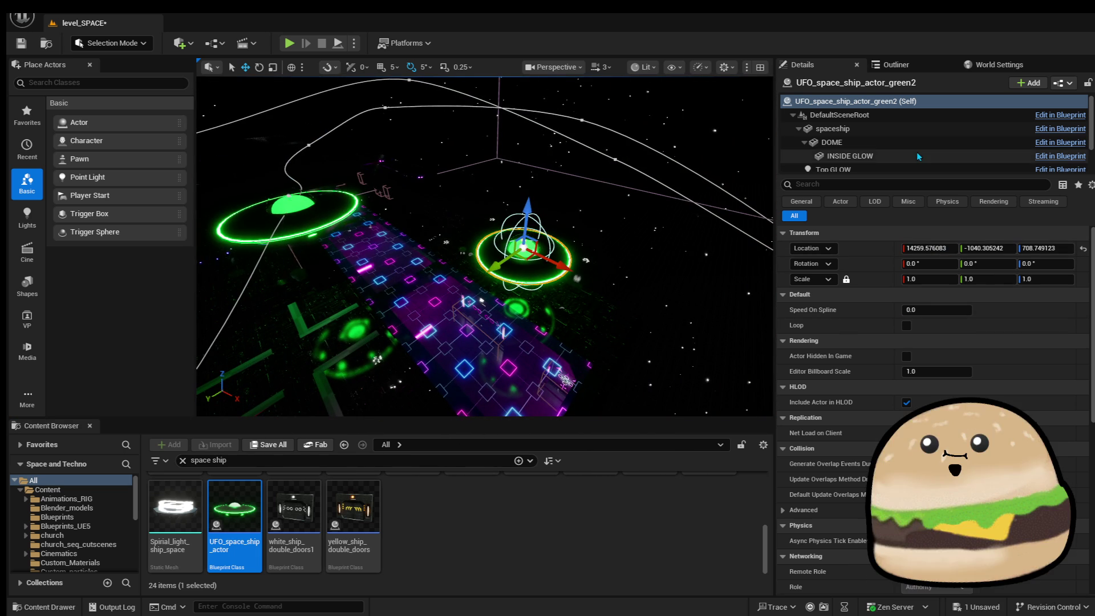
click(890, 156)
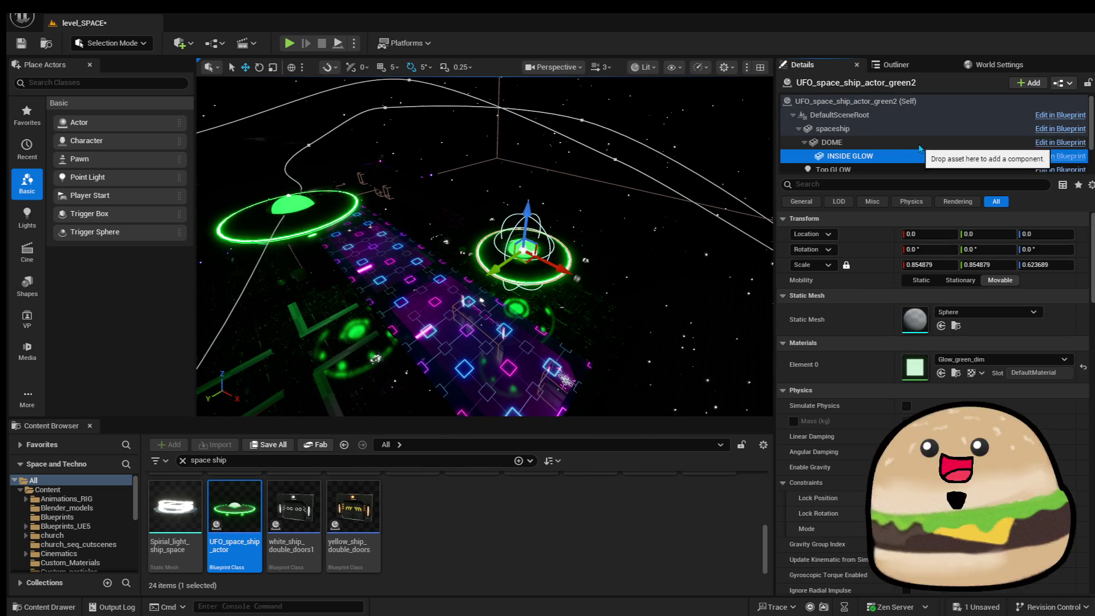
Set INSIDE GLOW's Element 0 material to Glow_blue_dim.
click(1004, 362)
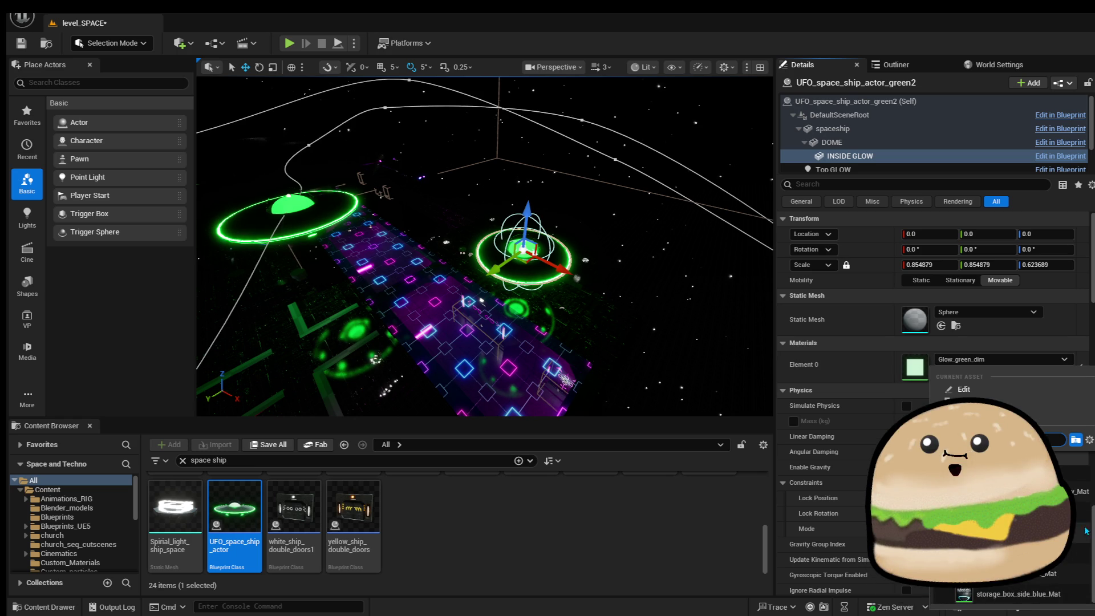
key(Return)
key(f)
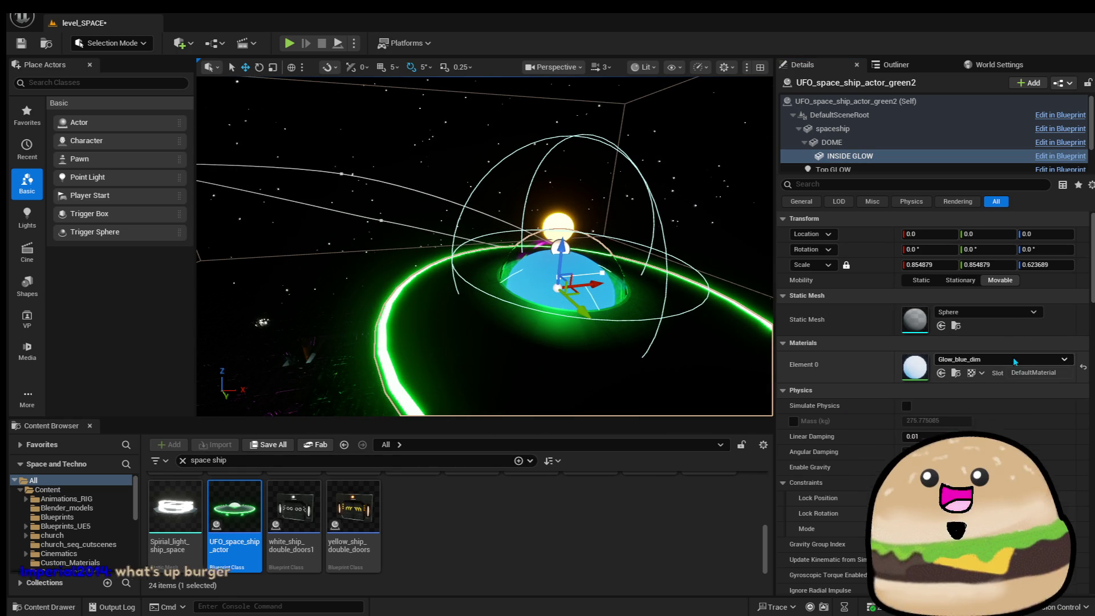
scroll(898, 138, down, 1)
Change the Top GLOW and bottom GLOW light colours to cyan (R0 G188 B255).
click(893, 134)
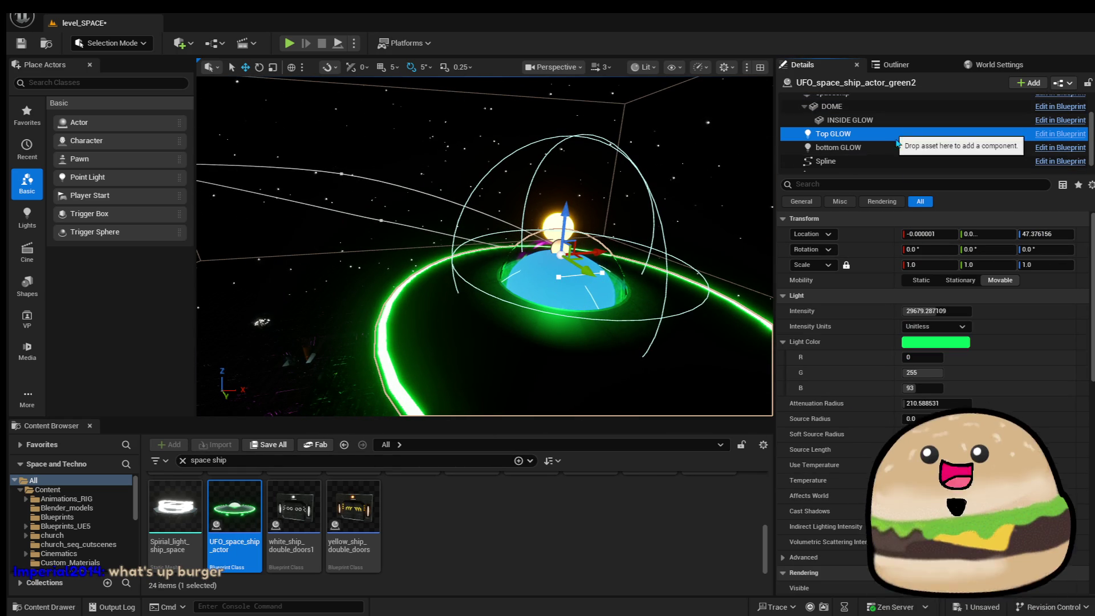
click(963, 344)
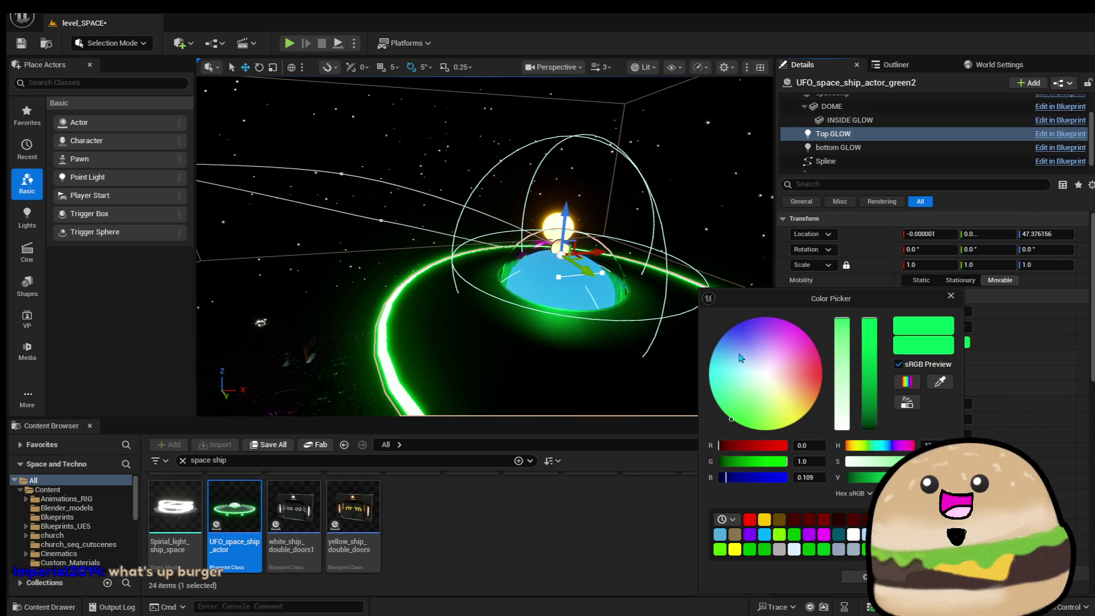
drag(742, 357, 714, 346)
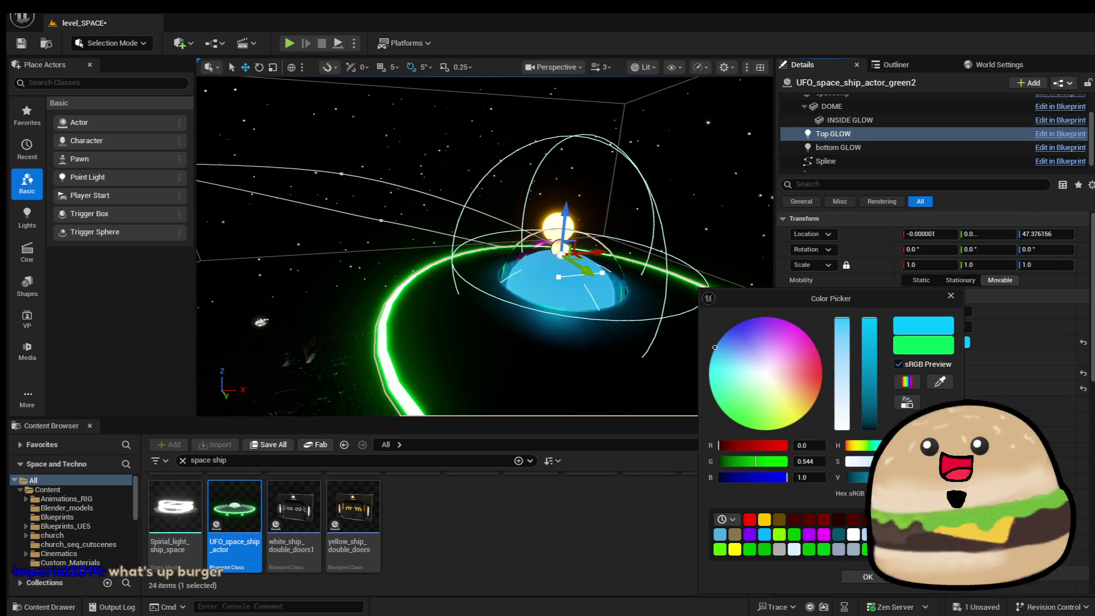
click(859, 578)
click(876, 147)
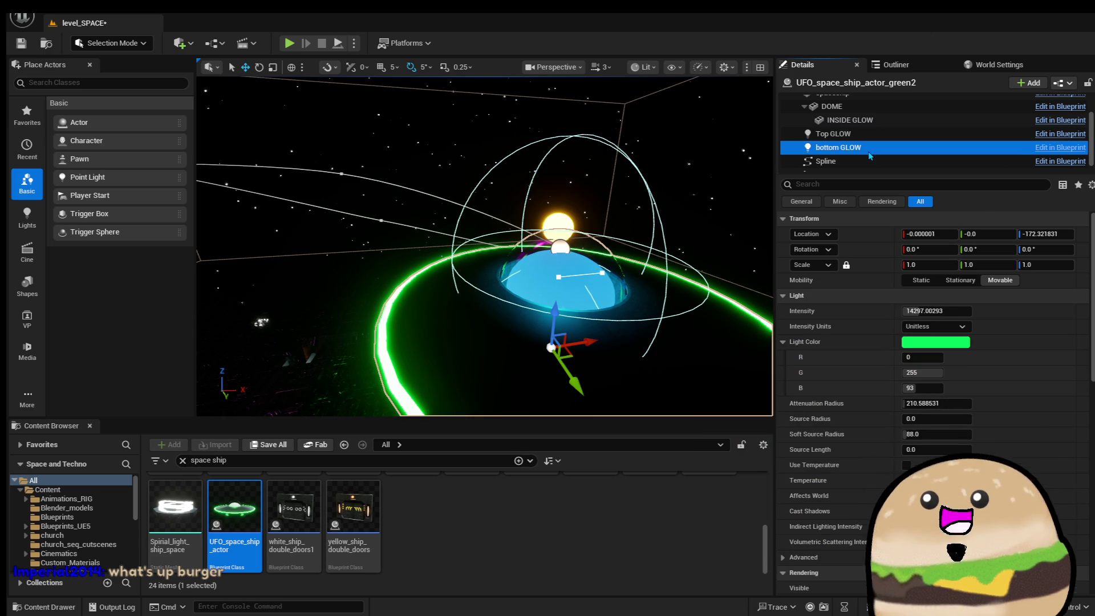
click(935, 342)
drag(724, 374, 687, 345)
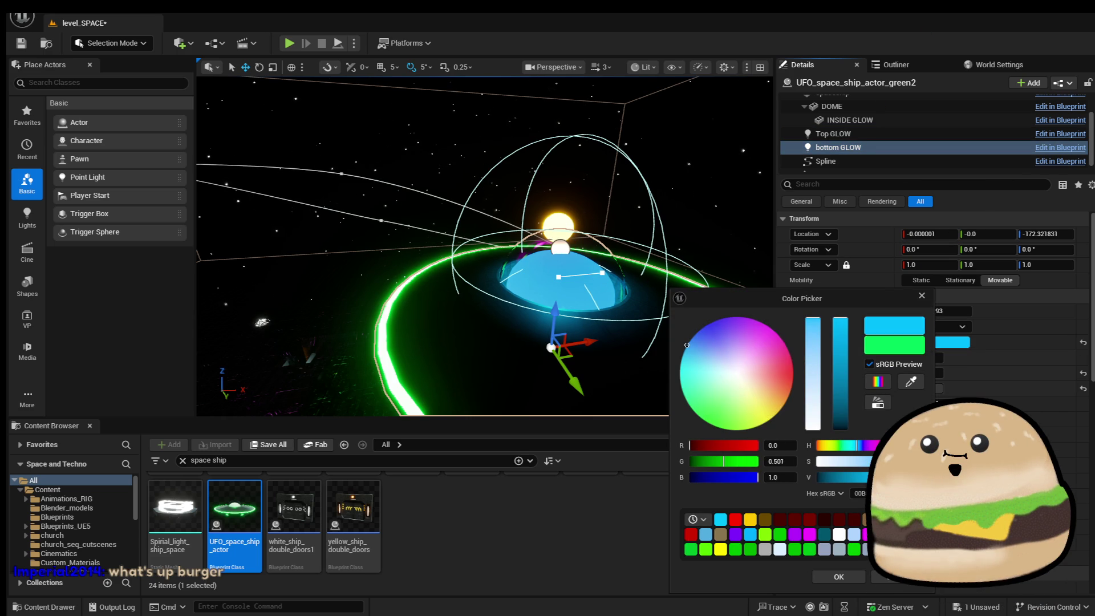
click(838, 577)
double_click(865, 150)
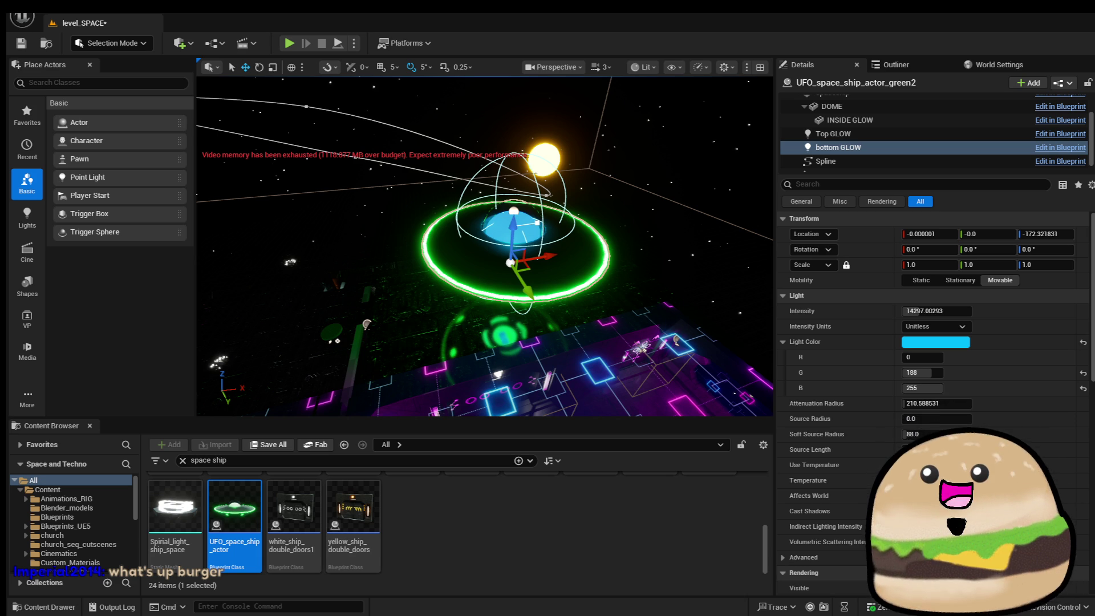
drag(430, 205, 516, 210)
scroll(485, 257, down, 2)
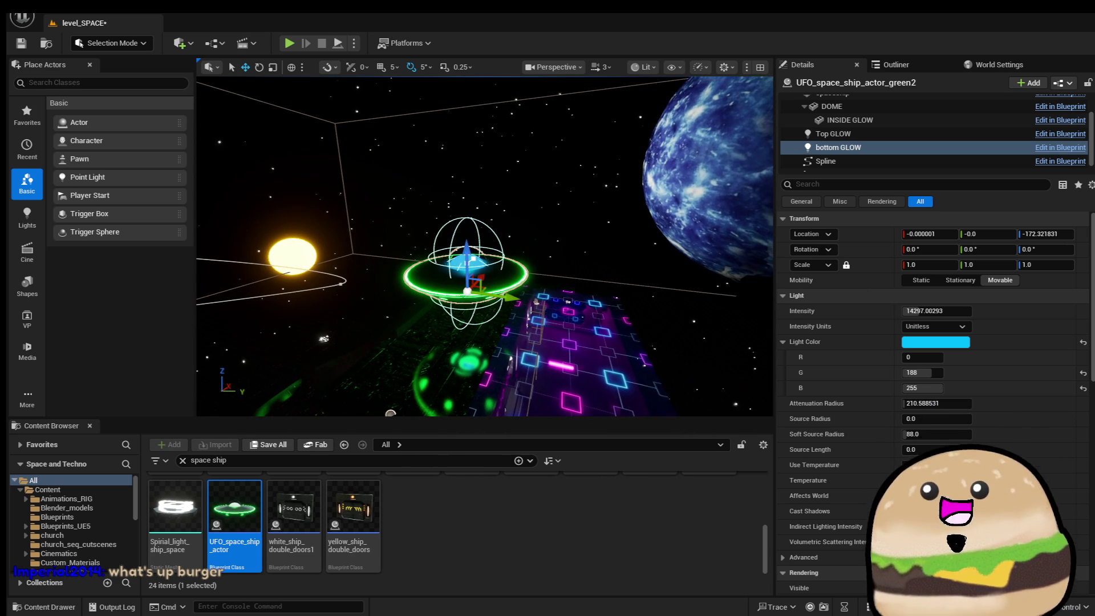
scroll(462, 184, up, 3)
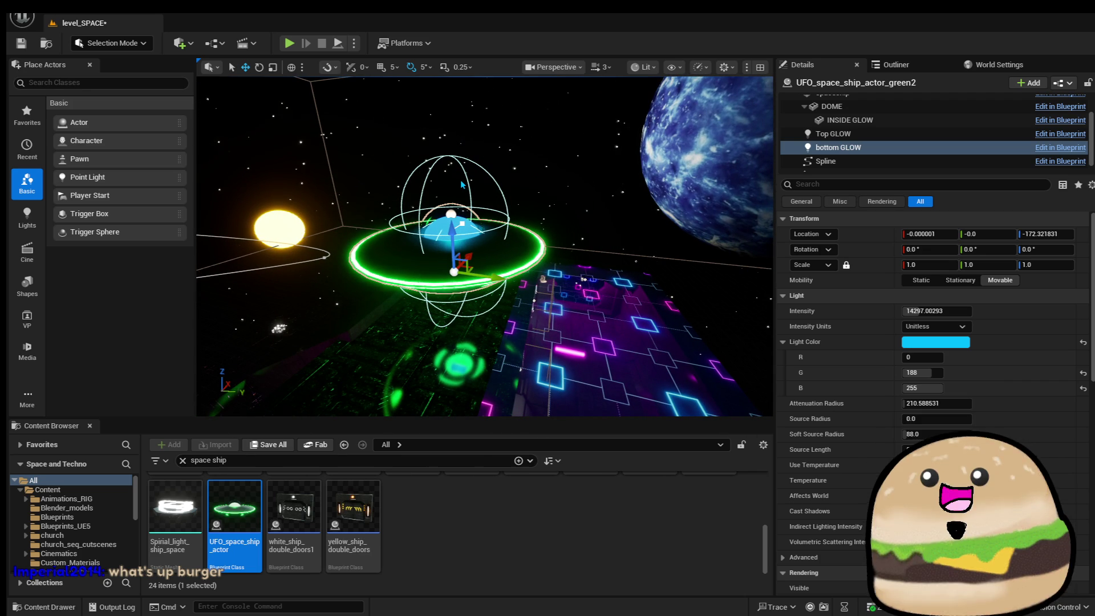
drag(462, 184, 377, 204)
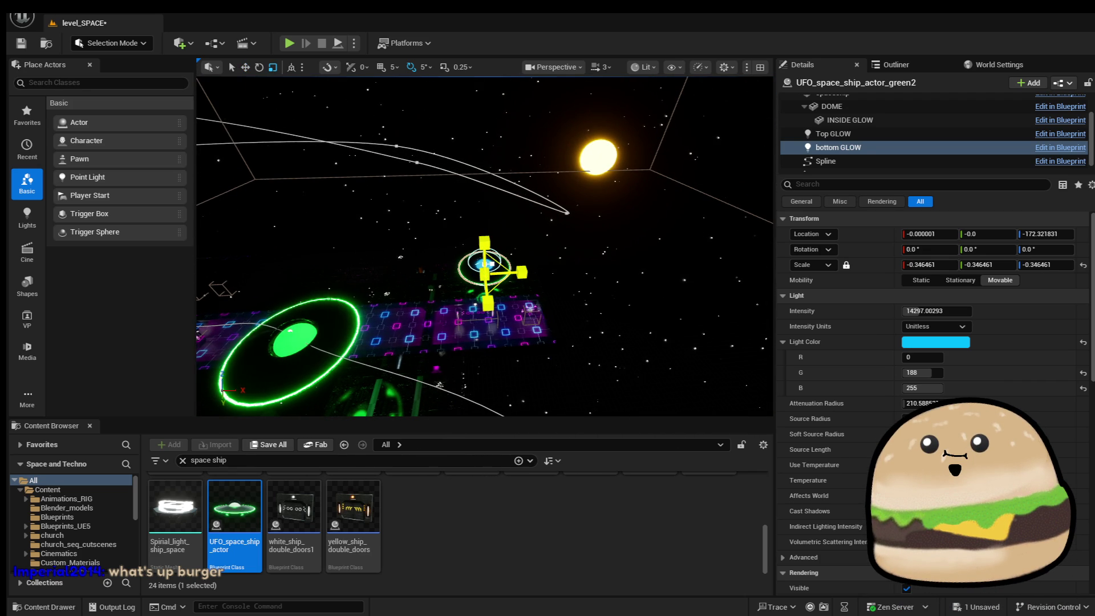
drag(376, 204, 357, 207)
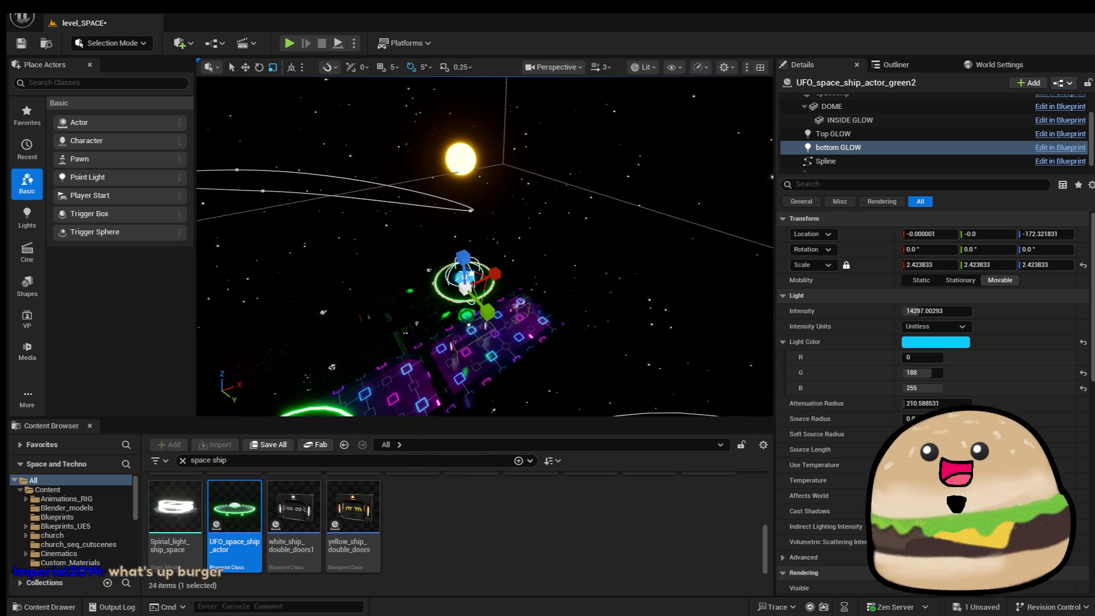
click(833, 133)
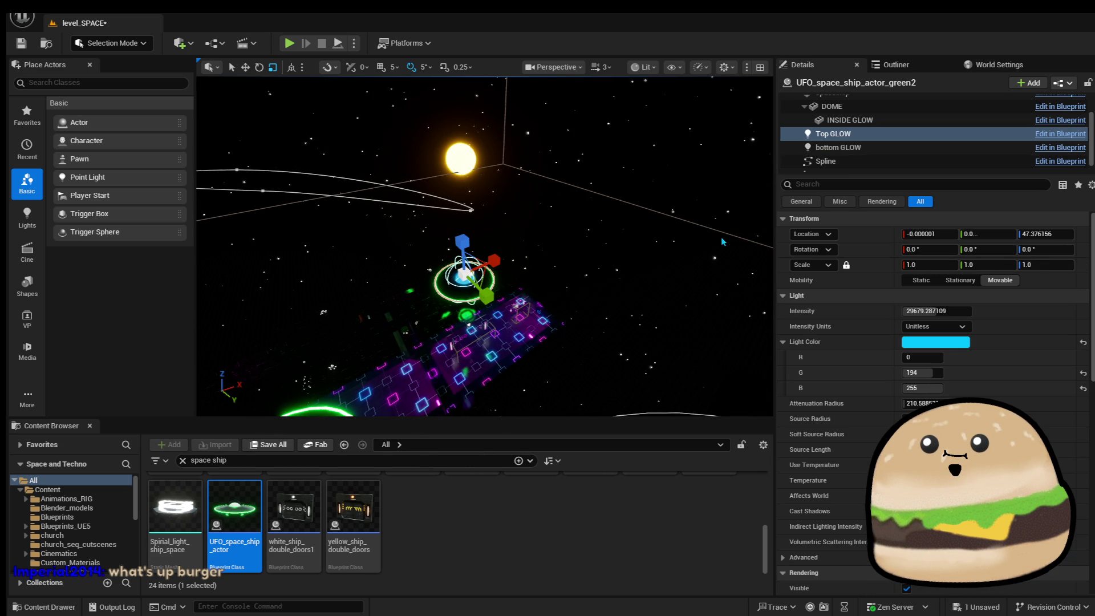
key(f)
Change the bottom GLOW light to a deeper blue, R0 G170 B255.
click(846, 148)
click(960, 344)
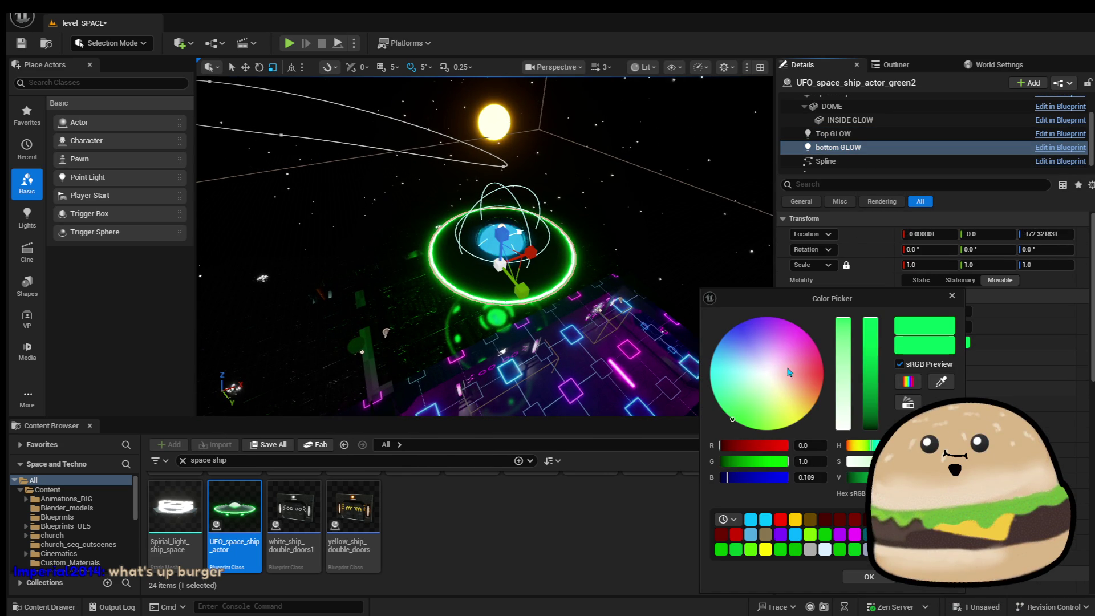
click(720, 341)
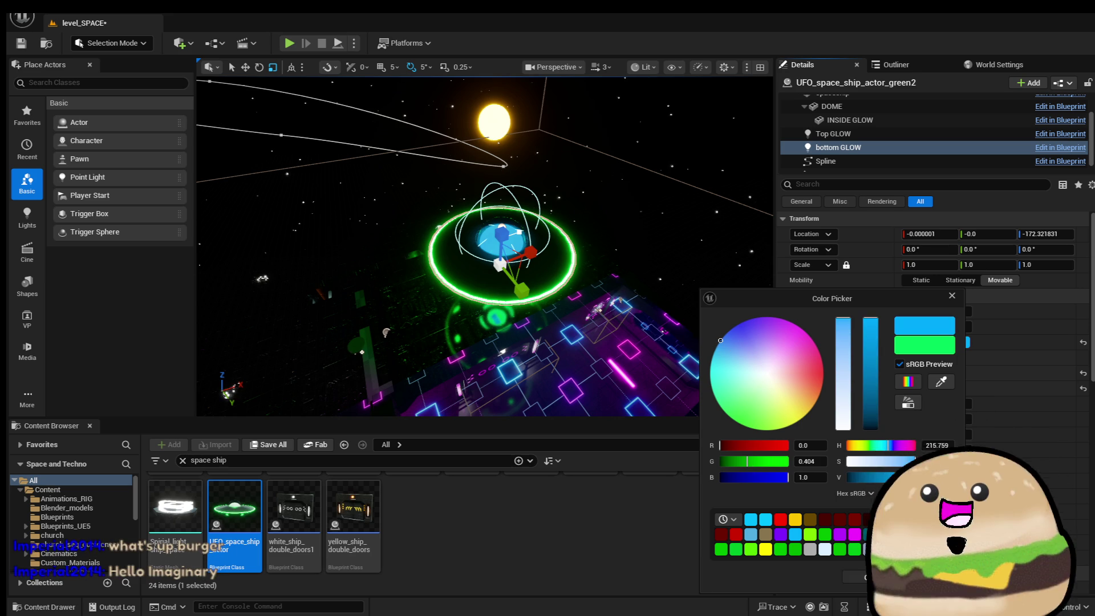
click(951, 296)
key(f)
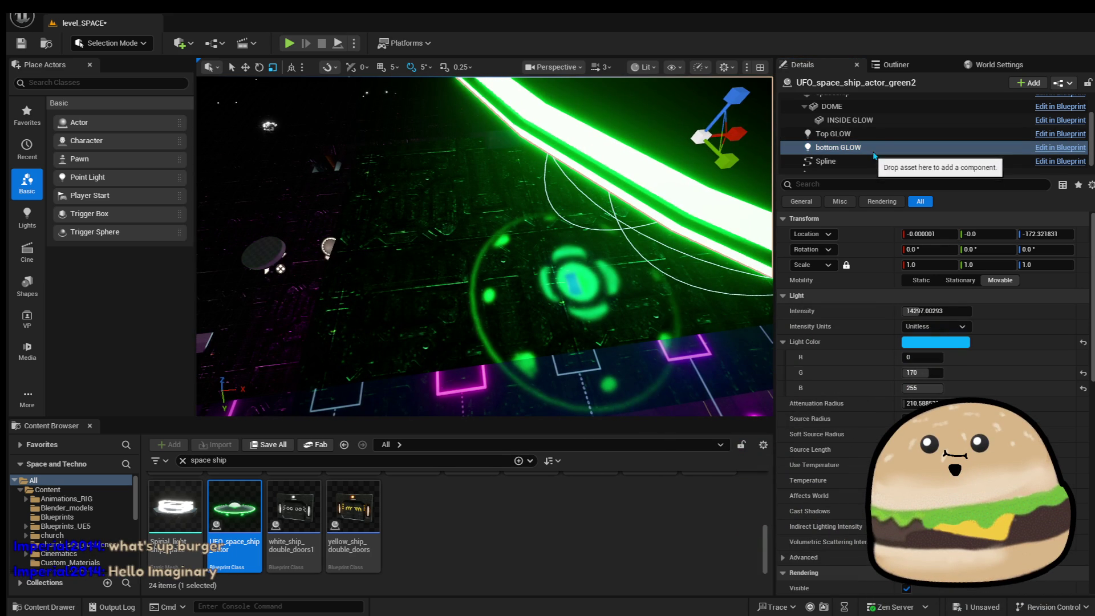
Swap the spaceship ring's Element 1 material from Glow_green to Glow_blue.
click(849, 120)
key(f)
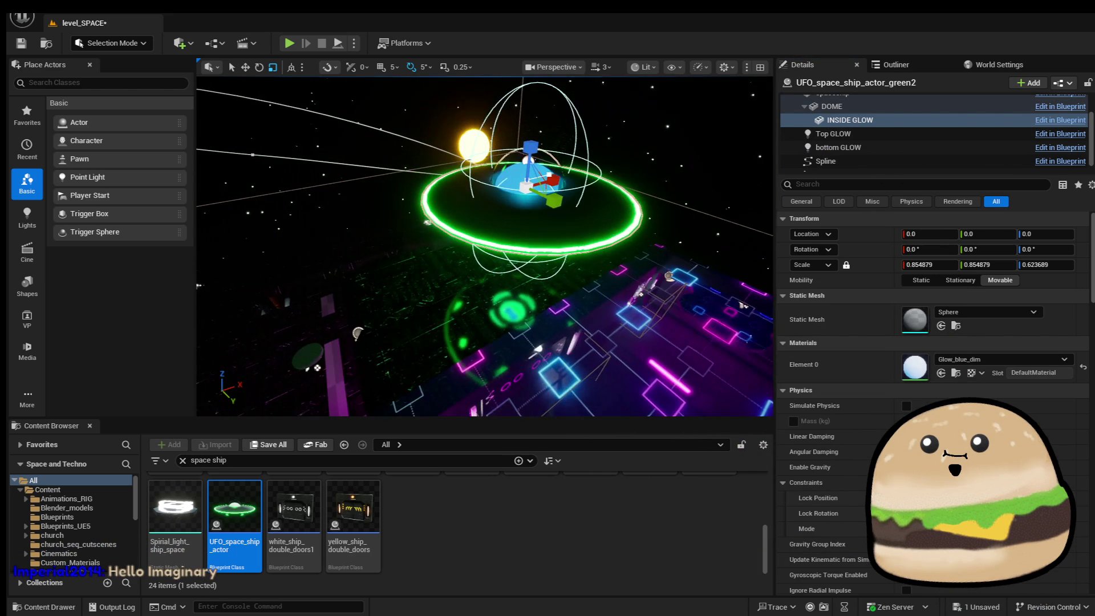
click(1007, 361)
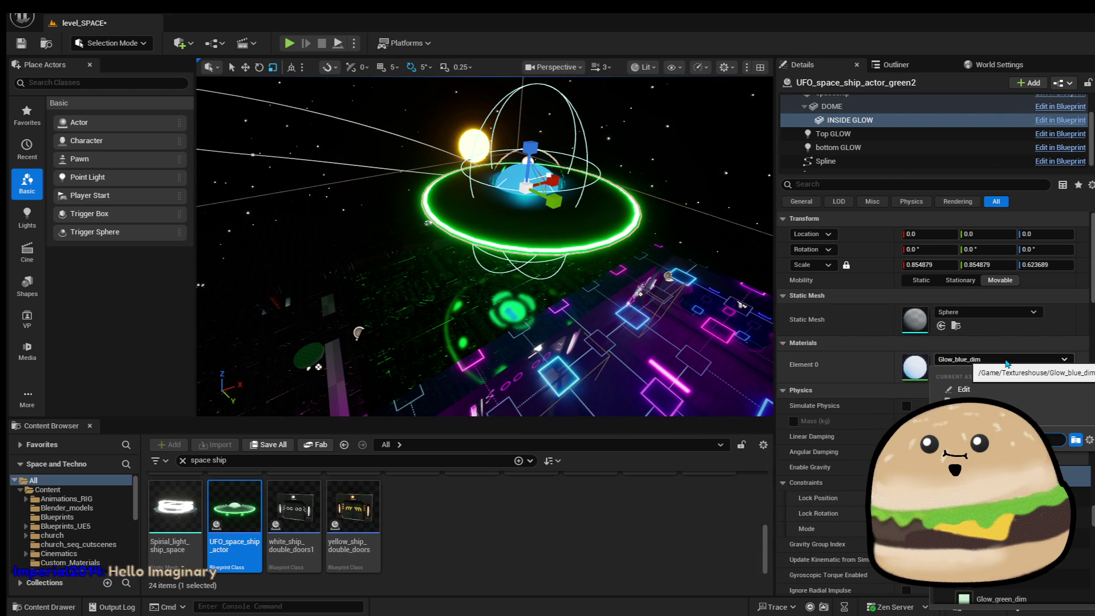
scroll(901, 134, up, 3)
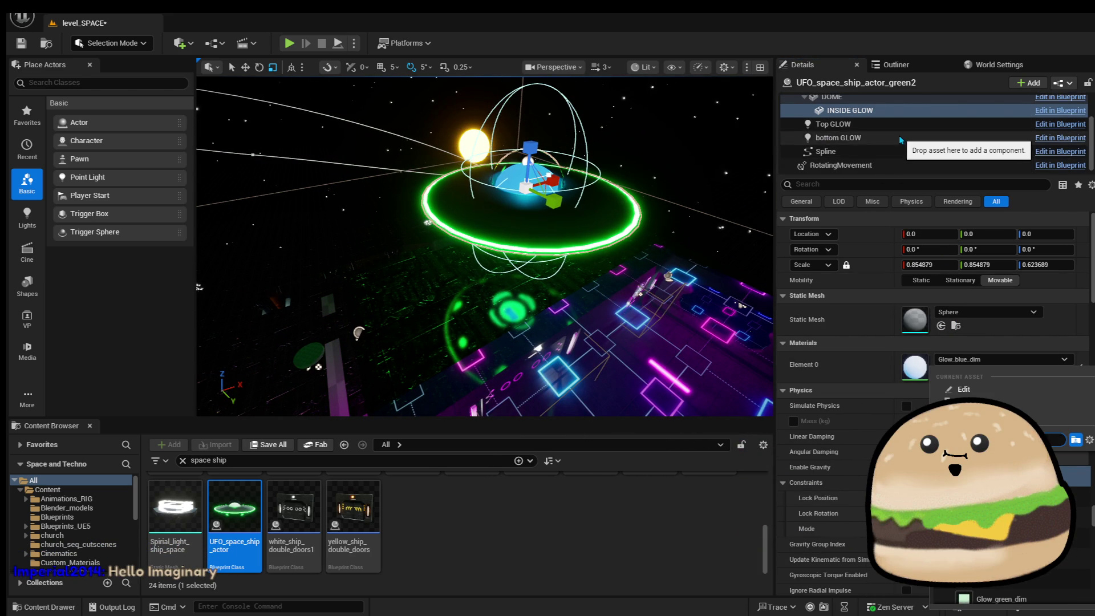
click(901, 130)
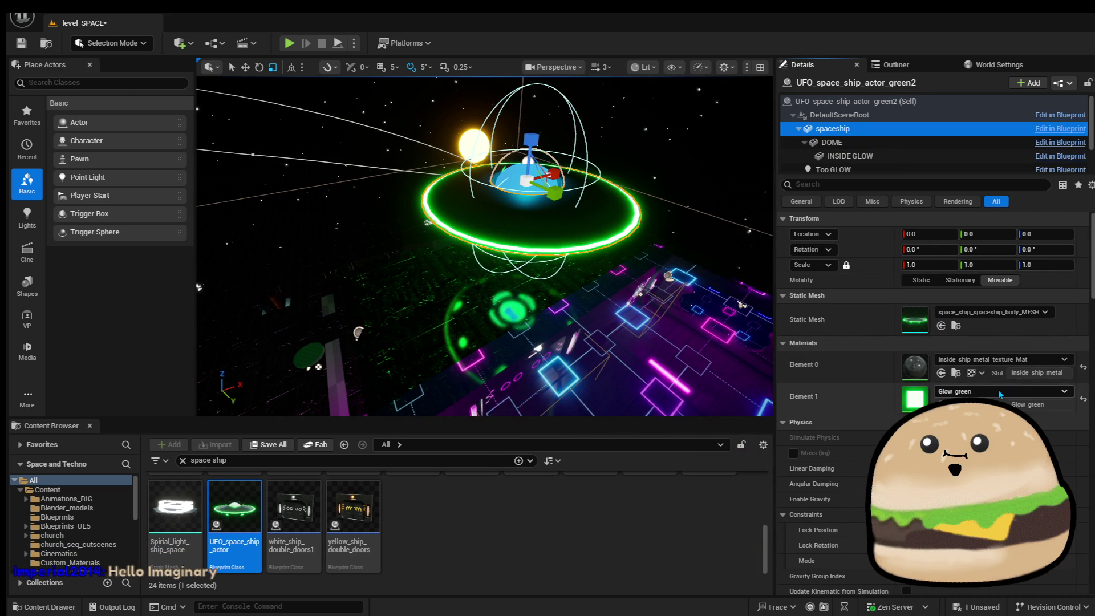
click(999, 392)
text(glow b)
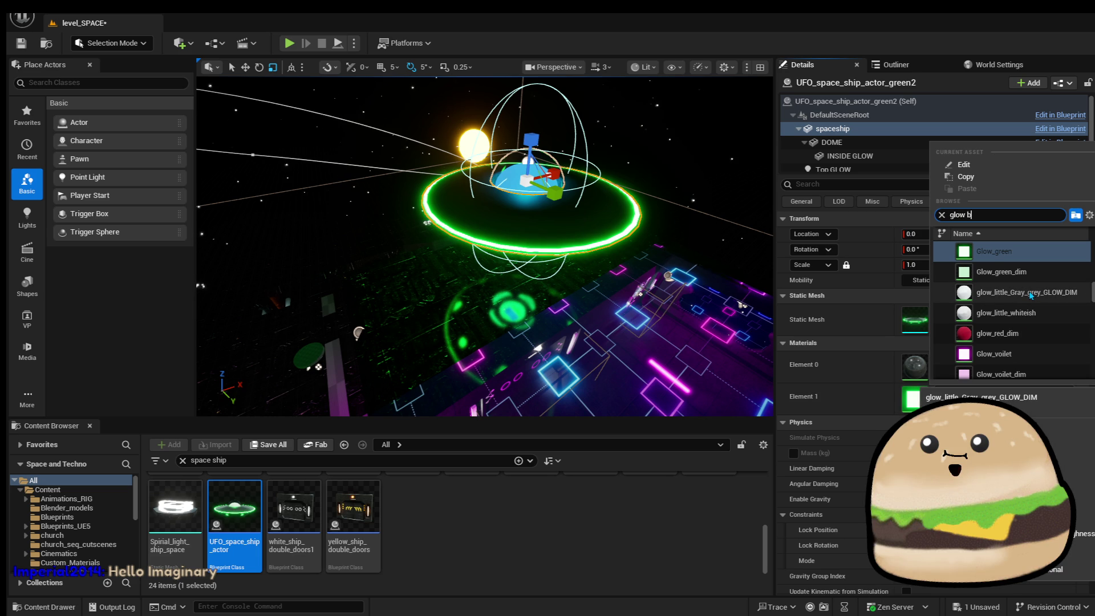
text(lu)
key(Down)
key(Return)
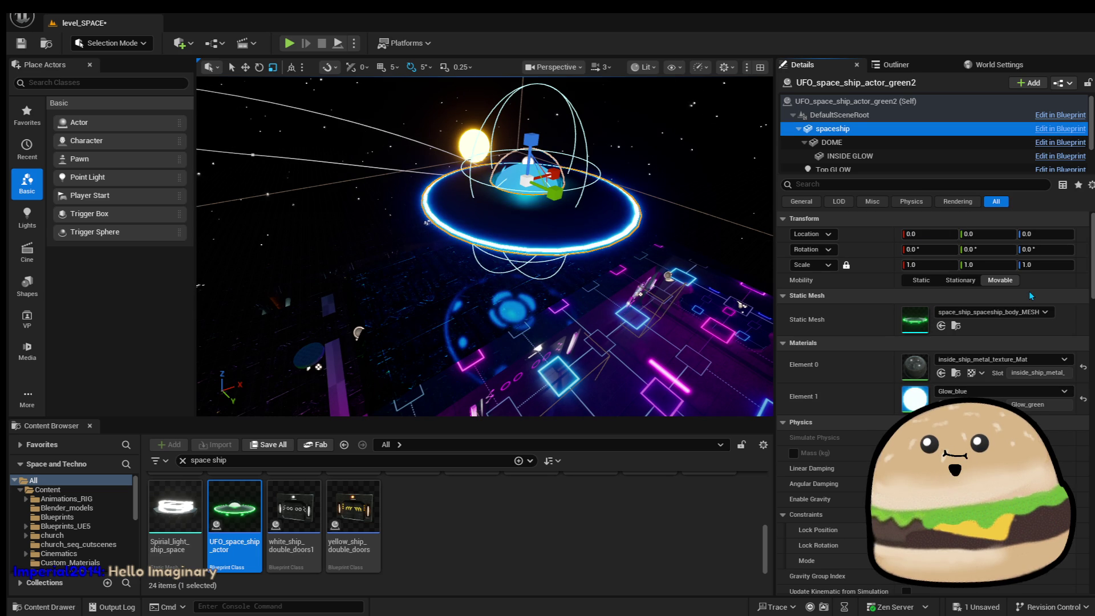
mouse_move(485, 245)
mouse_down()
mouse_move(485, 308)
mouse_move(456, 330)
mouse_move(491, 314)
mouse_up()
Check the DOME and GLOW components, save the level, then select the green UFO.
click(832, 142)
key(Down)
key(Down)
key(Down)
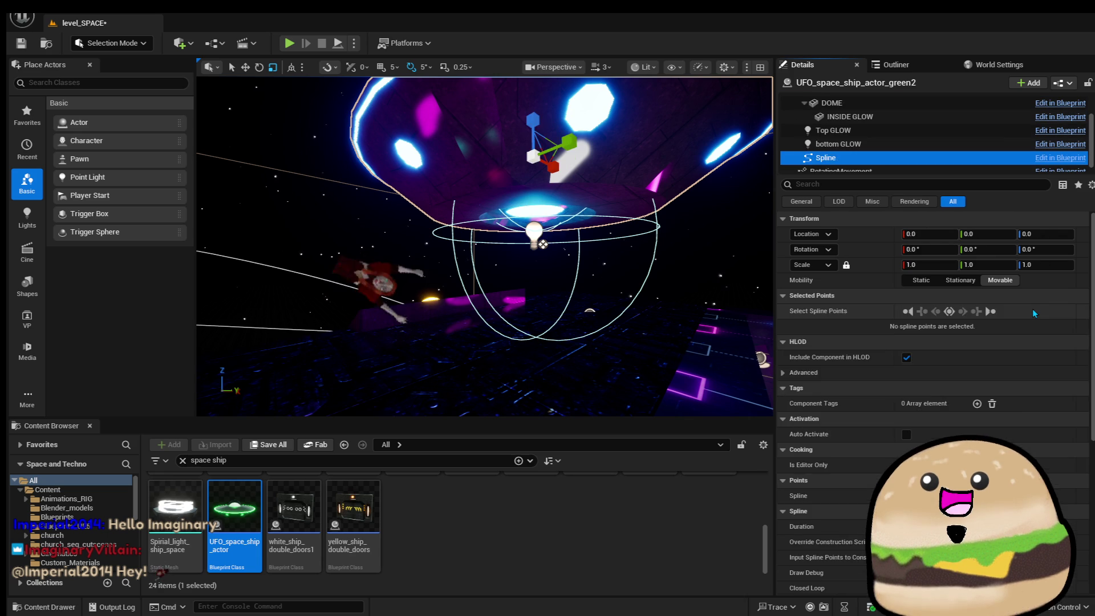
key(Up)
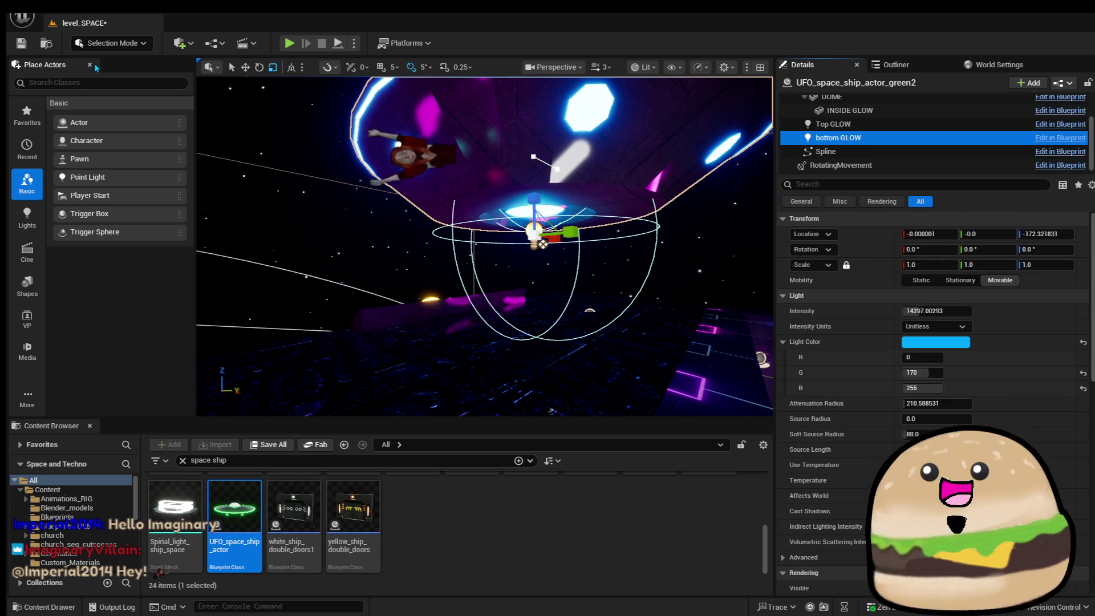
key(ctrl+s)
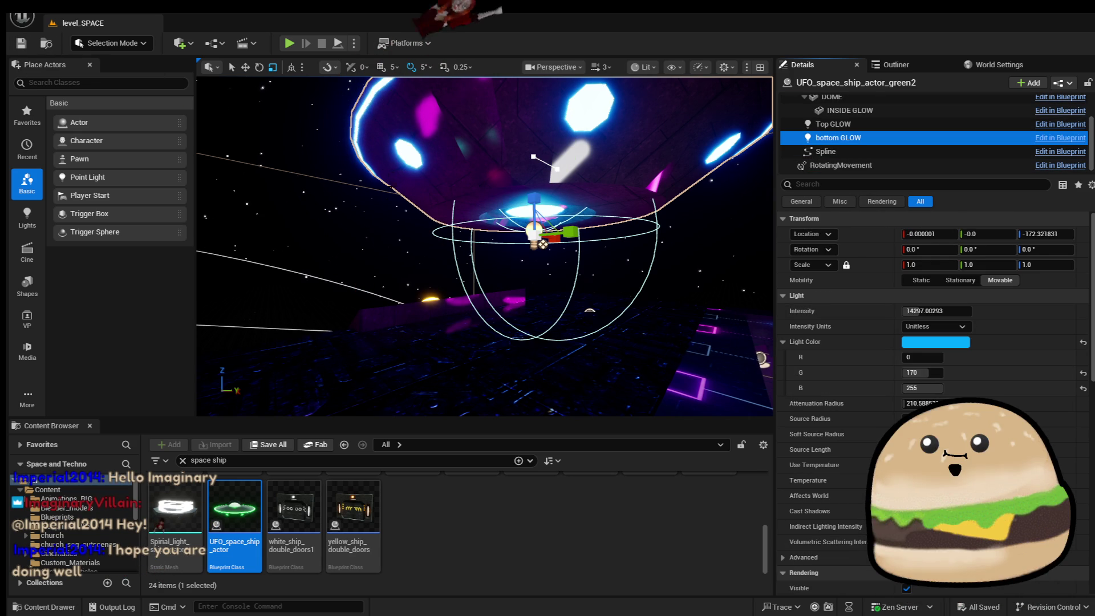
drag(450, 164, 388, 182)
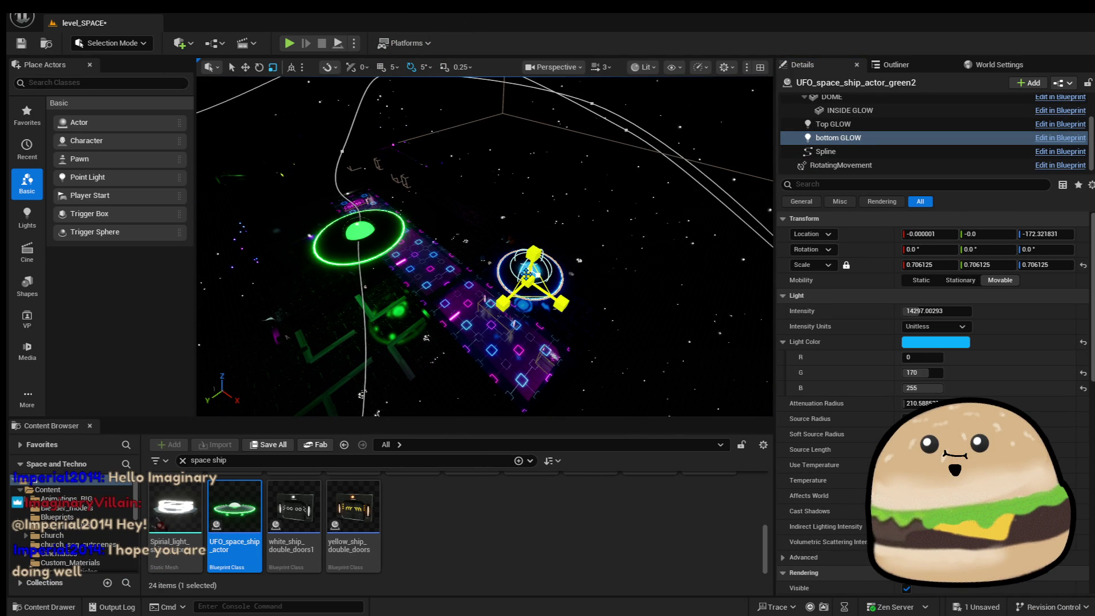
click(358, 231)
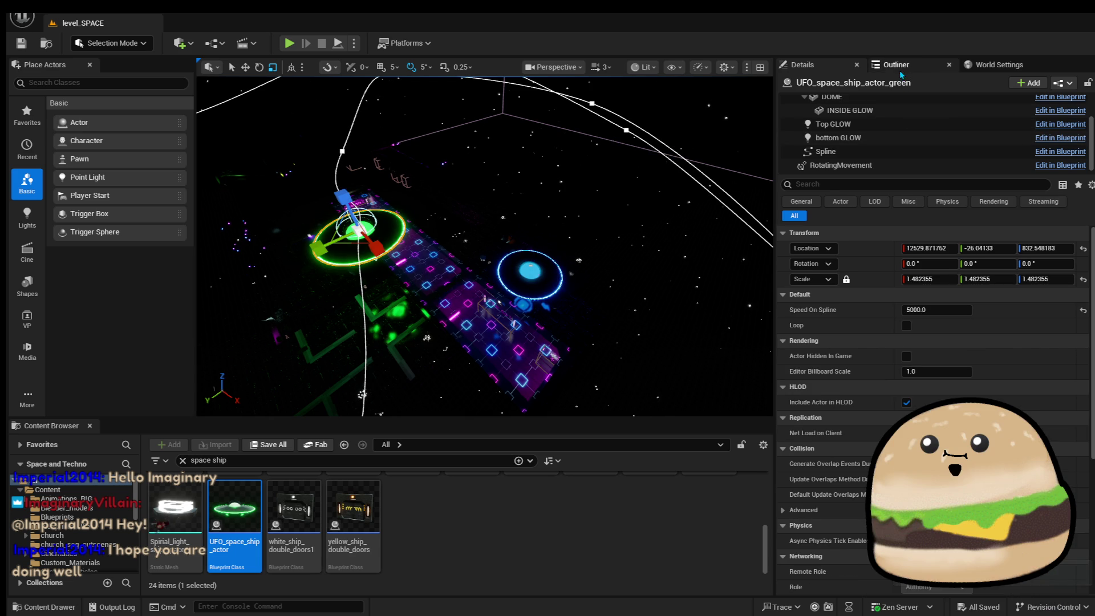
Scale the blue-ringed UFO to 1.5 on all axes and start moving it toward the sun.
click(896, 65)
click(802, 64)
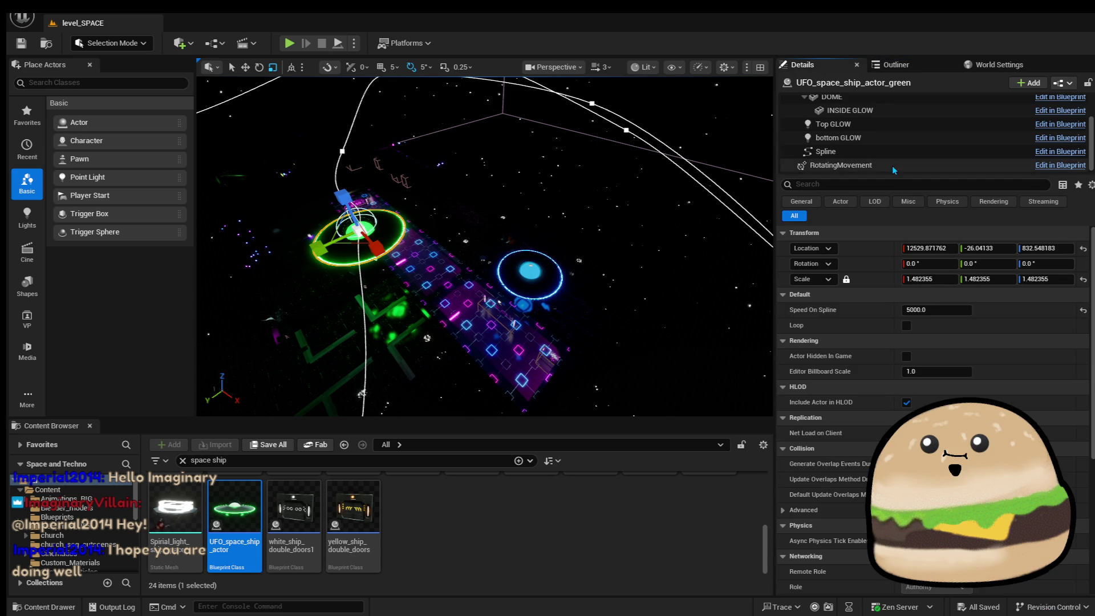
scroll(894, 165, up, 3)
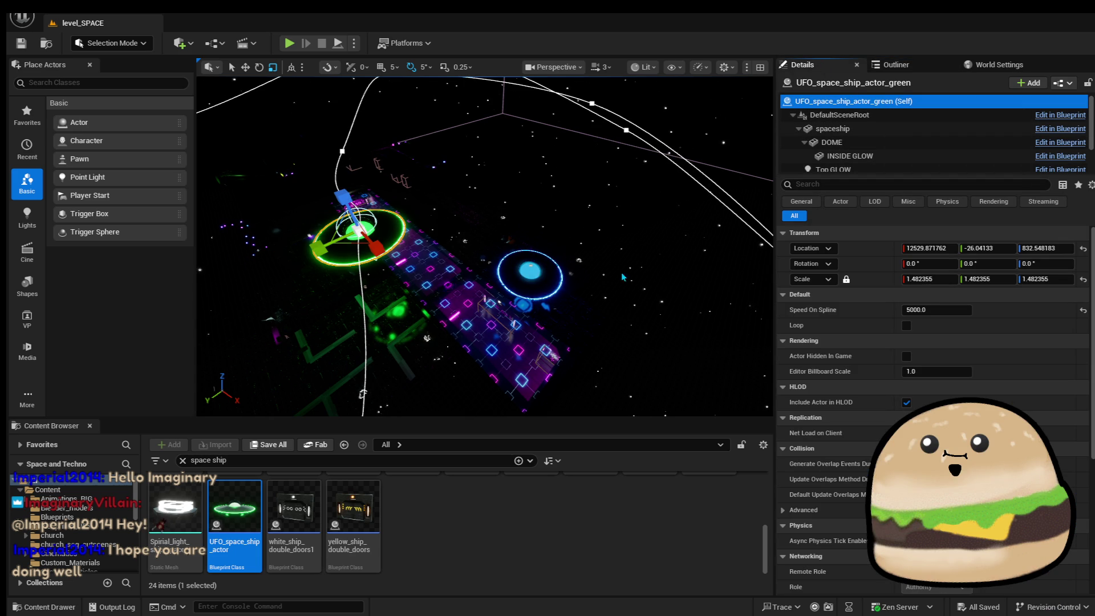
click(530, 271)
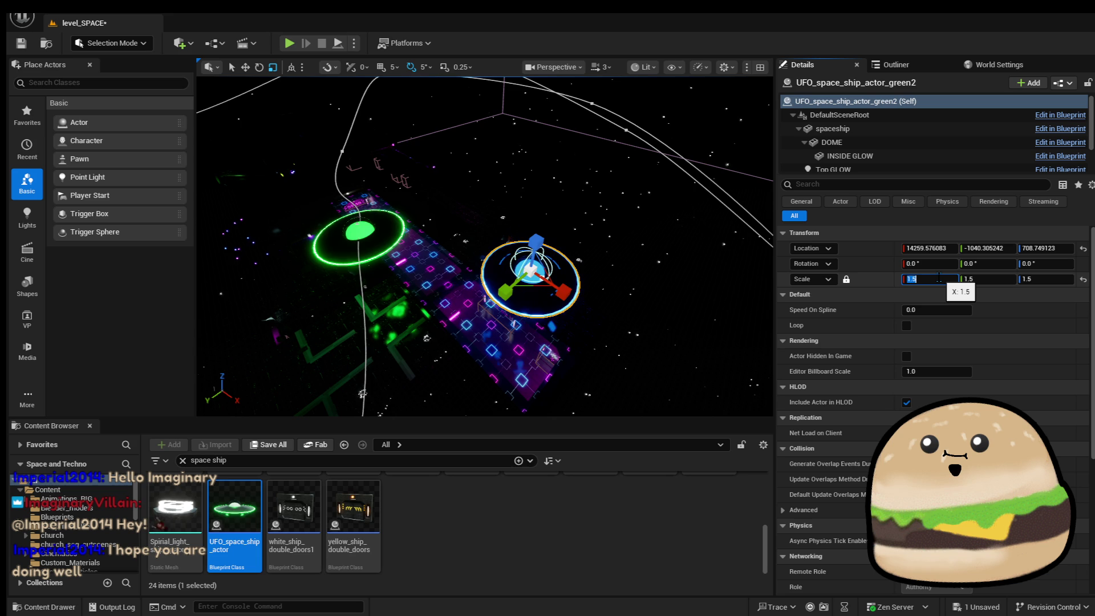
drag(689, 305, 689, 305)
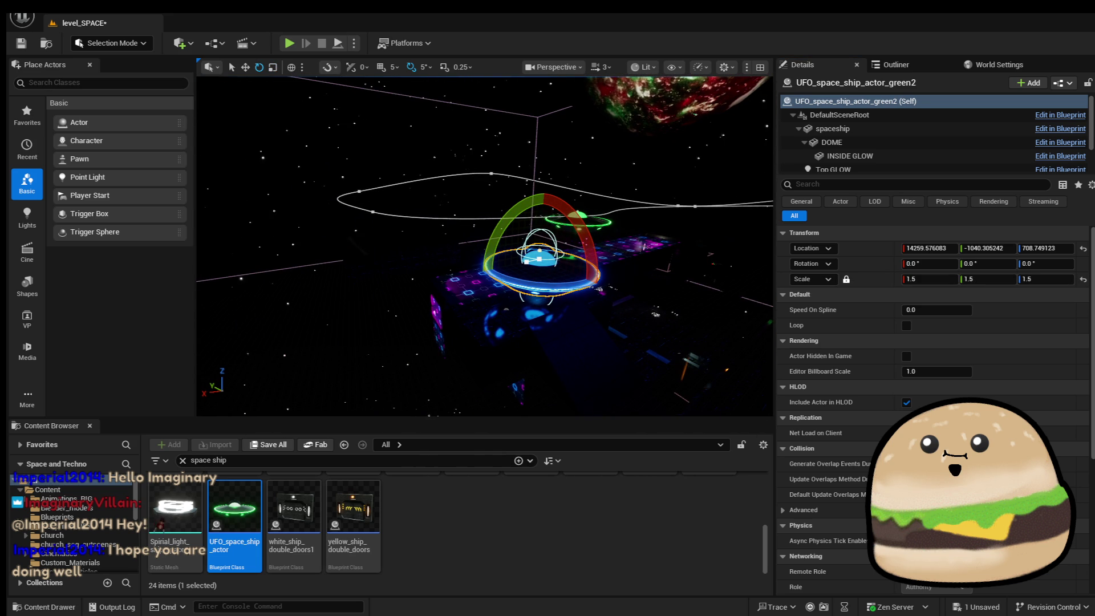
drag(517, 243, 517, 243)
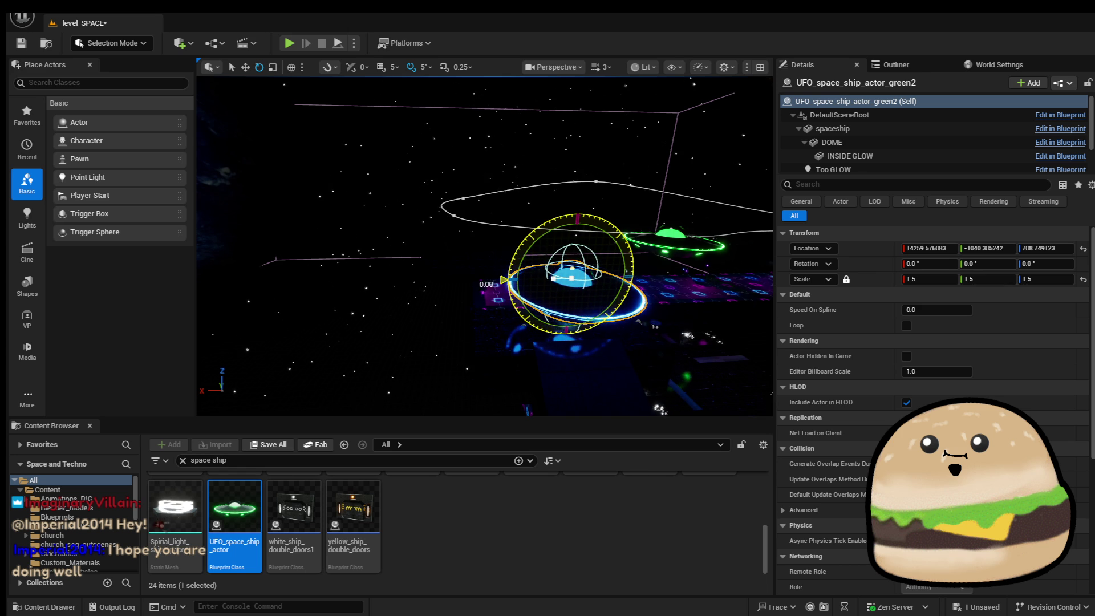
drag(517, 243, 516, 243)
key(w)
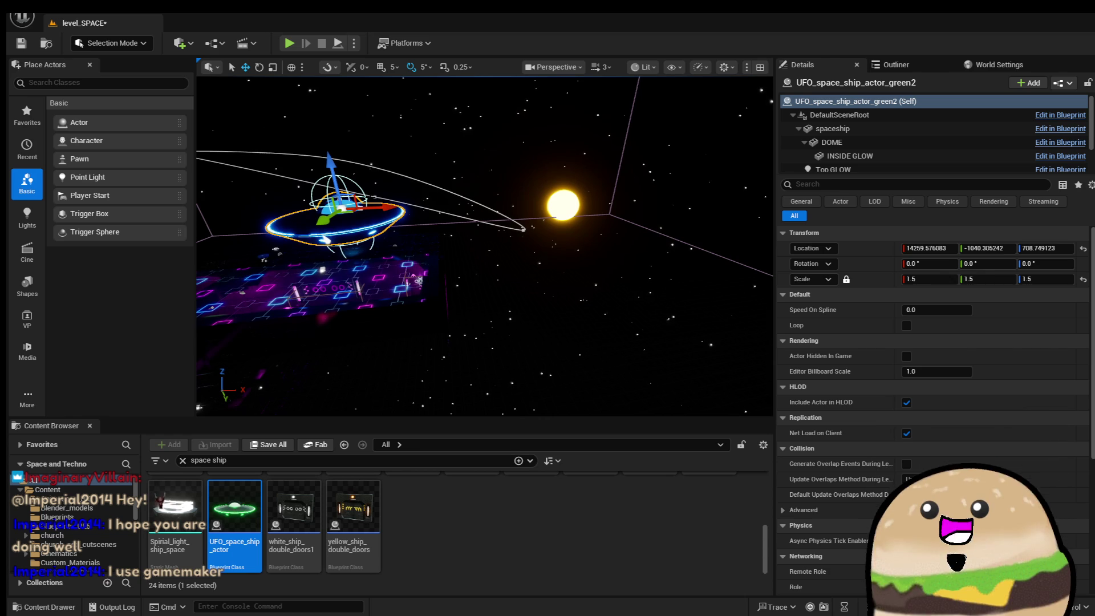
mouse_move(337, 208)
mouse_down()
mouse_move(536, 231)
mouse_move(562, 202)
mouse_move(521, 232)
mouse_move(464, 232)
mouse_move(588, 228)
mouse_up()
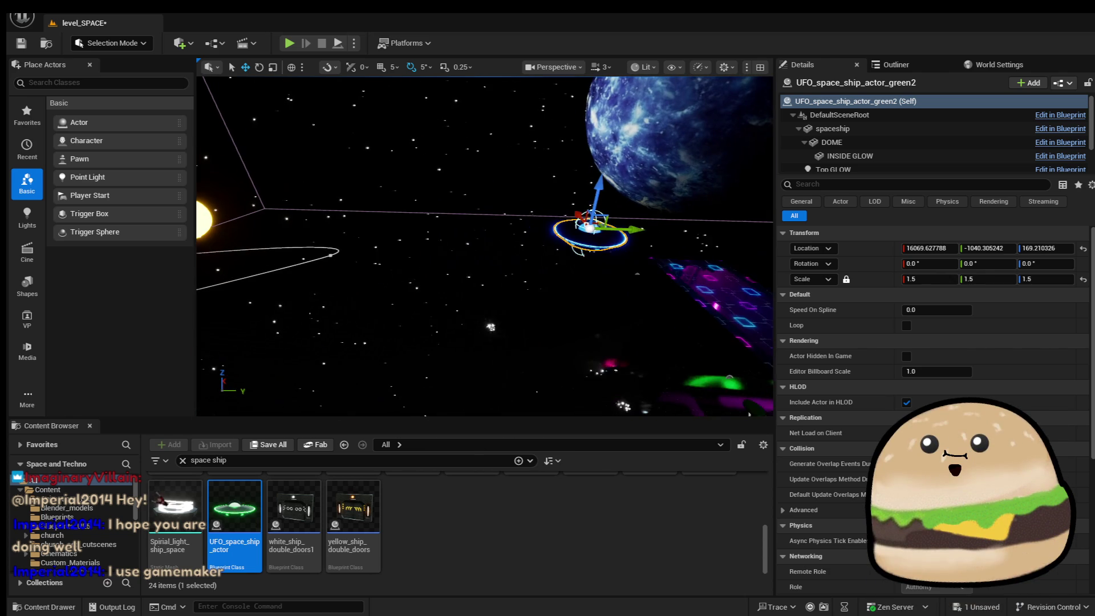
Move the blue UFO out toward the planets.
drag(467, 212, 467, 212)
drag(582, 332, 582, 331)
drag(490, 277, 300, 244)
key(Escape)
Reselect the blue UFO and focus on its Spline component's points.
click(532, 281)
key(f)
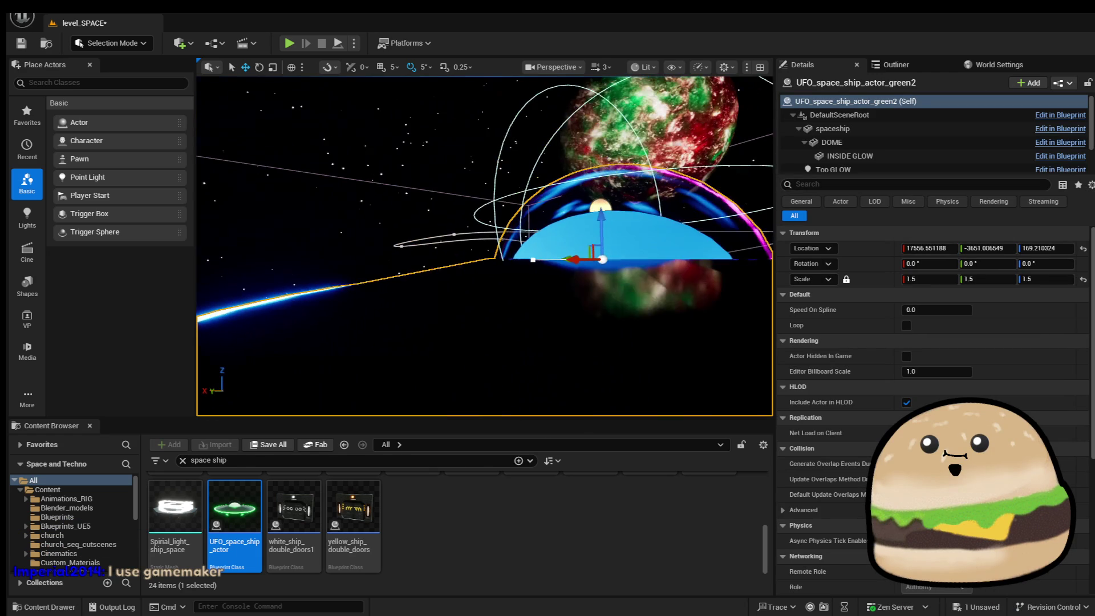
scroll(913, 137, down, 2)
click(826, 151)
key(f)
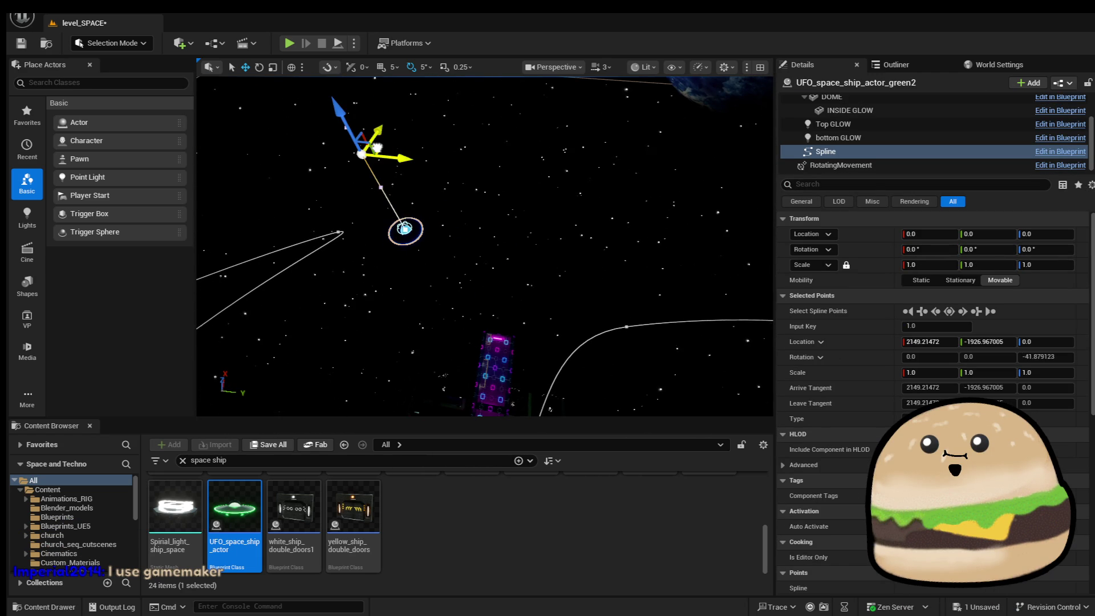
Pull the second spline point up and out into its new position.
key(ctrl+z)
drag(610, 327, 623, 323)
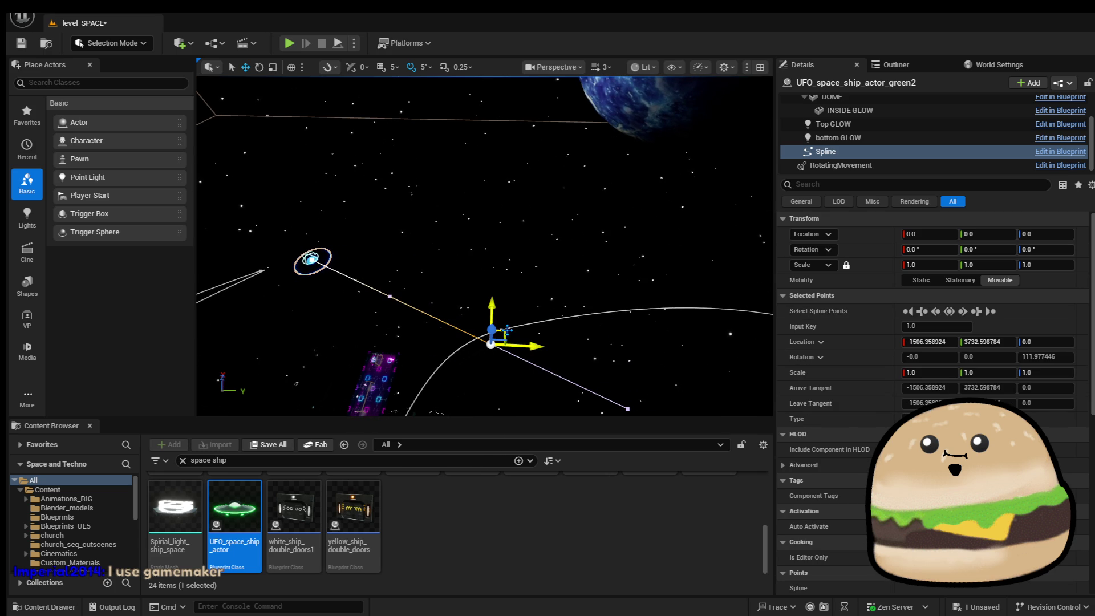
mouse_move(507, 329)
mouse_down()
mouse_move(557, 332)
mouse_move(496, 313)
mouse_move(491, 330)
mouse_move(610, 281)
mouse_move(717, 283)
mouse_up()
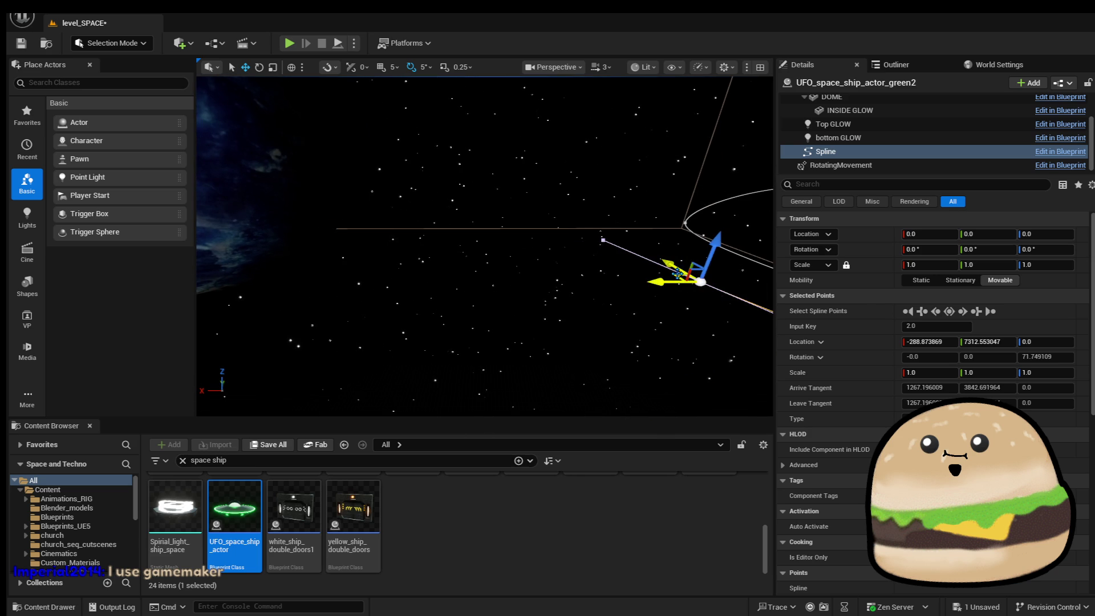
click(475, 222)
Raise the spline point near the blue planet so the path swings above it.
click(438, 227)
mouse_move(438, 226)
mouse_down()
mouse_move(509, 208)
mouse_move(513, 114)
mouse_up()
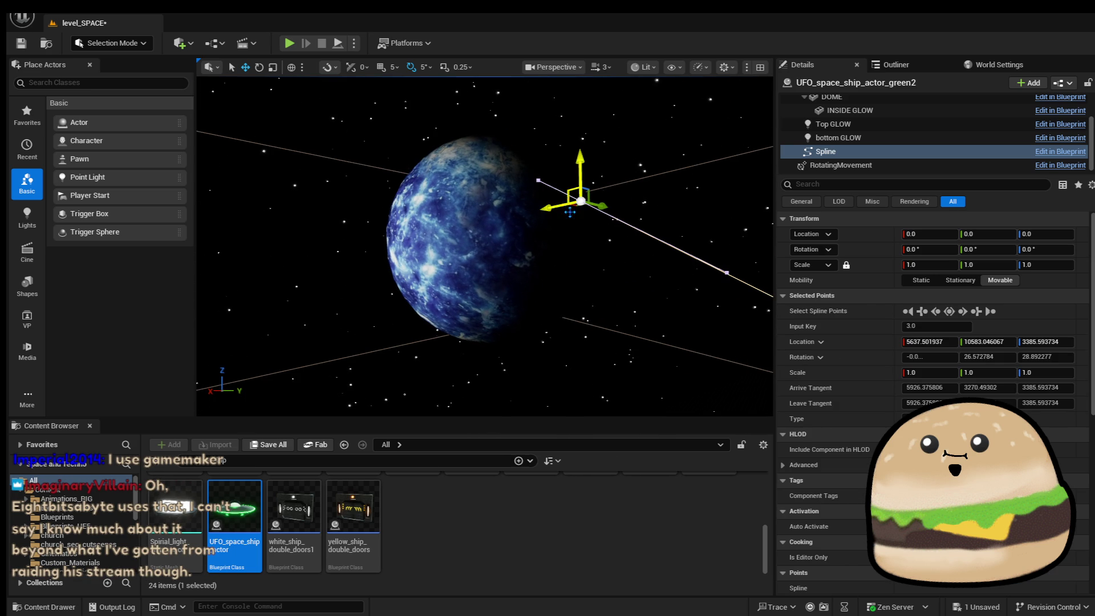
click(527, 198)
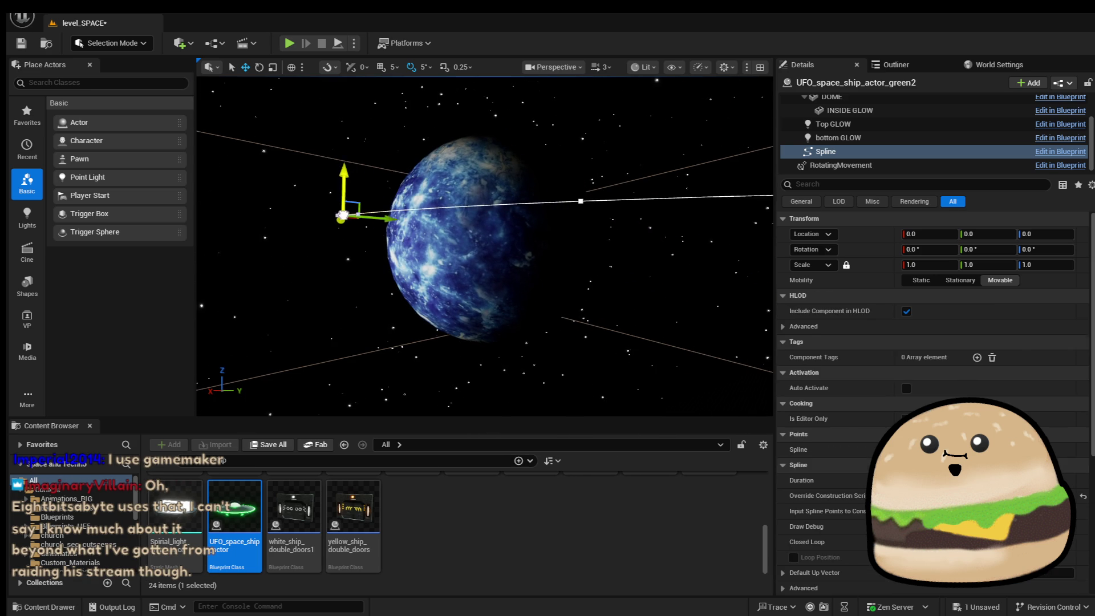
click(581, 200)
mouse_move(365, 284)
mouse_down()
mouse_move(319, 277)
mouse_move(365, 284)
mouse_up()
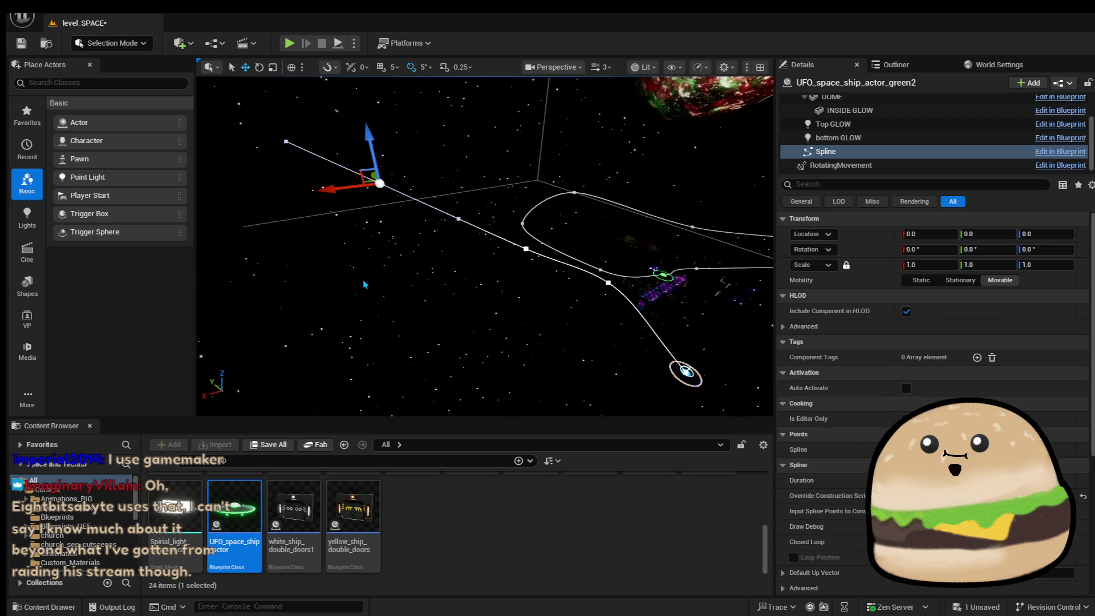
click(379, 184)
mouse_move(380, 184)
mouse_down()
mouse_move(455, 206)
mouse_move(439, 209)
mouse_up()
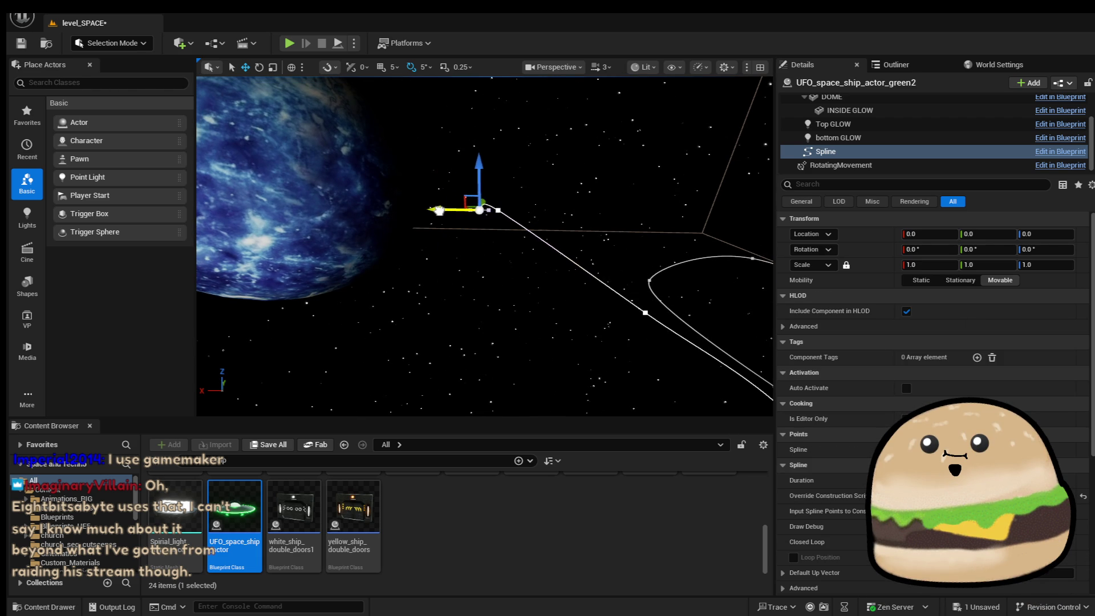
key(f)
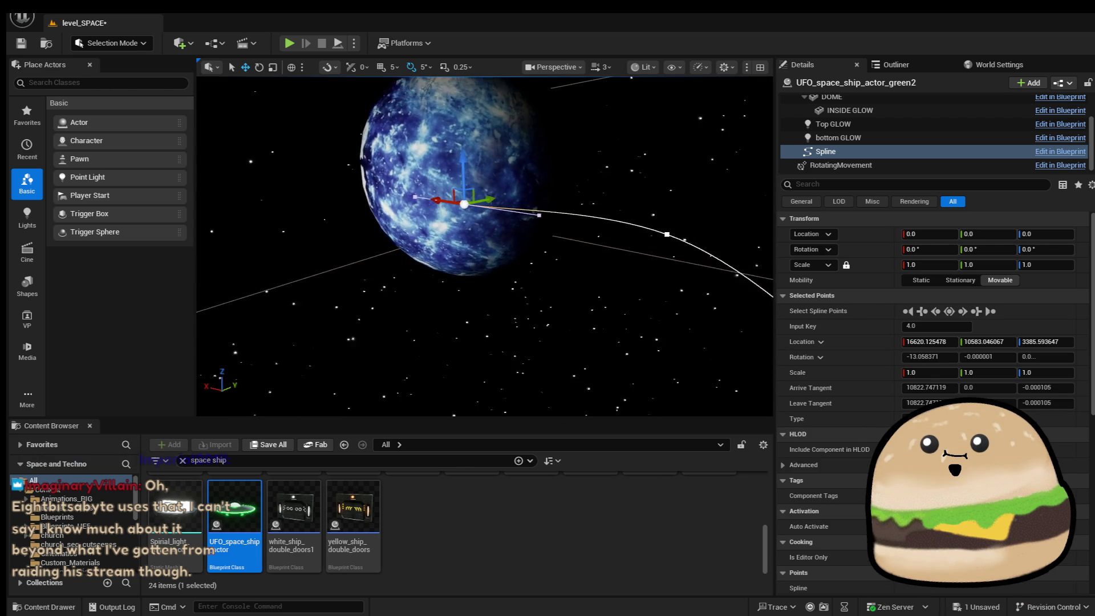
drag(464, 214, 465, 187)
Add a new spline point and move it down toward the sun.
drag(501, 224, 320, 227)
key(f)
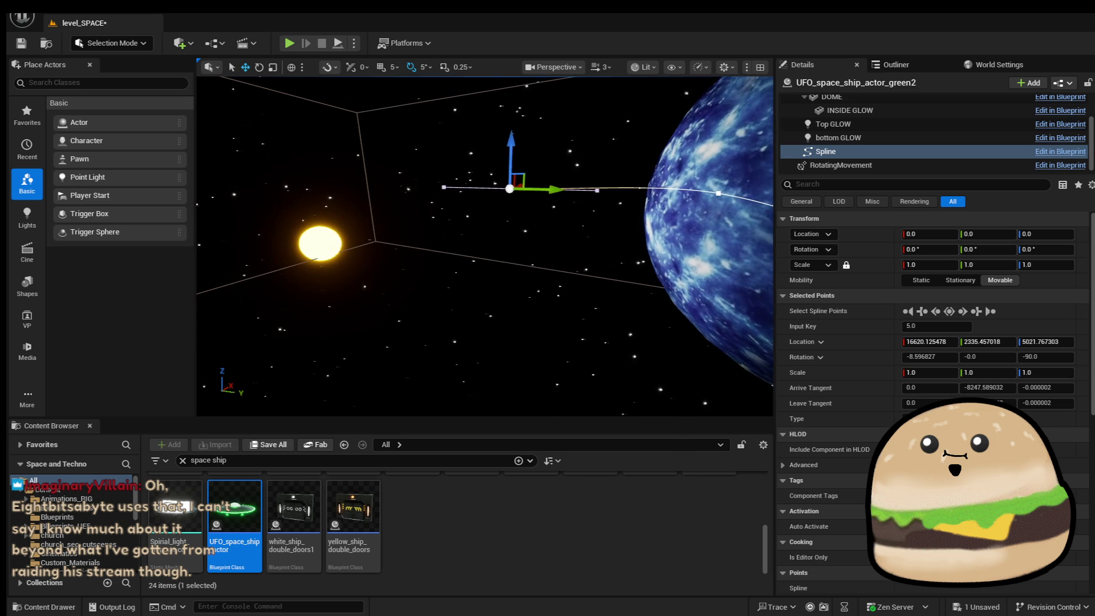
drag(523, 170, 392, 208)
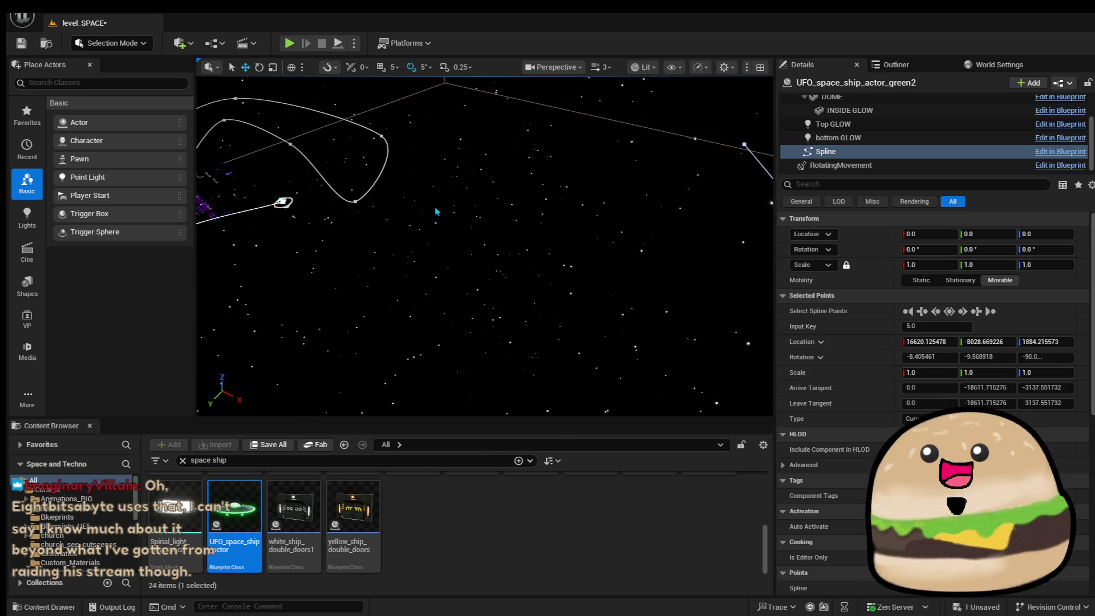
Reposition the spline points near the blue planet, moving one back along X.
key(f)
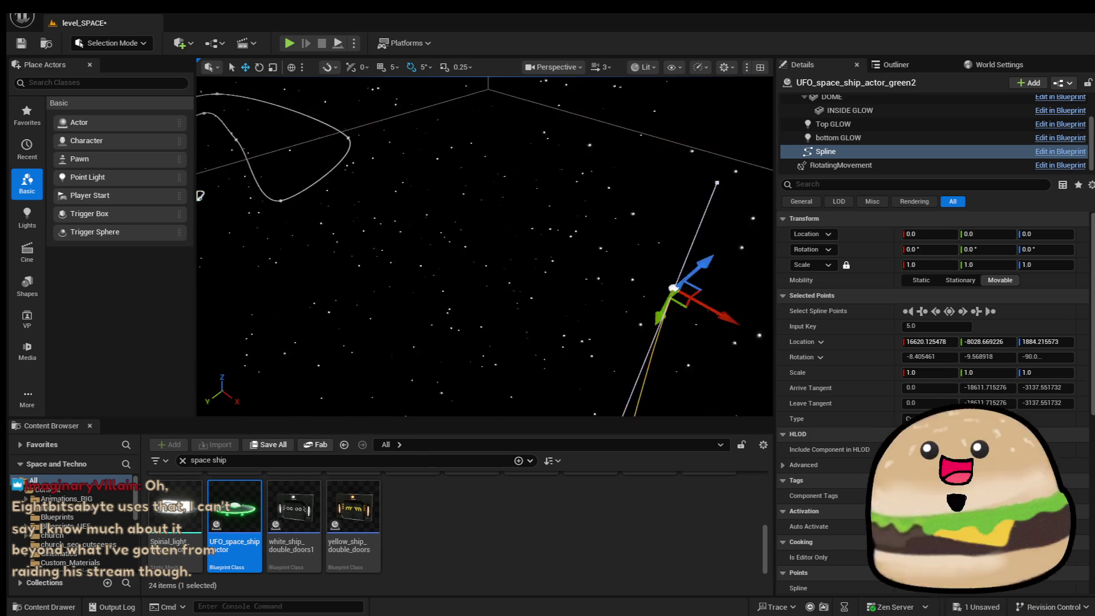
mouse_move(659, 343)
mouse_down()
mouse_move(605, 262)
mouse_move(434, 278)
mouse_move(466, 187)
mouse_move(576, 169)
mouse_move(598, 193)
mouse_up()
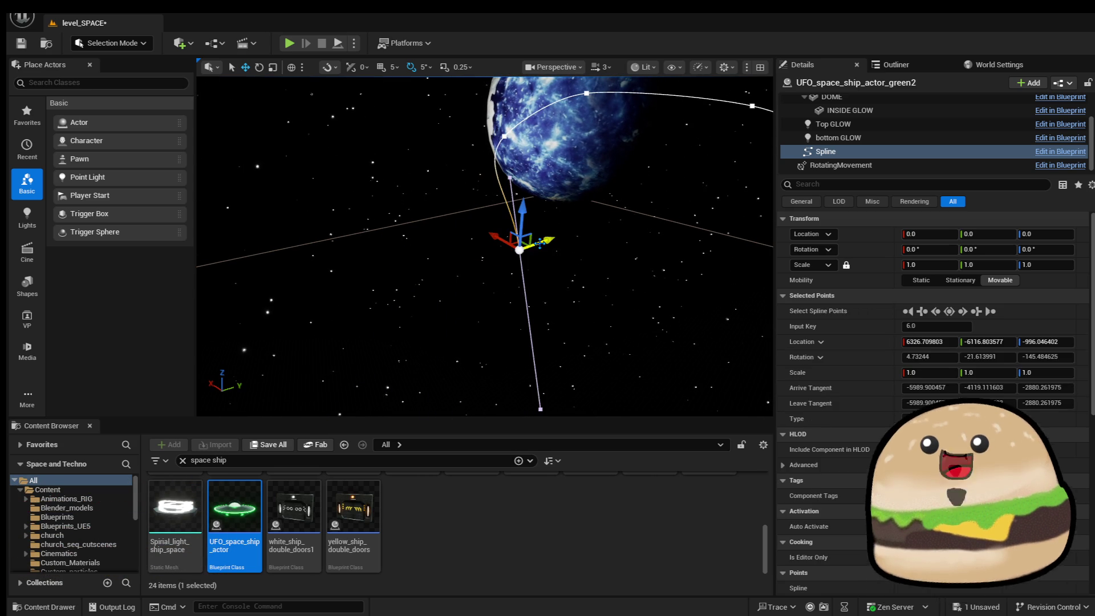
mouse_move(543, 244)
mouse_down()
mouse_move(702, 171)
mouse_move(621, 211)
mouse_move(609, 202)
mouse_move(707, 226)
mouse_move(587, 200)
mouse_up()
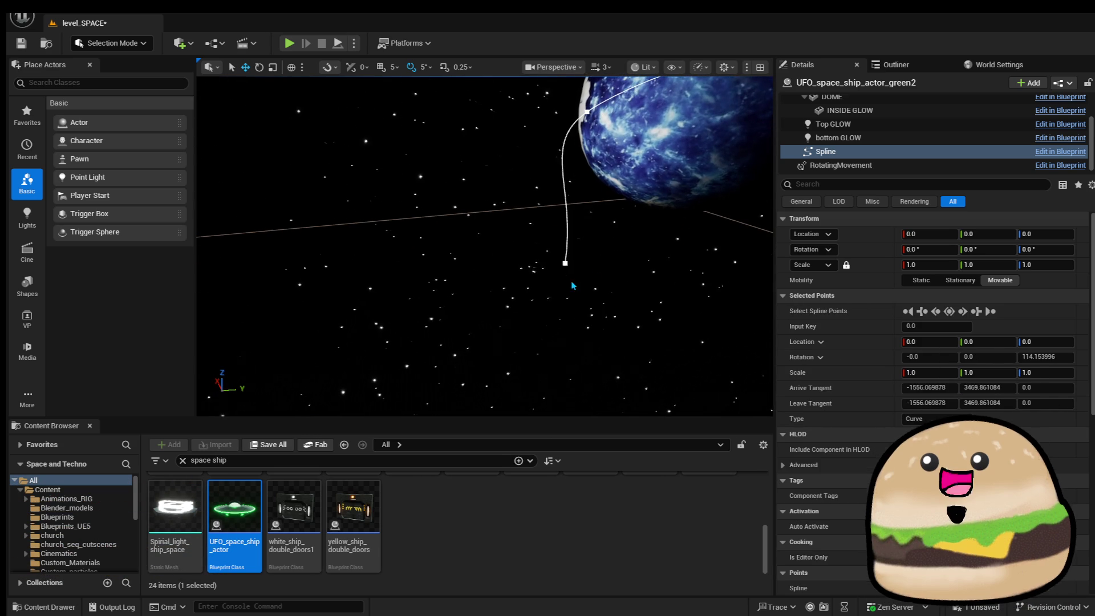
key(ctrl+z)
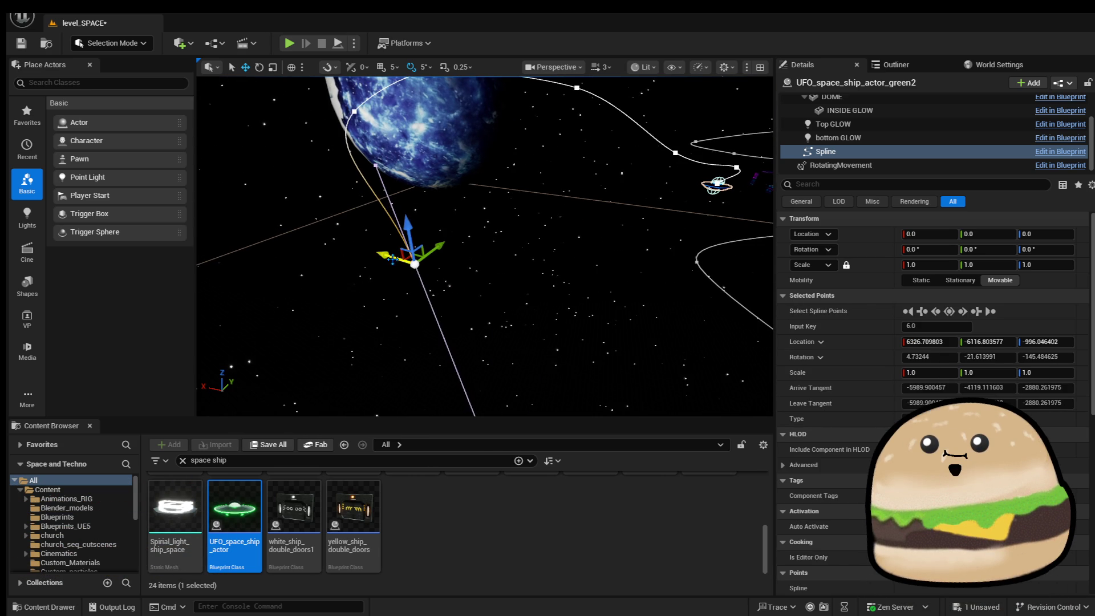
key(ctrl+z)
Slide point 7 sideways along Y and pull a new point from the end.
click(505, 276)
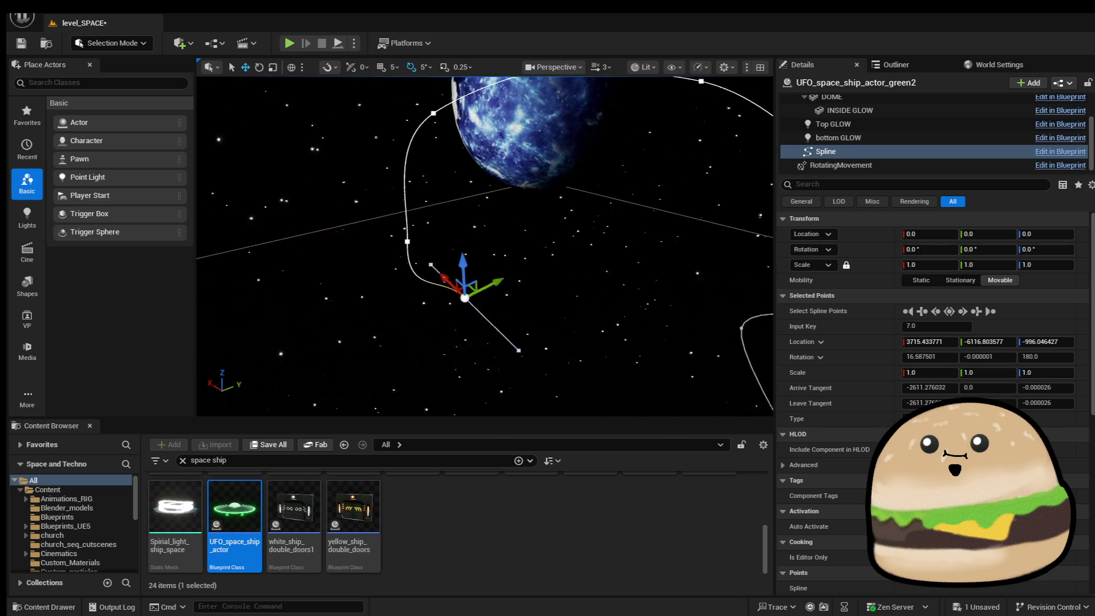
drag(406, 302, 678, 219)
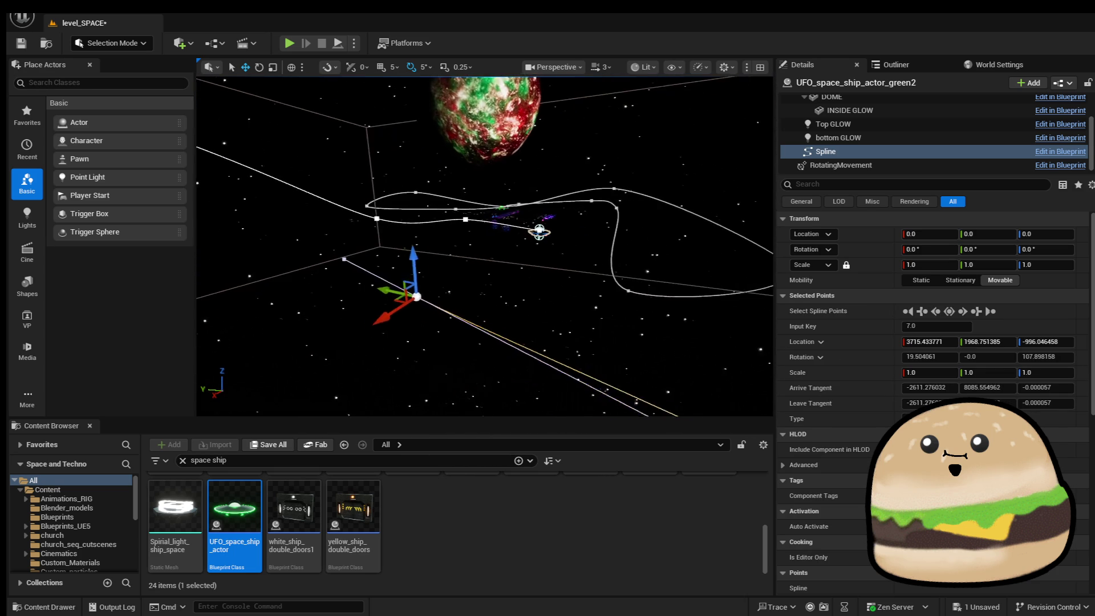
key(Escape)
drag(431, 263, 268, 245)
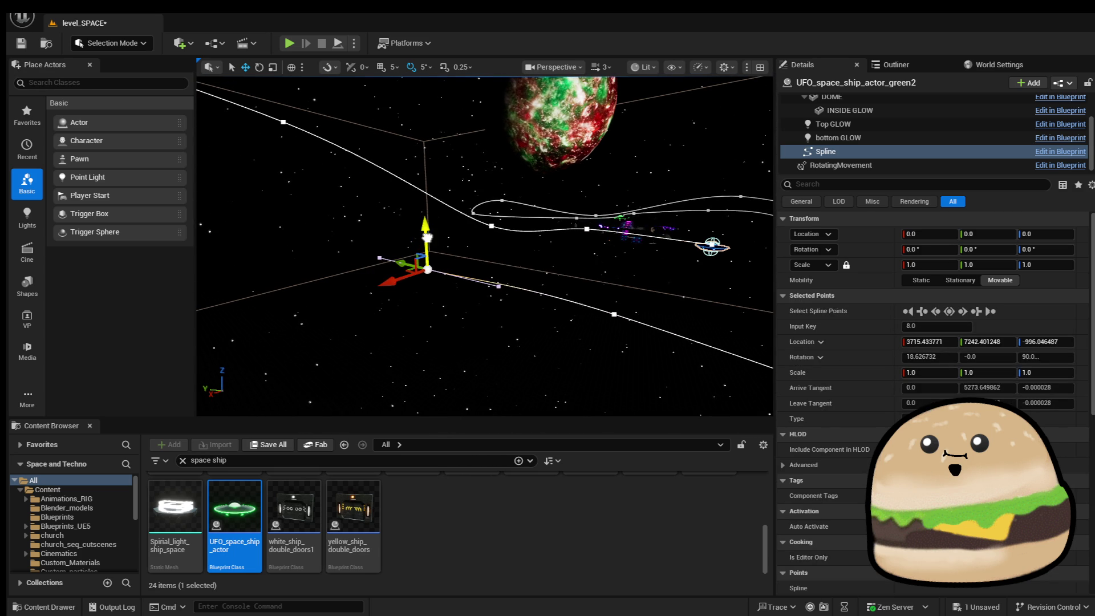
Raise the new spline point and push the next one further along Y.
drag(427, 236, 419, 218)
click(411, 186)
click(422, 102)
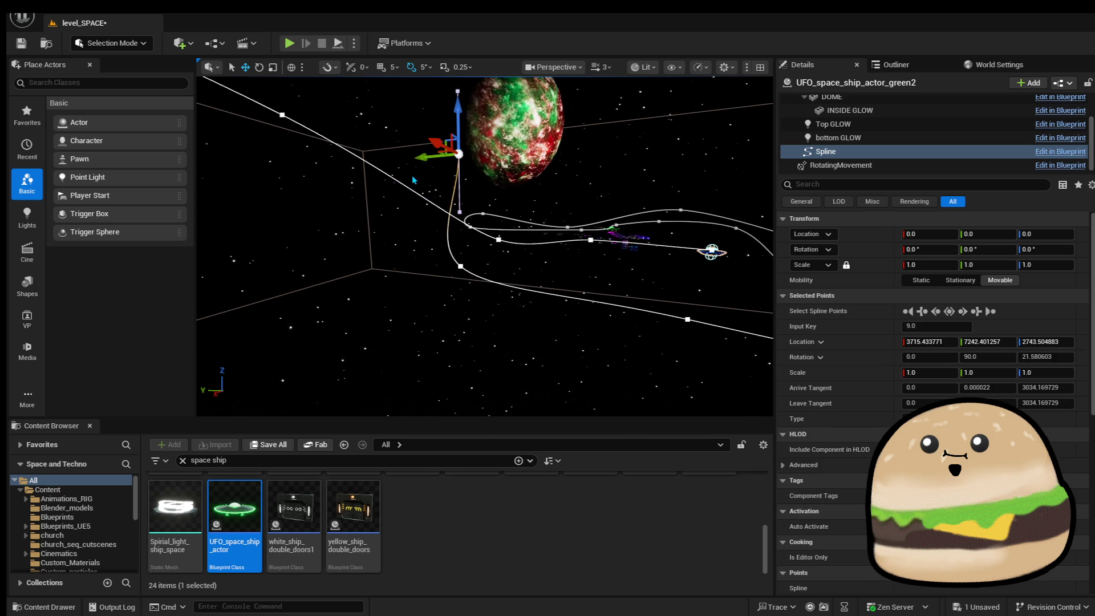
drag(433, 155, 350, 159)
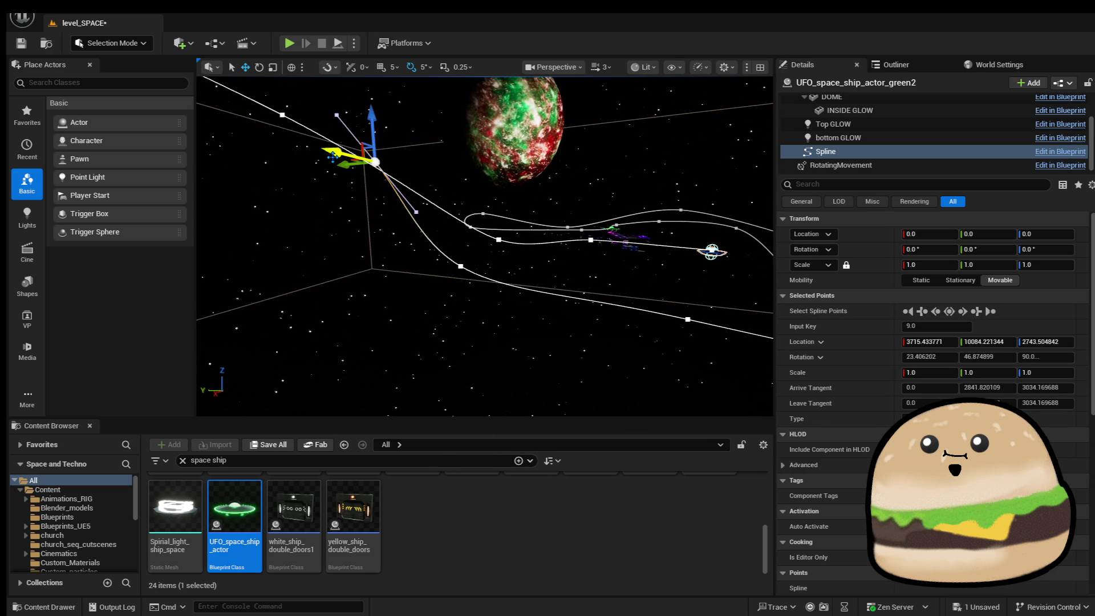
click(389, 166)
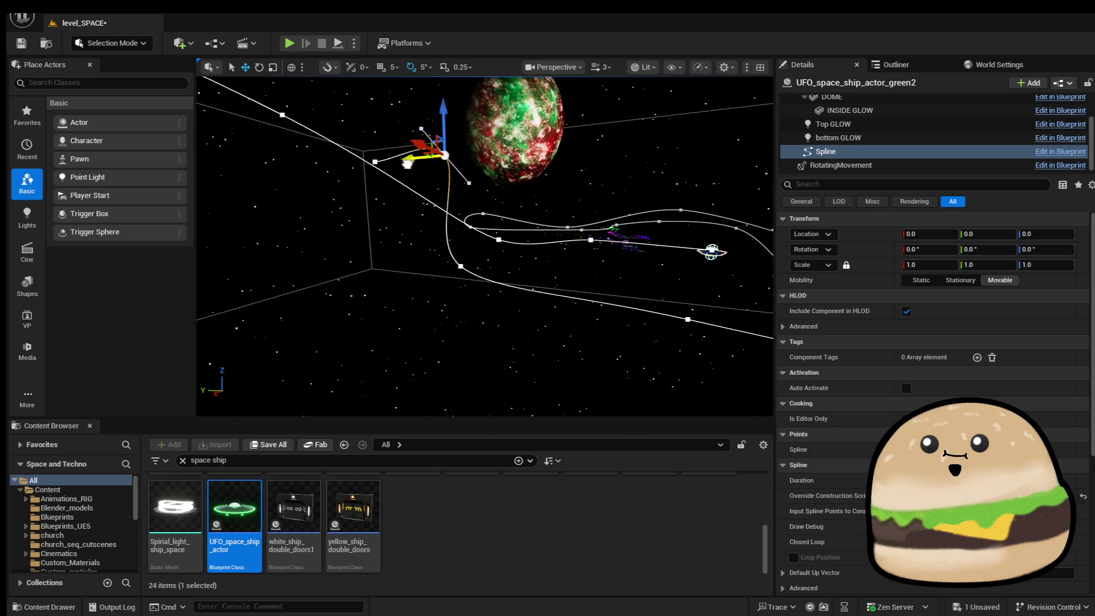
drag(420, 158, 461, 154)
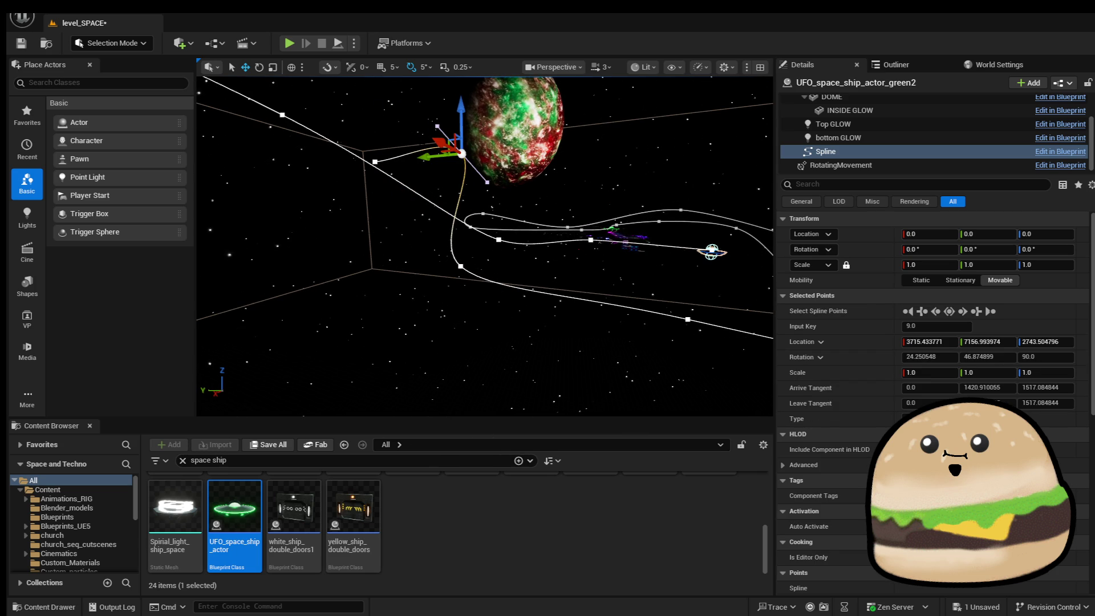
key(ctrl+z)
key(f)
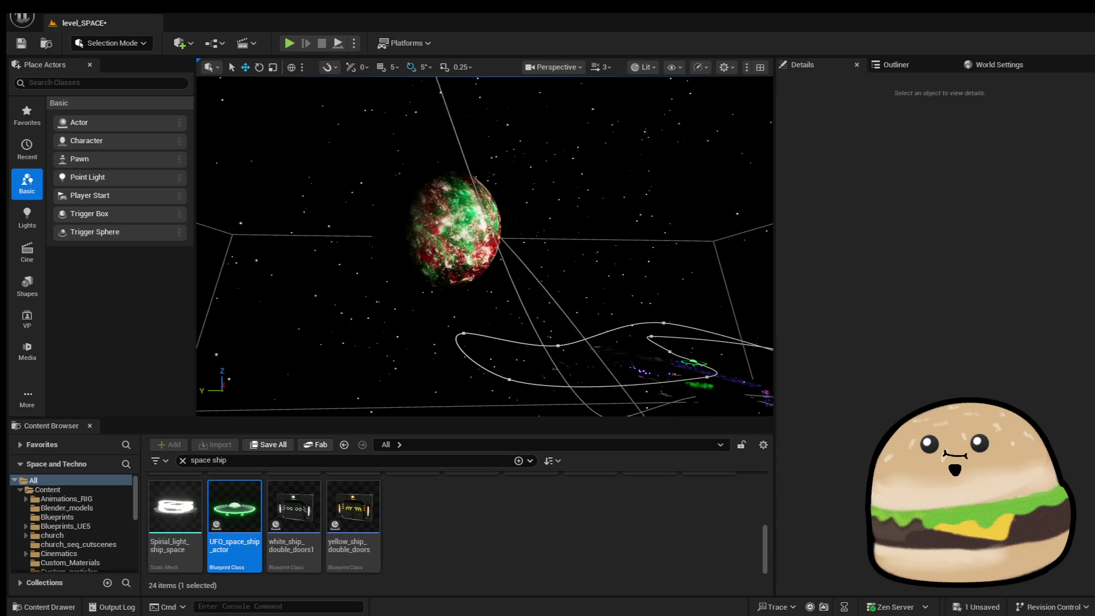
key(Escape)
Add new end points that curve past the red-green planet toward the UFO.
click(413, 215)
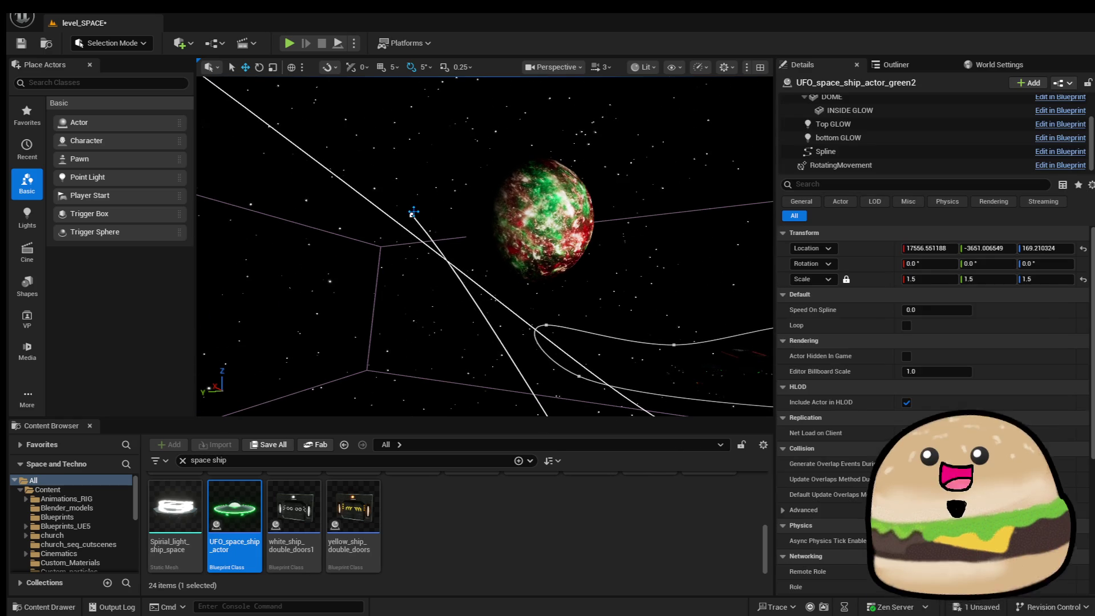
click(438, 225)
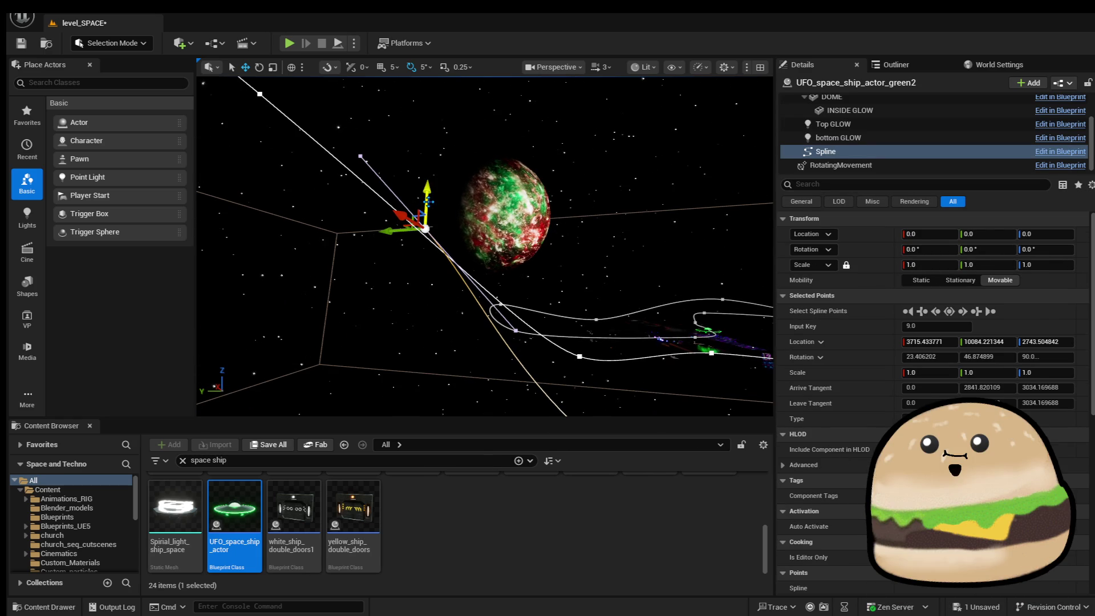
drag(428, 202, 425, 123)
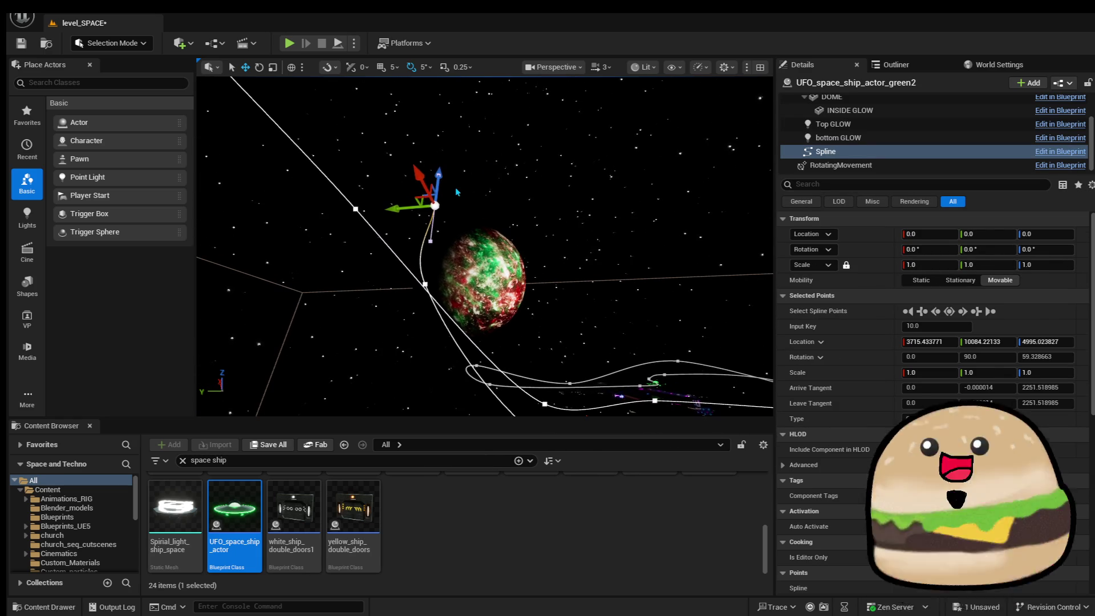
mouse_move(420, 207)
mouse_down()
mouse_move(495, 201)
mouse_move(631, 244)
mouse_move(568, 232)
mouse_move(556, 203)
mouse_up()
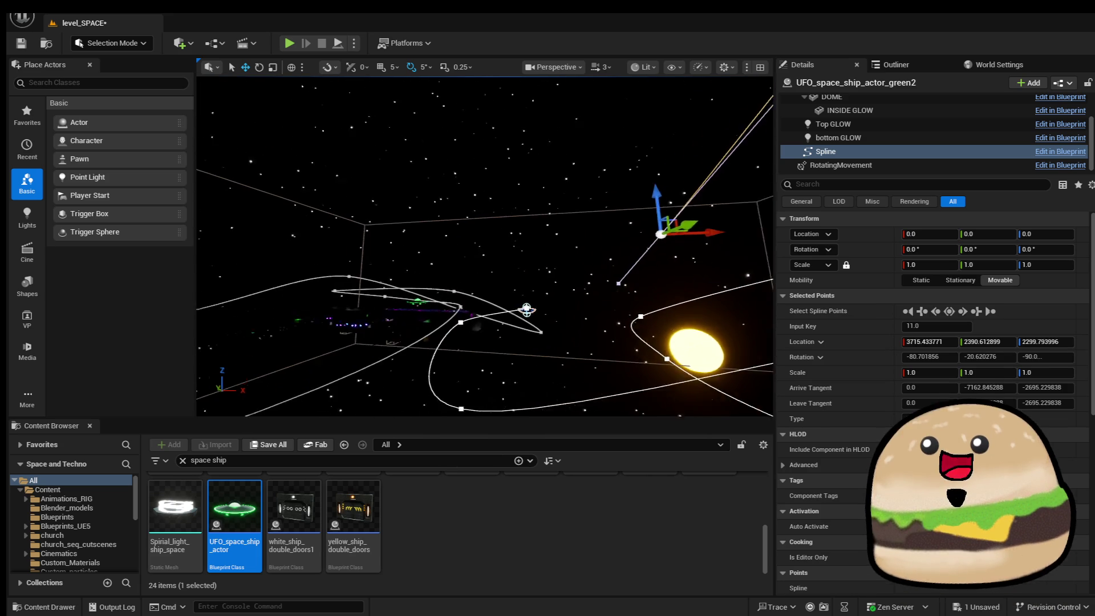
key(ctrl+z)
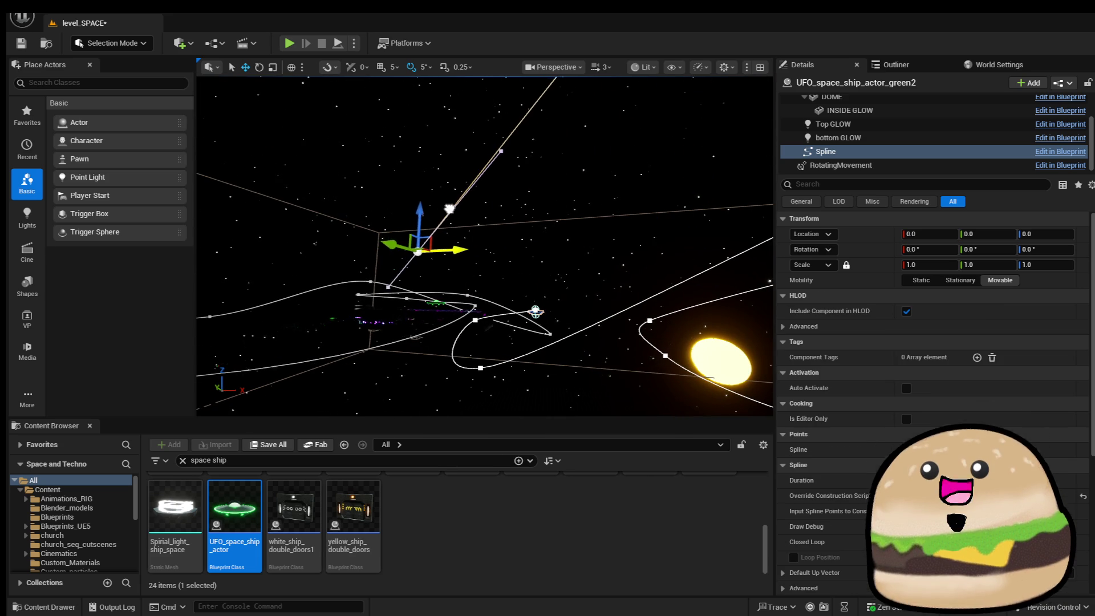
key(ctrl+y)
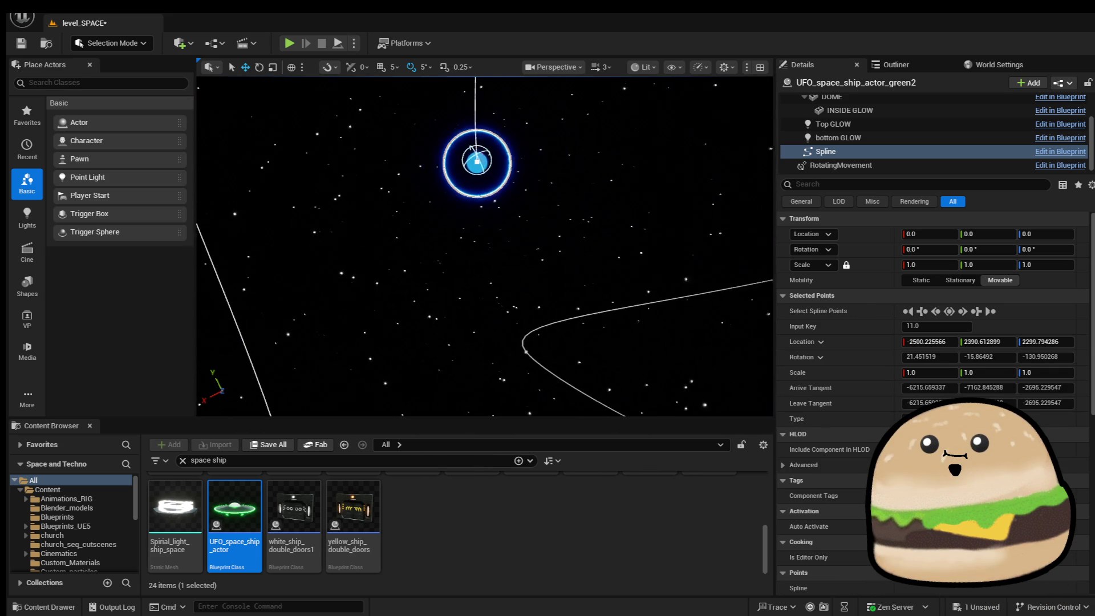
key(f)
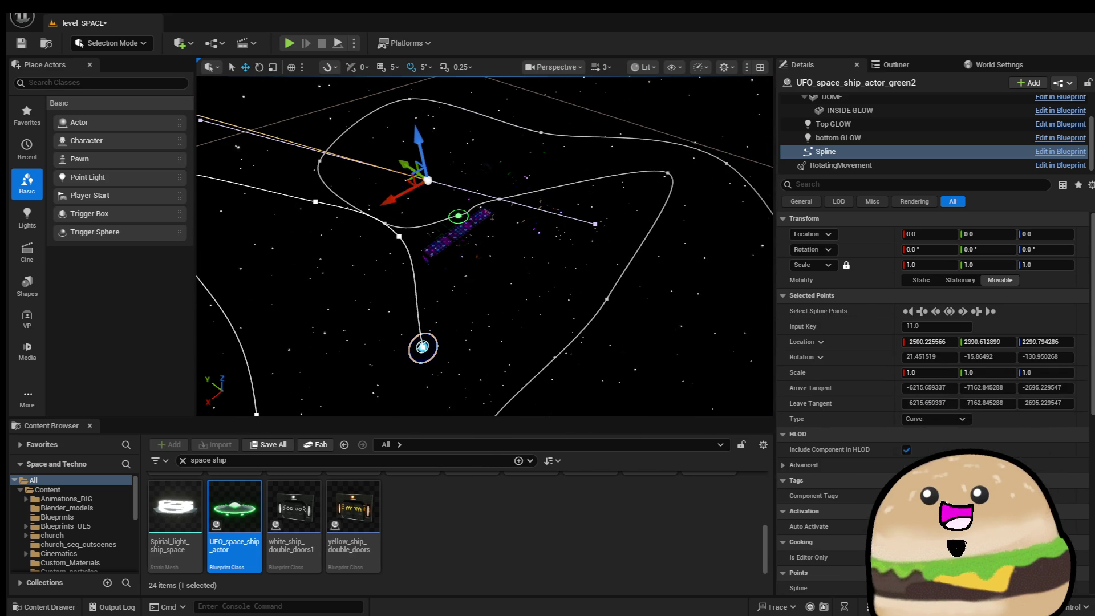
key(ctrl+z)
key(ctrl+y)
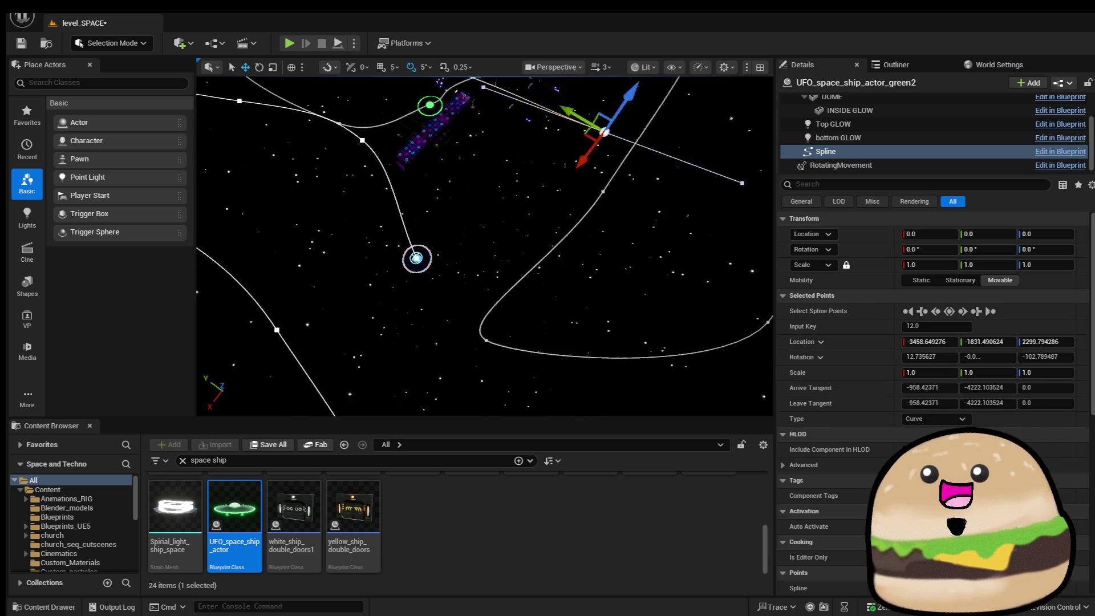
key(f)
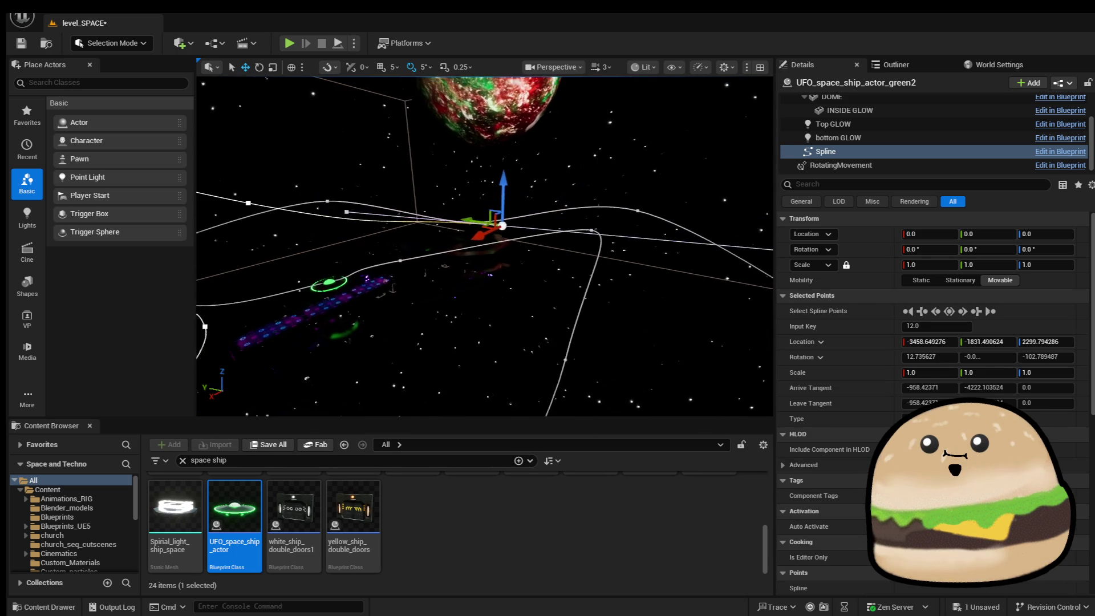
mouse_move(479, 234)
mouse_down()
mouse_move(593, 242)
mouse_move(660, 224)
mouse_move(613, 328)
mouse_move(661, 308)
mouse_up()
key(f)
Add a final spline point along X, placing it back near the UFO.
mouse_move(648, 208)
mouse_down()
mouse_move(460, 239)
mouse_move(471, 240)
mouse_up()
mouse_move(585, 217)
mouse_down()
mouse_move(587, 197)
mouse_move(476, 171)
mouse_move(445, 182)
mouse_up()
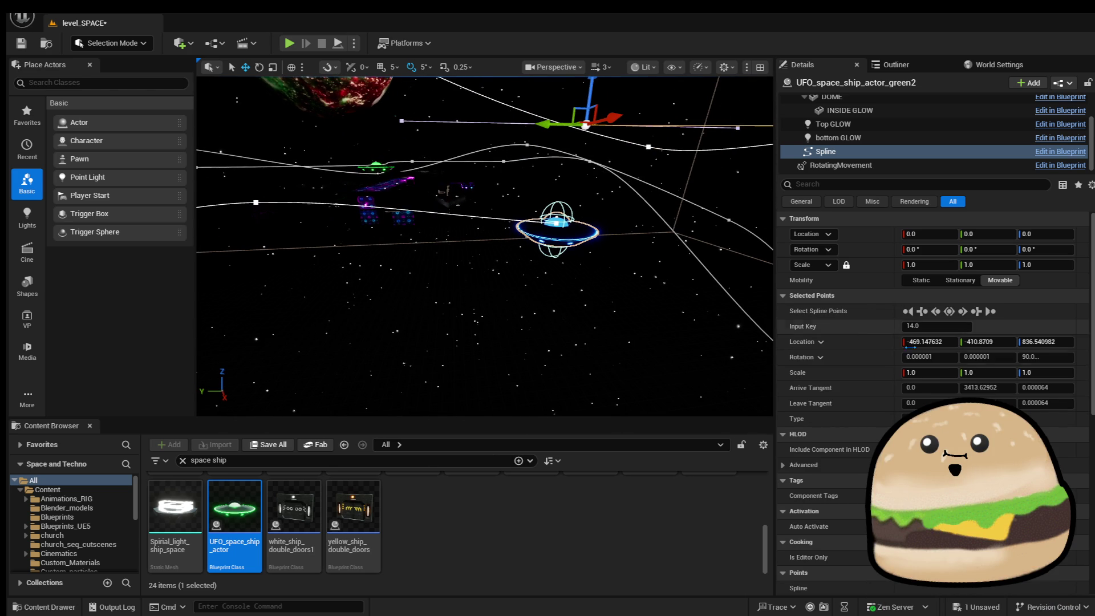
scroll(936, 342, down, 3)
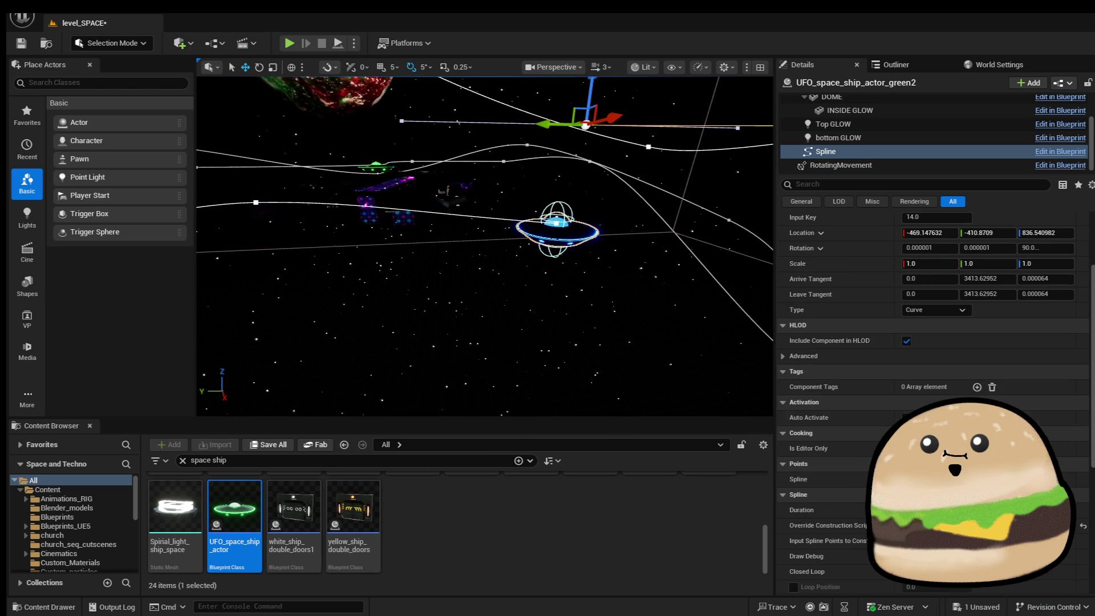
scroll(936, 342, down, 3)
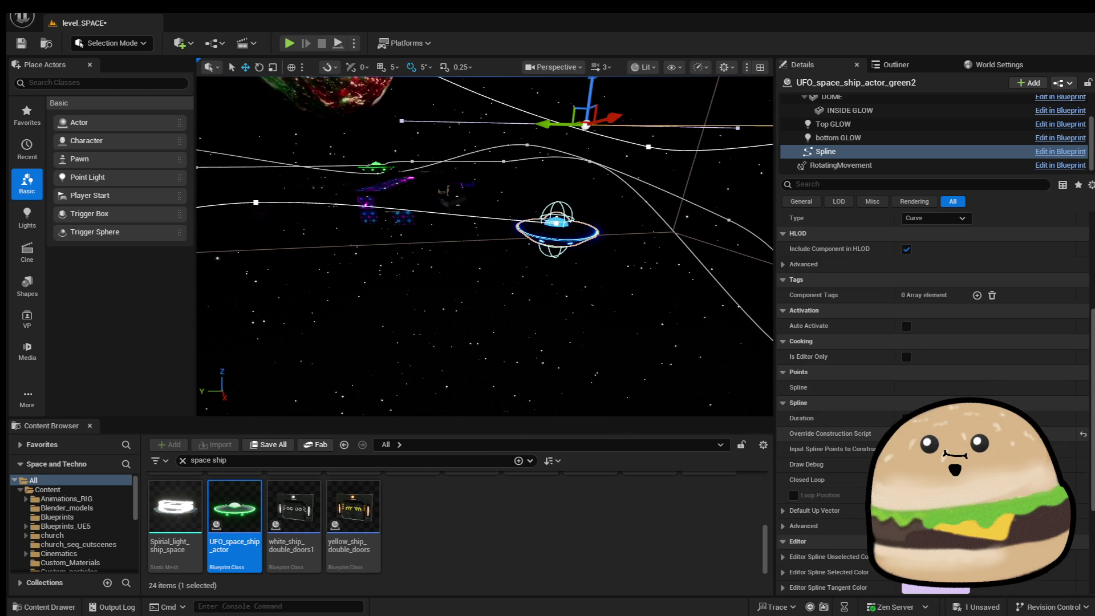
click(563, 244)
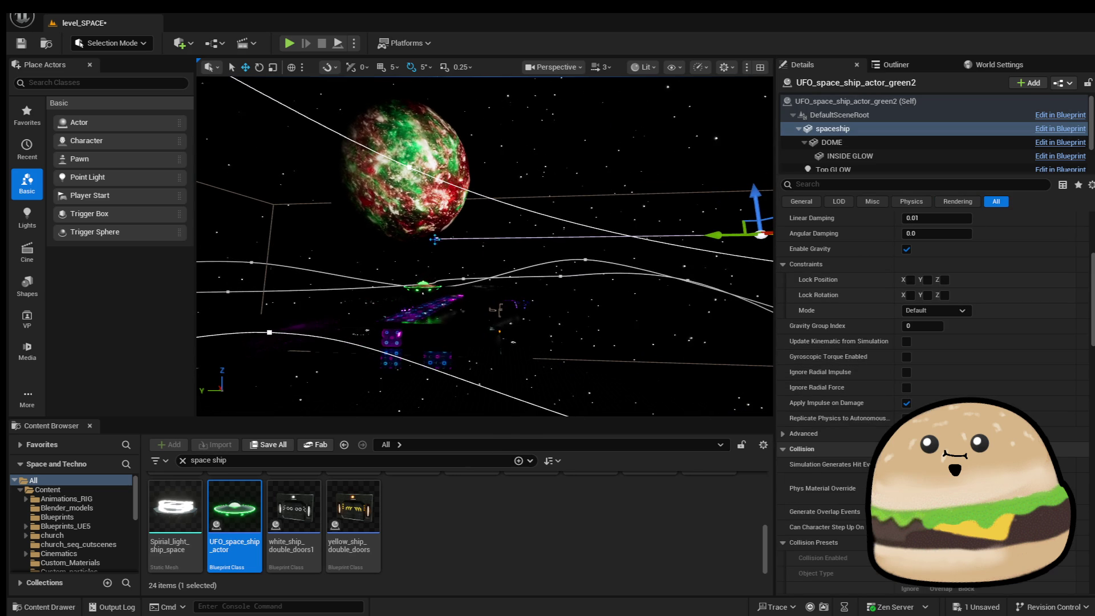
Search the spline's properties for 'close' to locate the Closed Loop setting.
click(760, 234)
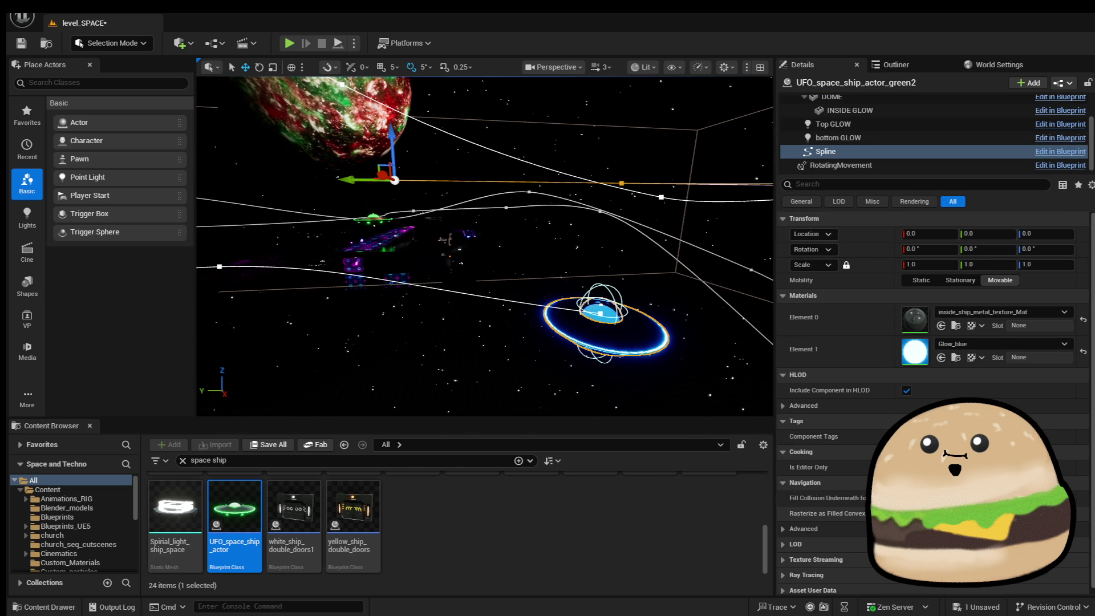
click(846, 185)
text(close)
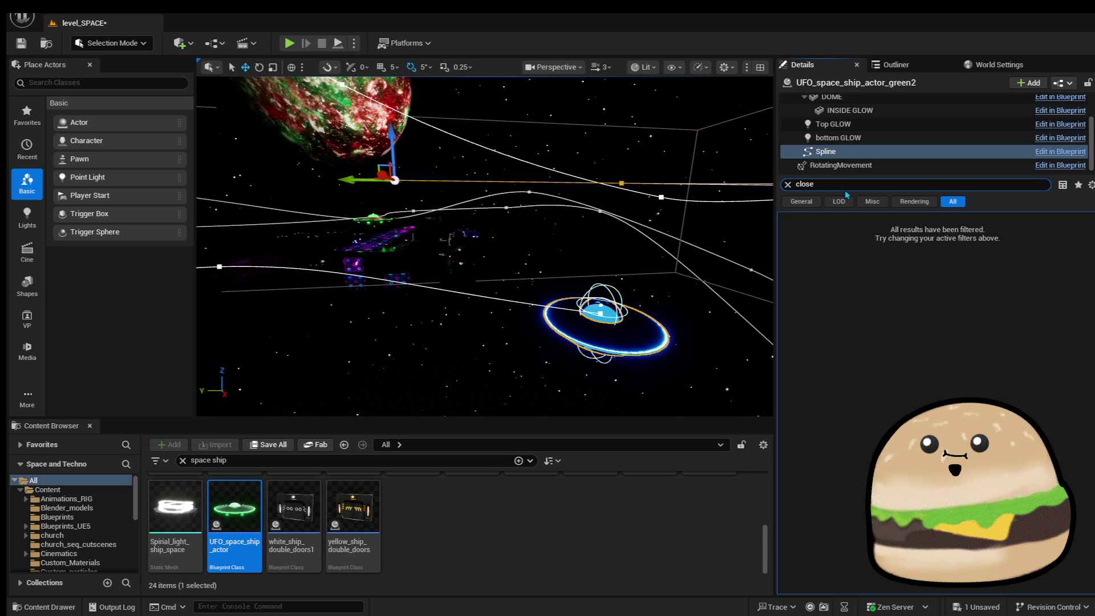
click(788, 185)
click(832, 128)
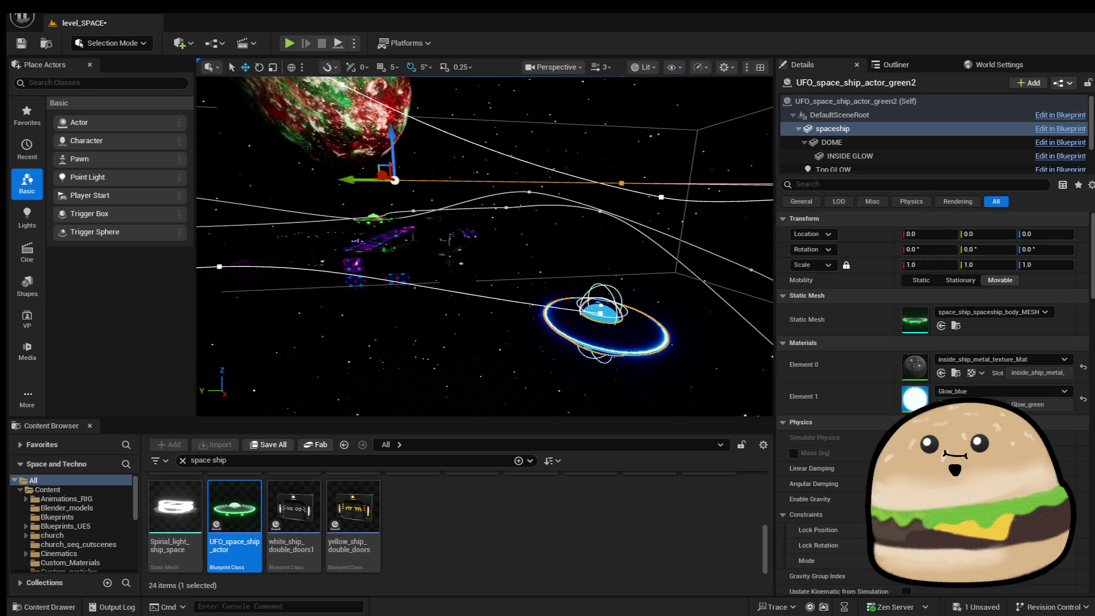
click(855, 101)
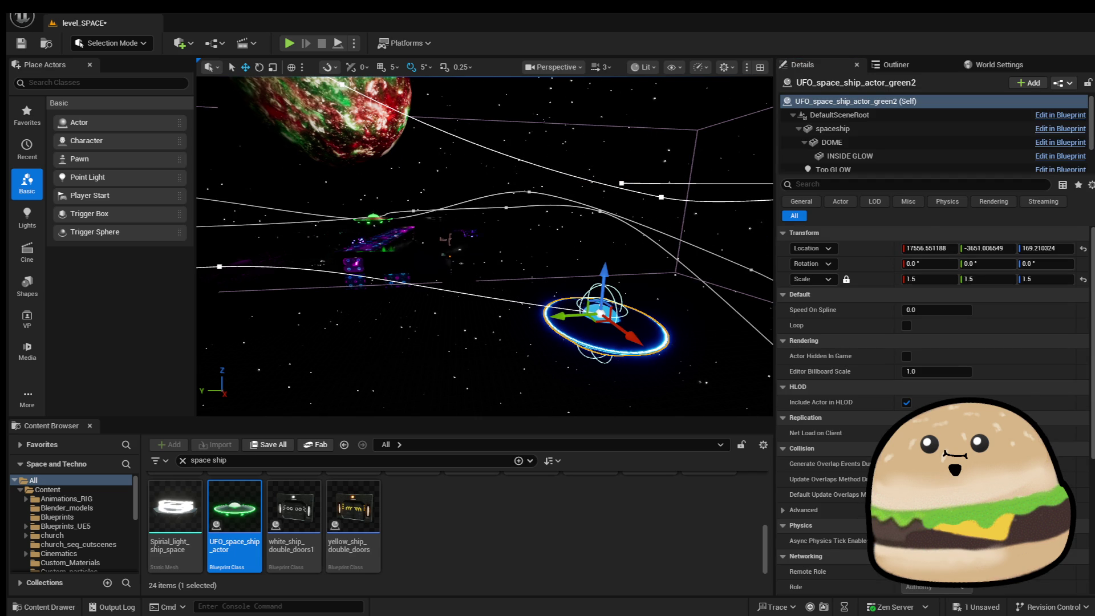
Select UFO_space_ship_actor_green2 and search its Details for 'loop', showing Loop already on.
scroll(975, 426, down, 5)
scroll(974, 425, up, 5)
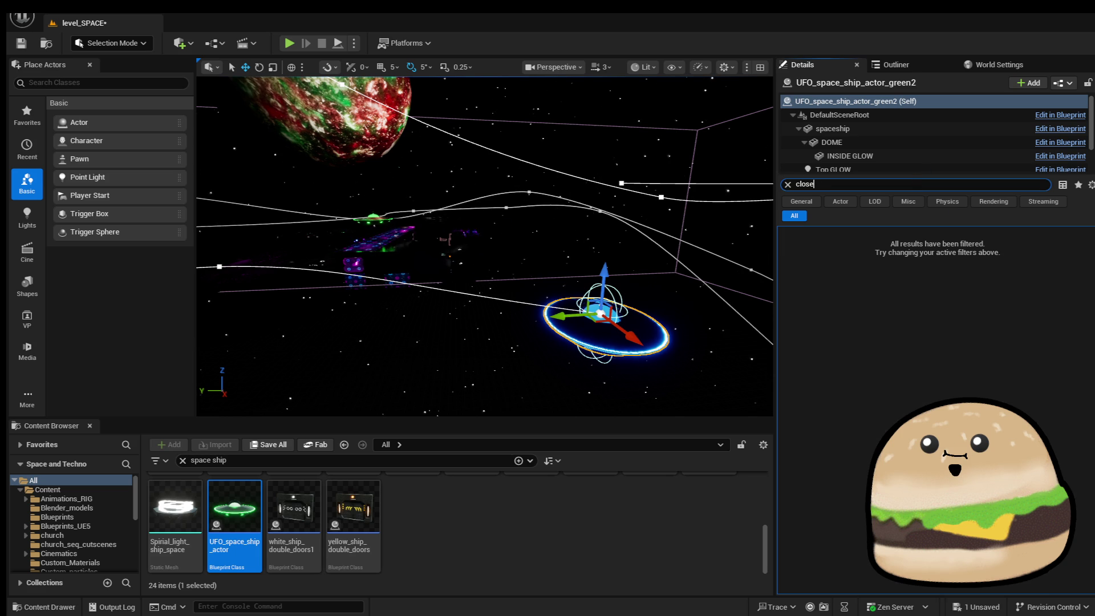
key(w)
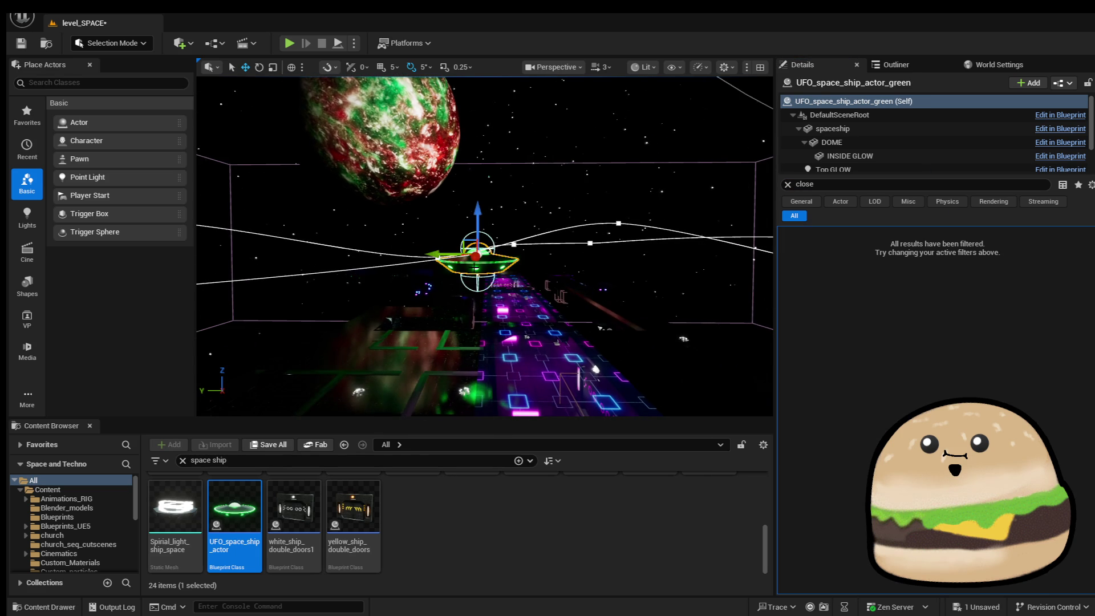
key(f)
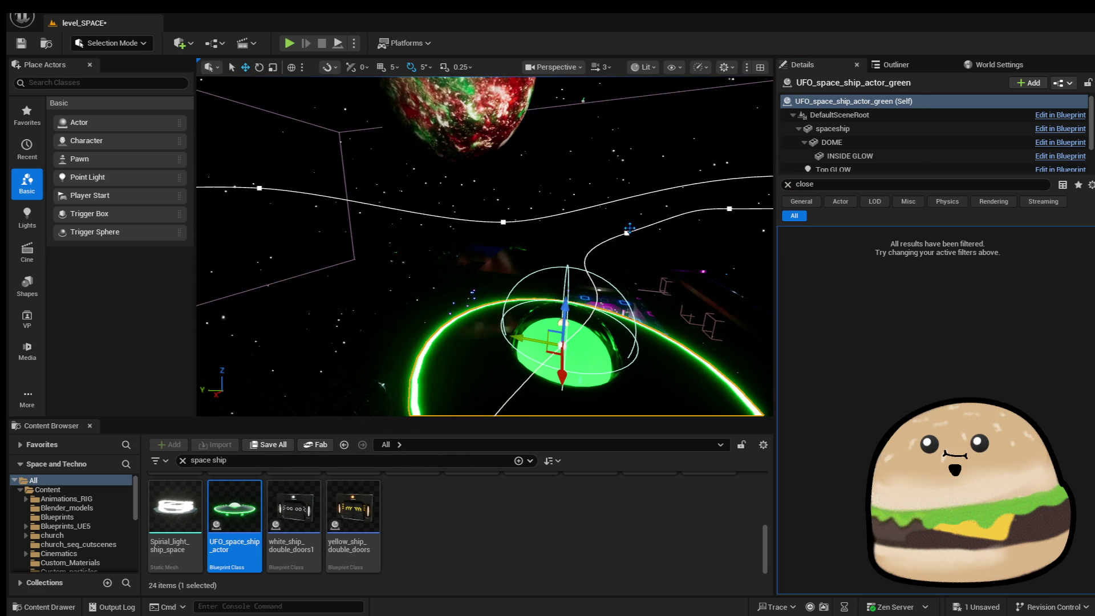
click(730, 208)
drag(698, 212, 676, 280)
click(431, 214)
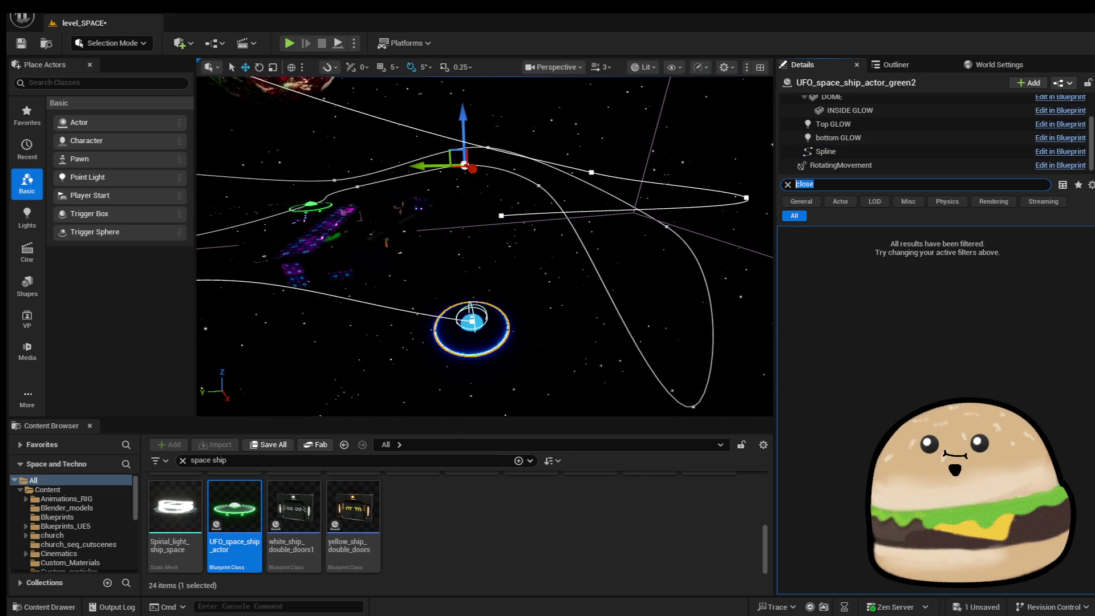
text(loop)
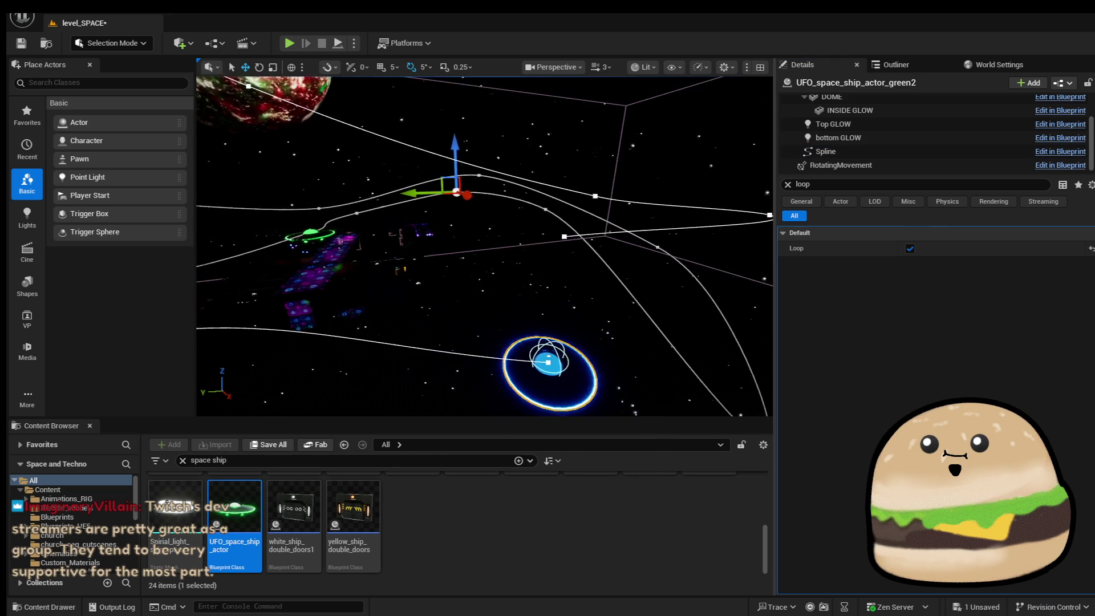
click(825, 151)
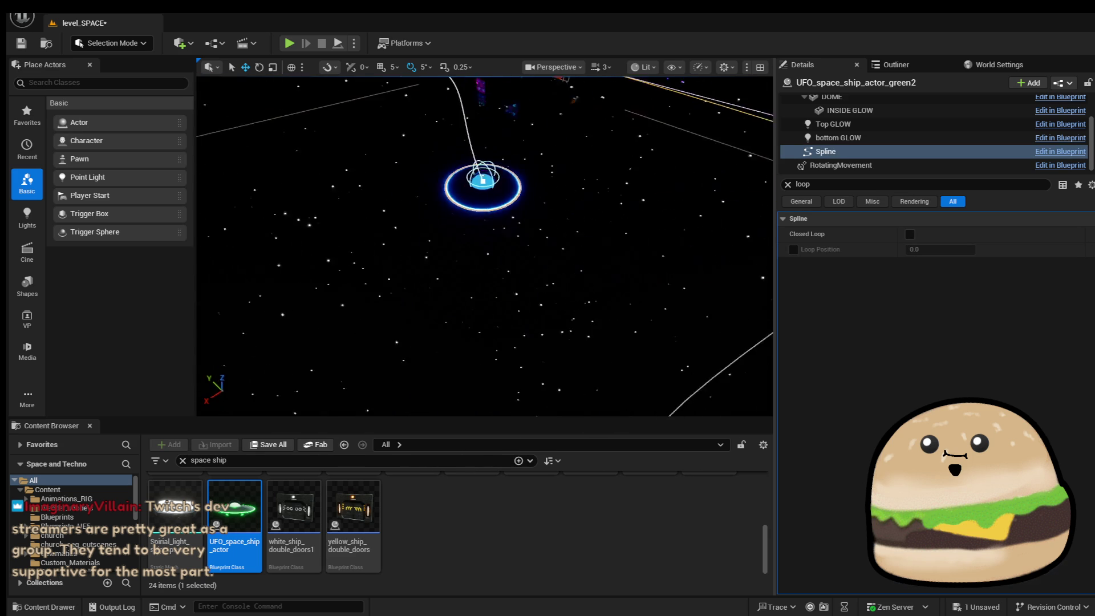
Tick Closed Loop on UFO_space_ship_actor_green2's spline, then play from a spot on the platform.
drag(500, 217, 492, 219)
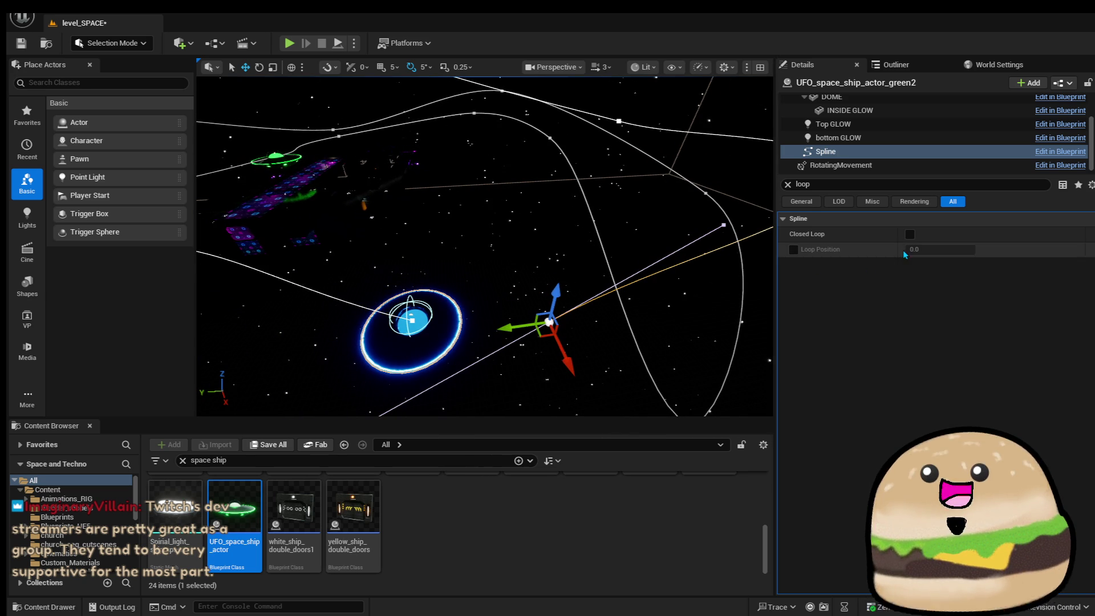
click(910, 234)
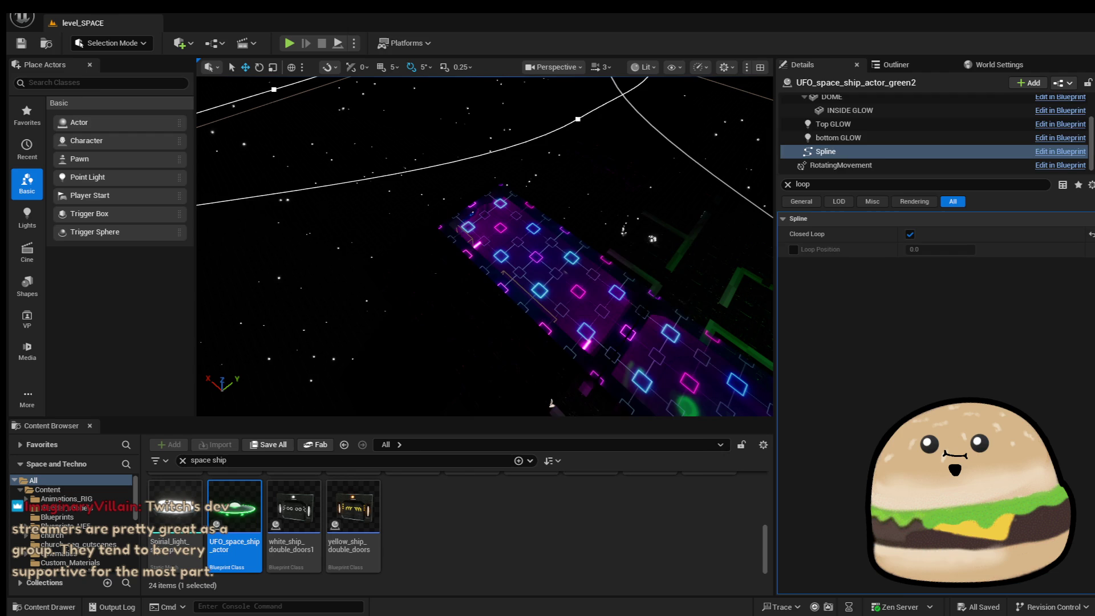
right_click(496, 400)
click(595, 466)
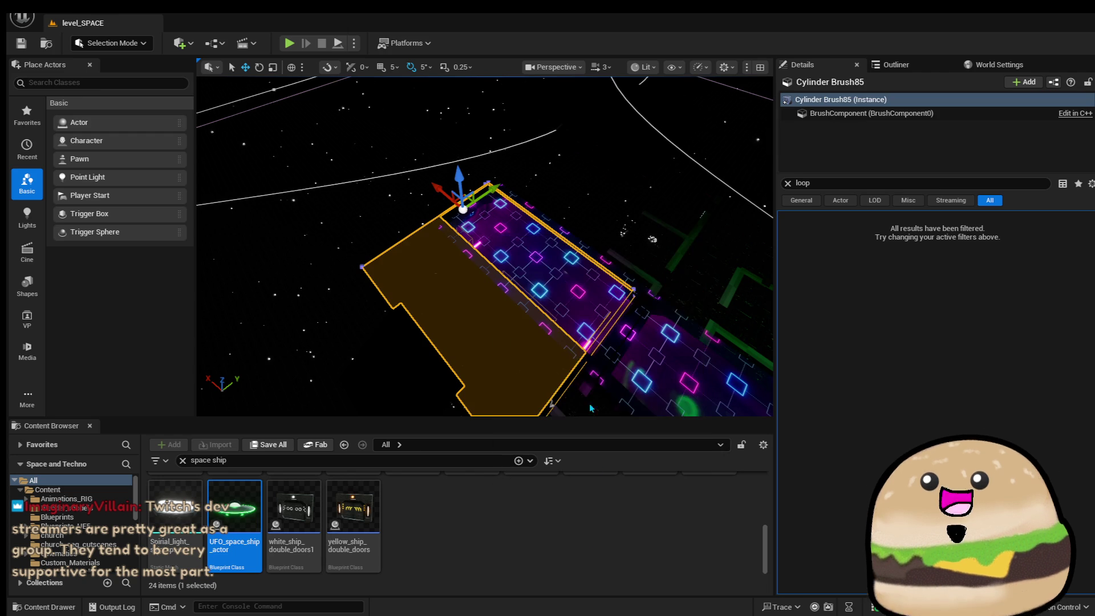
Play-test the level to watch the UFO fly its loop, then stop.
key(alt+p)
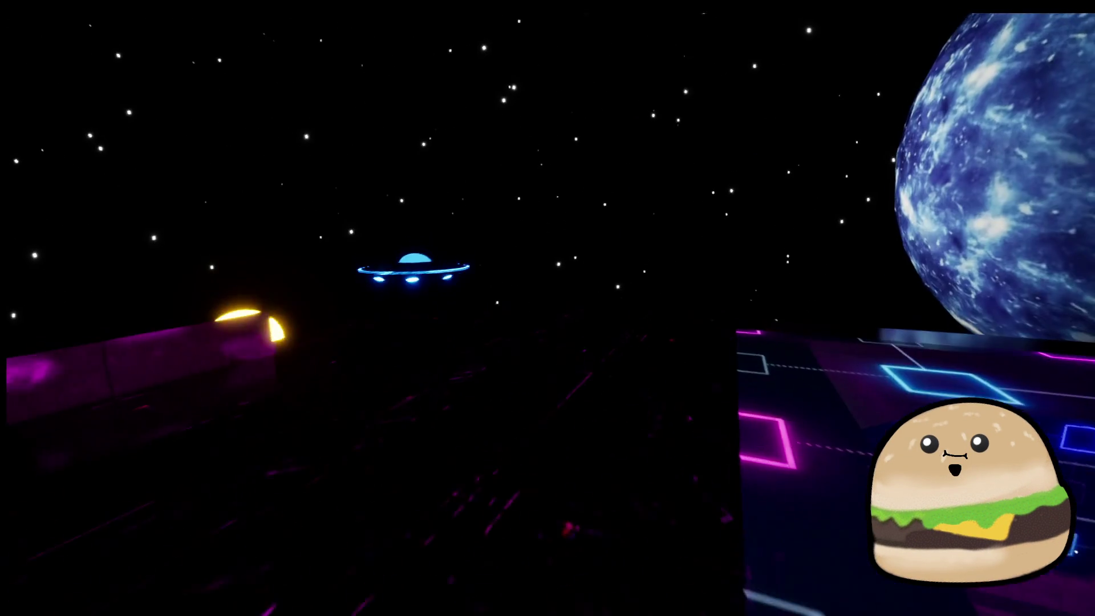
key(Escape)
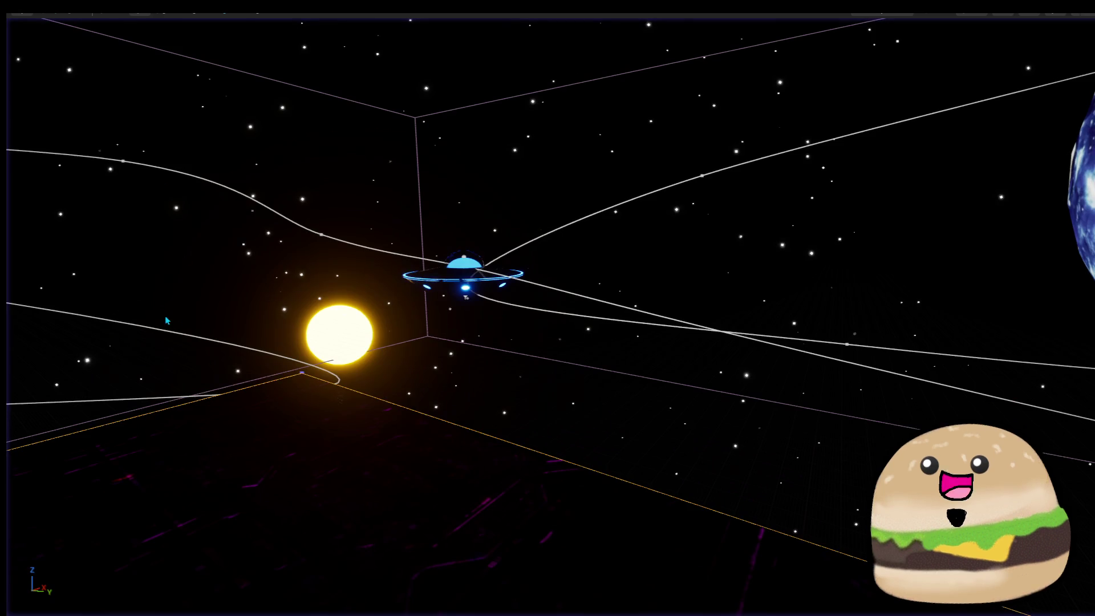
mouse_move(462, 272)
mouse_down()
mouse_move(485, 308)
mouse_move(463, 272)
mouse_up()
Frame the UFO and orbit to show it with the planet and tiles.
right_click(558, 285)
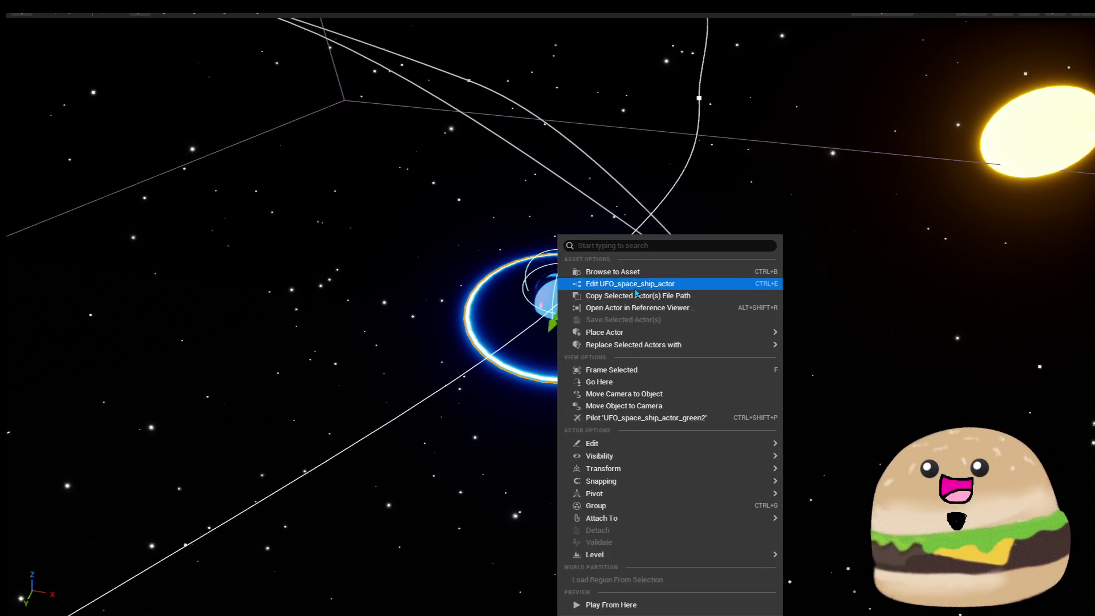
click(648, 285)
mouse_move(648, 285)
mouse_down()
mouse_move(622, 291)
mouse_move(644, 302)
mouse_up()
key(f)
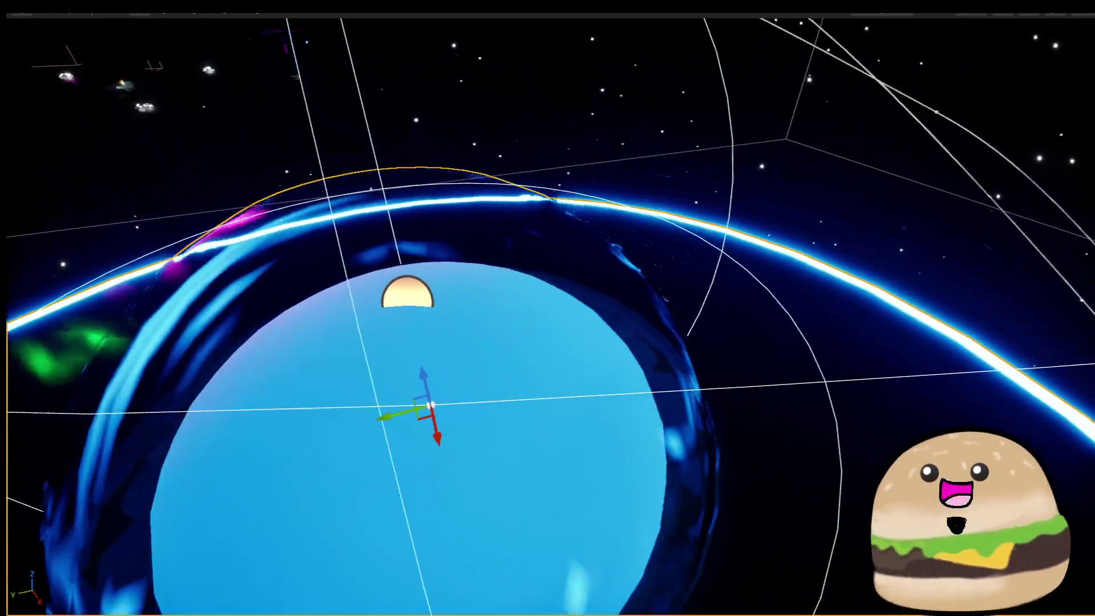
scroll(510, 291, down, 10)
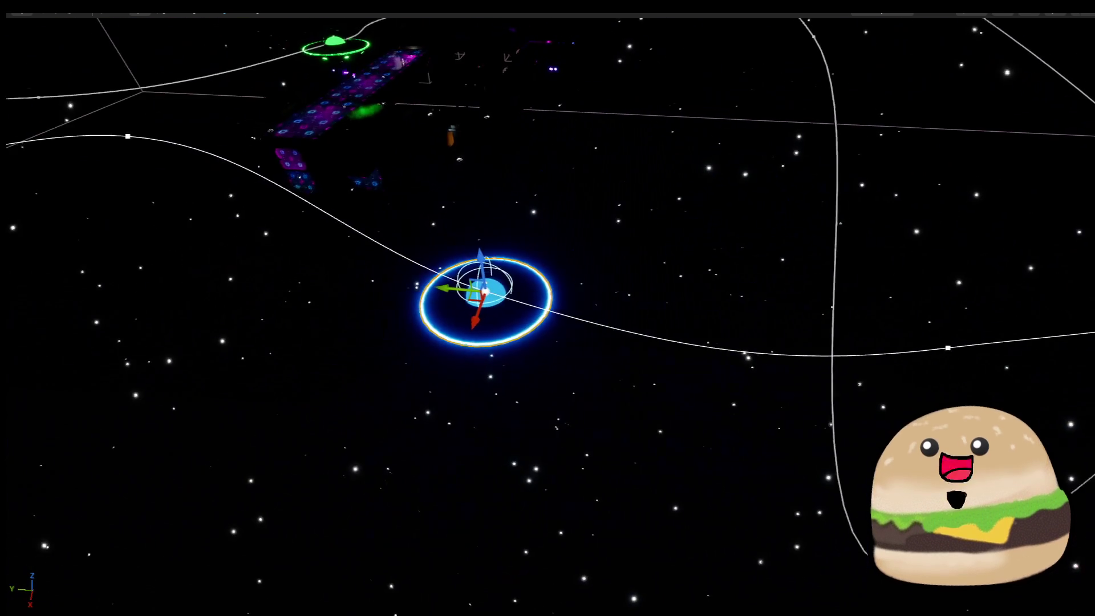
mouse_move(485, 291)
mouse_down()
mouse_move(249, 341)
mouse_move(342, 308)
mouse_move(381, 260)
mouse_up()
right_click(171, 362)
key(Escape)
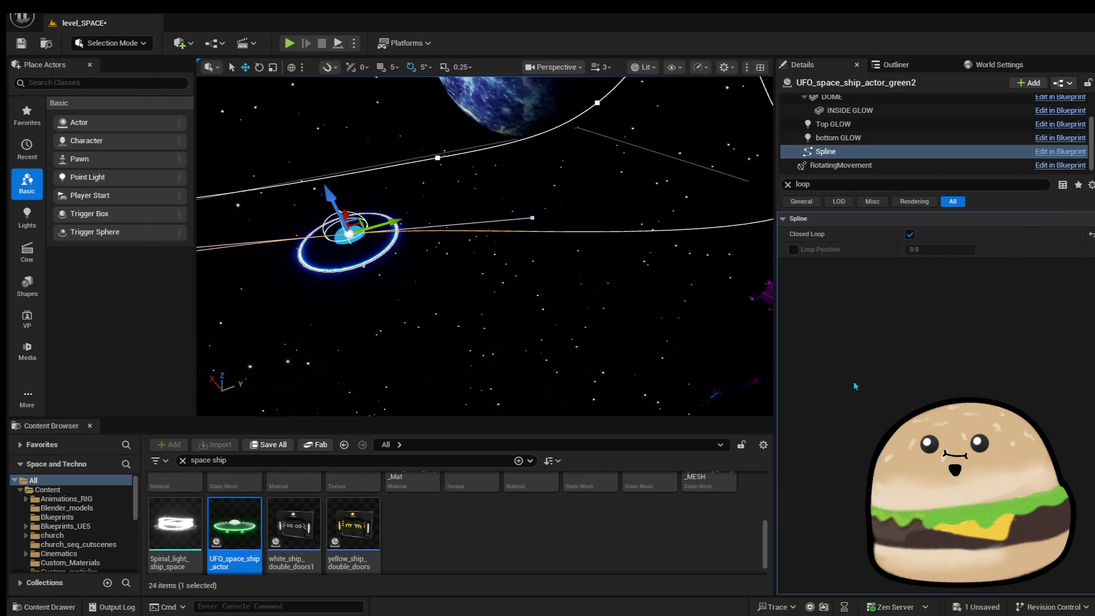
Set the UFO actor's Speed On Spline to 3000.
scroll(809, 169, up, 4)
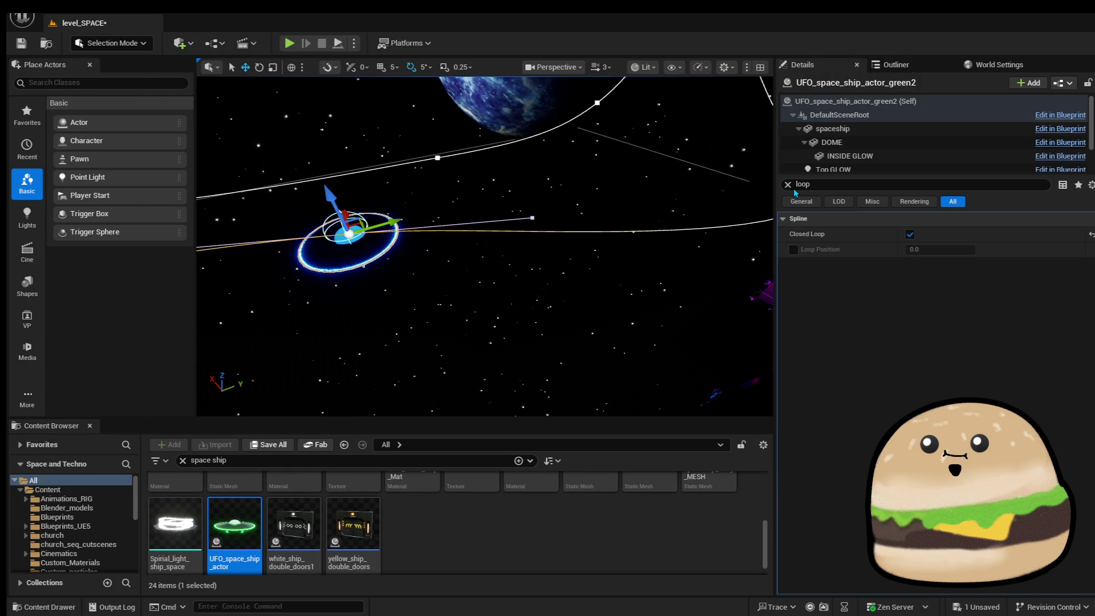
click(788, 185)
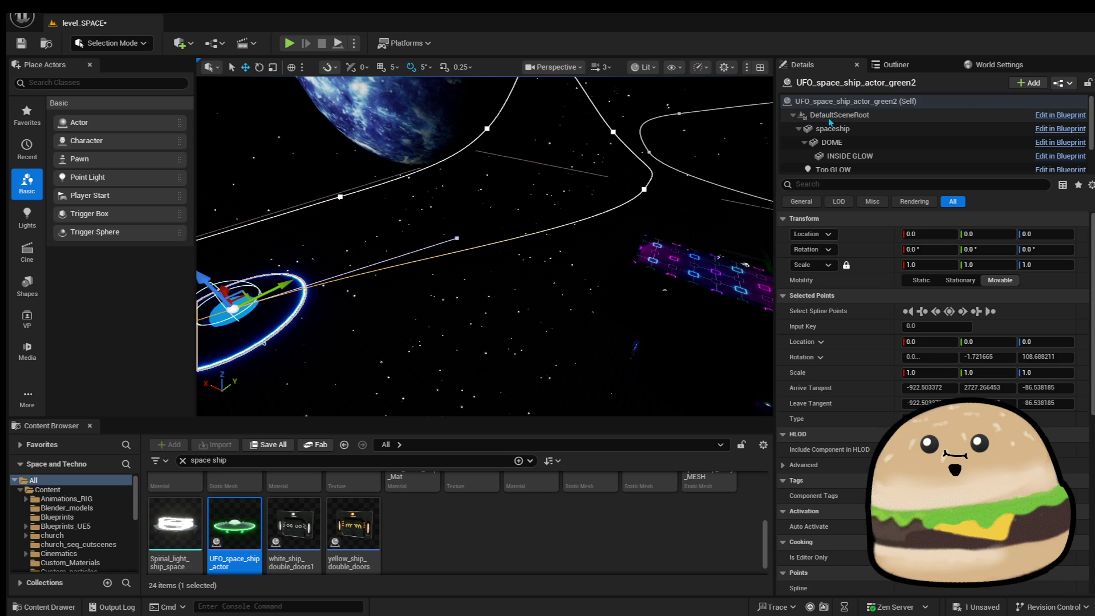
click(865, 102)
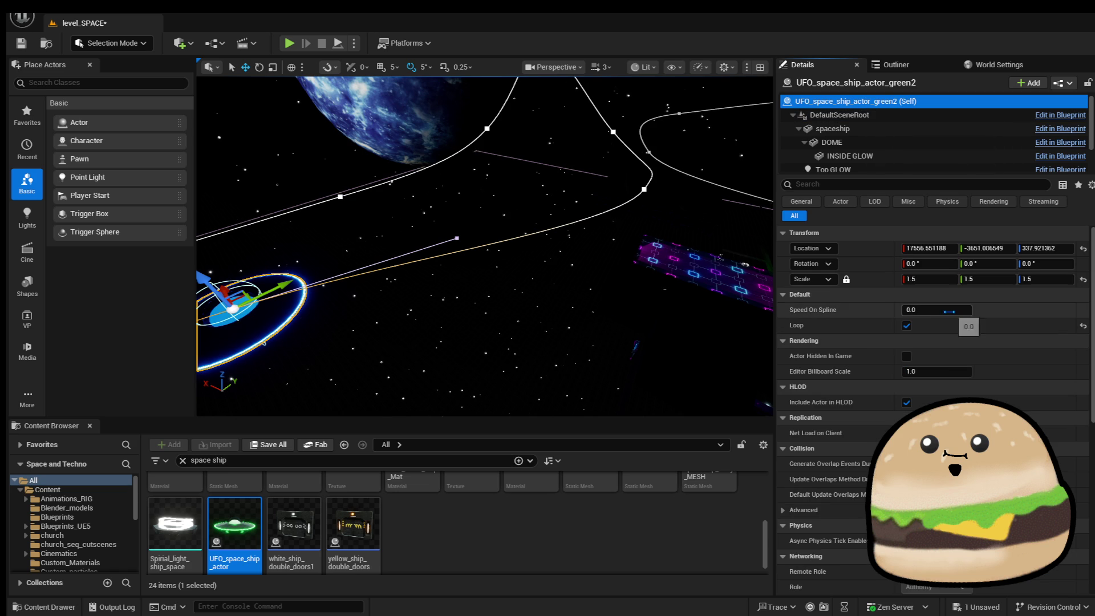
click(943, 311)
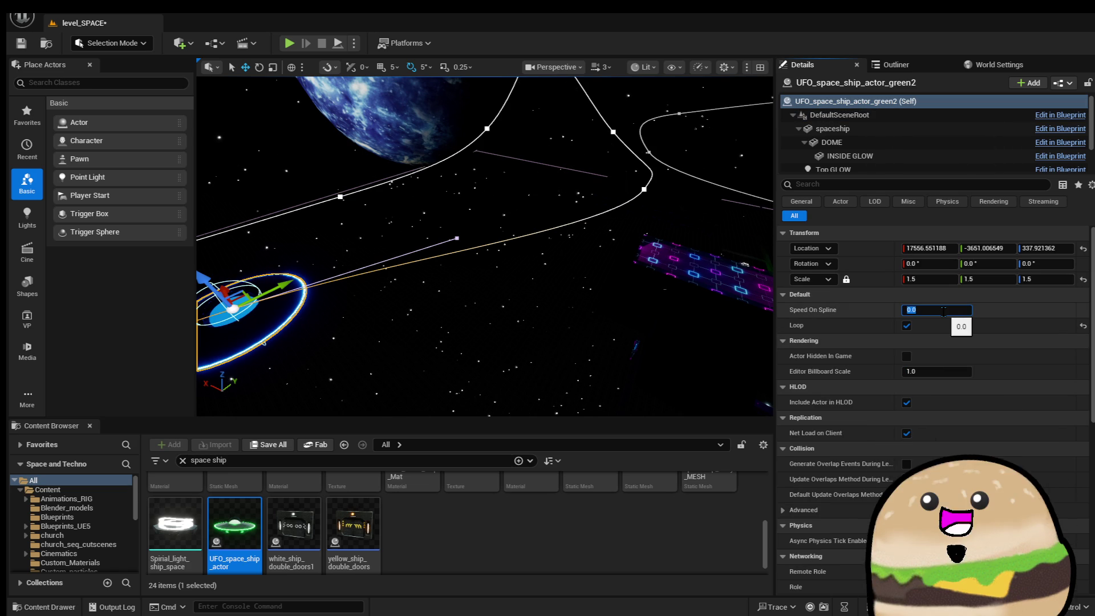
text(3000)
key(Return)
Save level_SPACE and play-test it from a spot on the track.
click(21, 43)
drag(411, 259, 447, 268)
right_click(448, 268)
key(Escape)
click(289, 43)
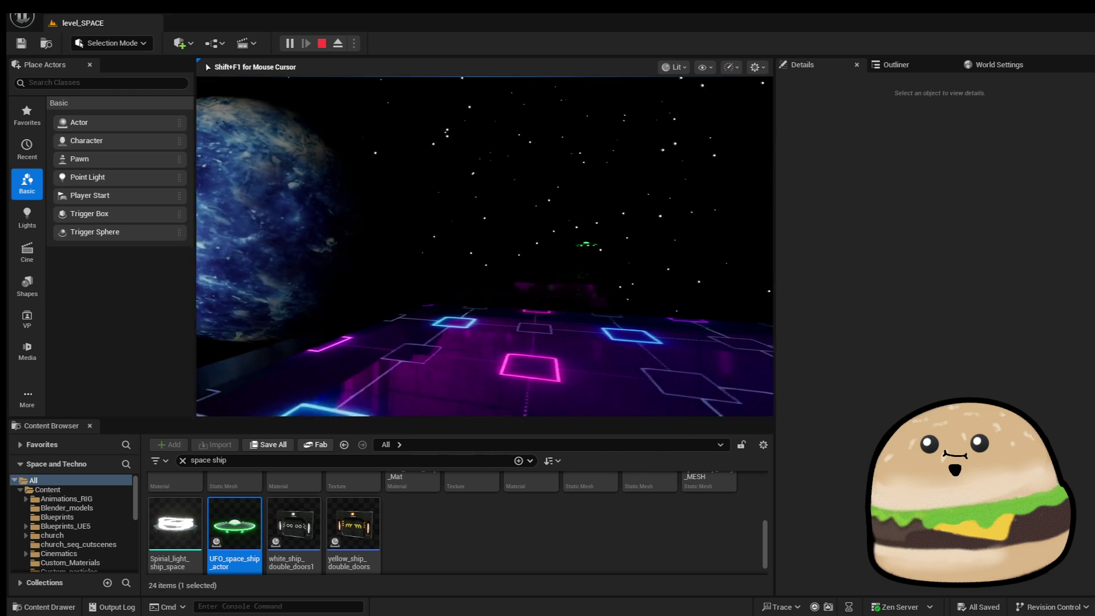
Stop the play-test and move one UFO path point to X -80.13.
key(Escape)
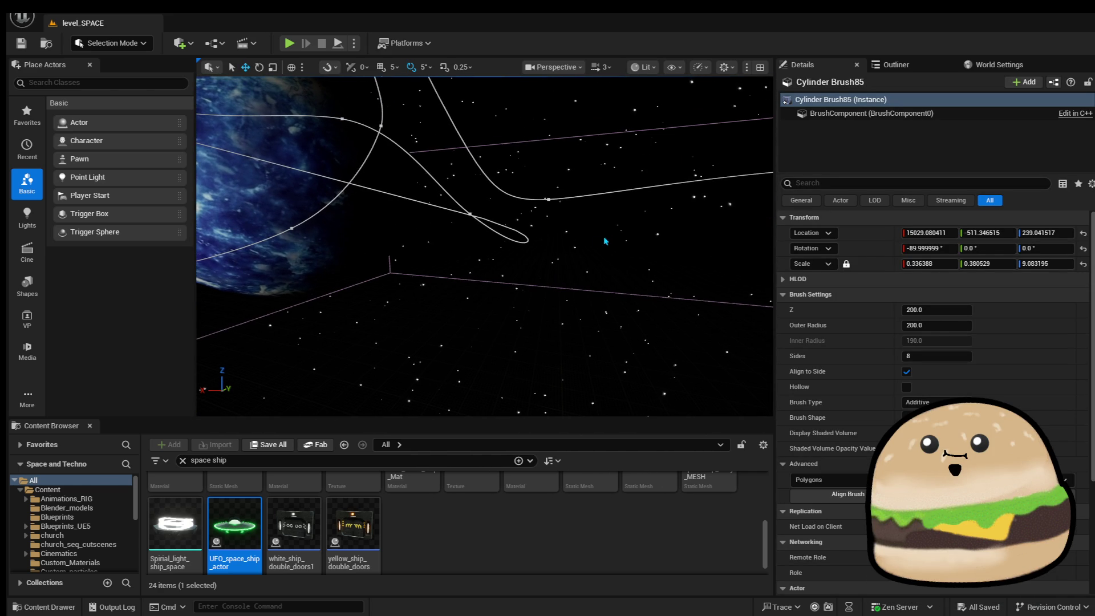
drag(453, 228, 459, 225)
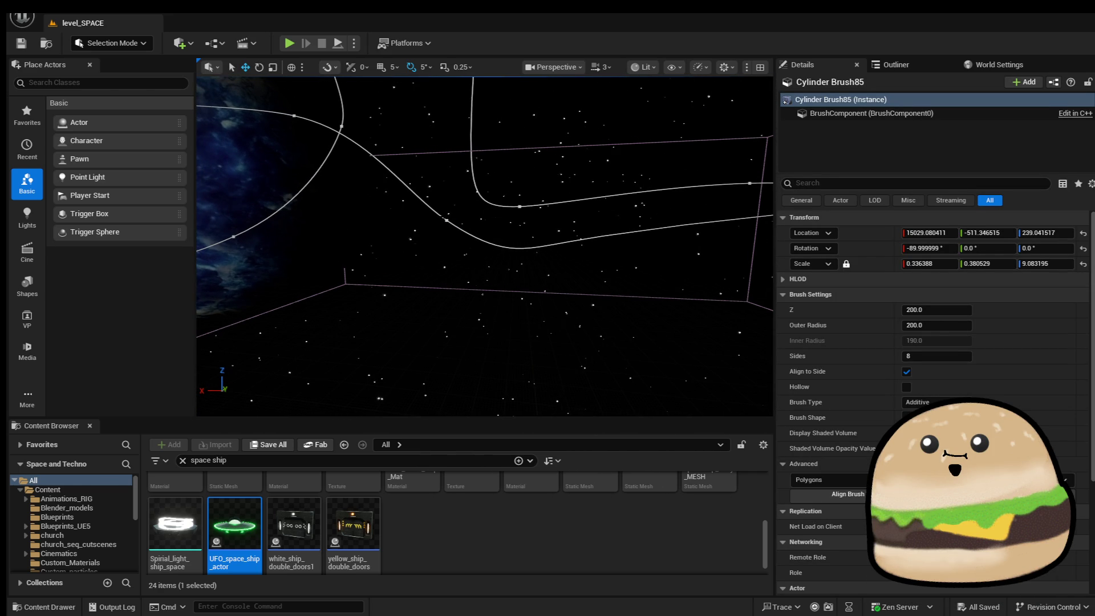
click(446, 218)
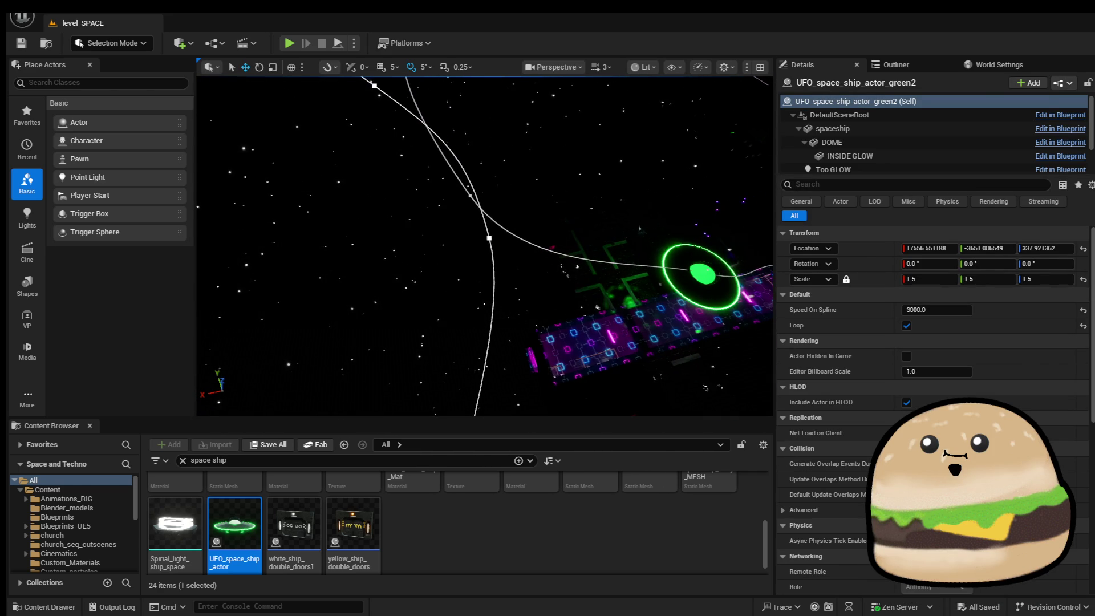
click(489, 239)
mouse_move(482, 218)
mouse_down()
mouse_move(383, 214)
mouse_move(393, 210)
mouse_up()
Play the level from the platform and walk toward the window facing the planet.
key(d)
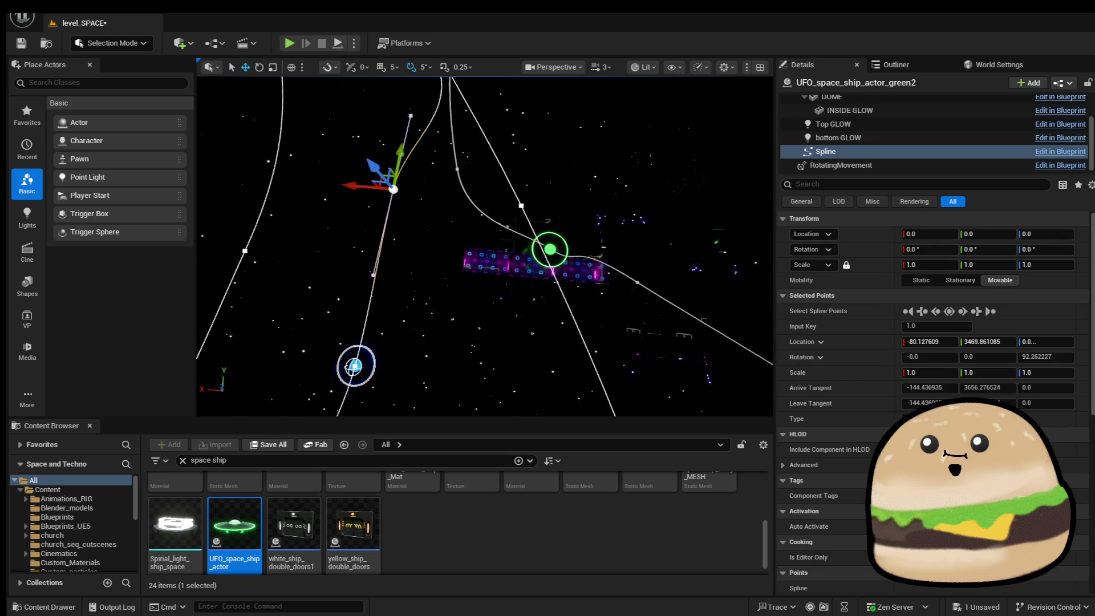
key(w)
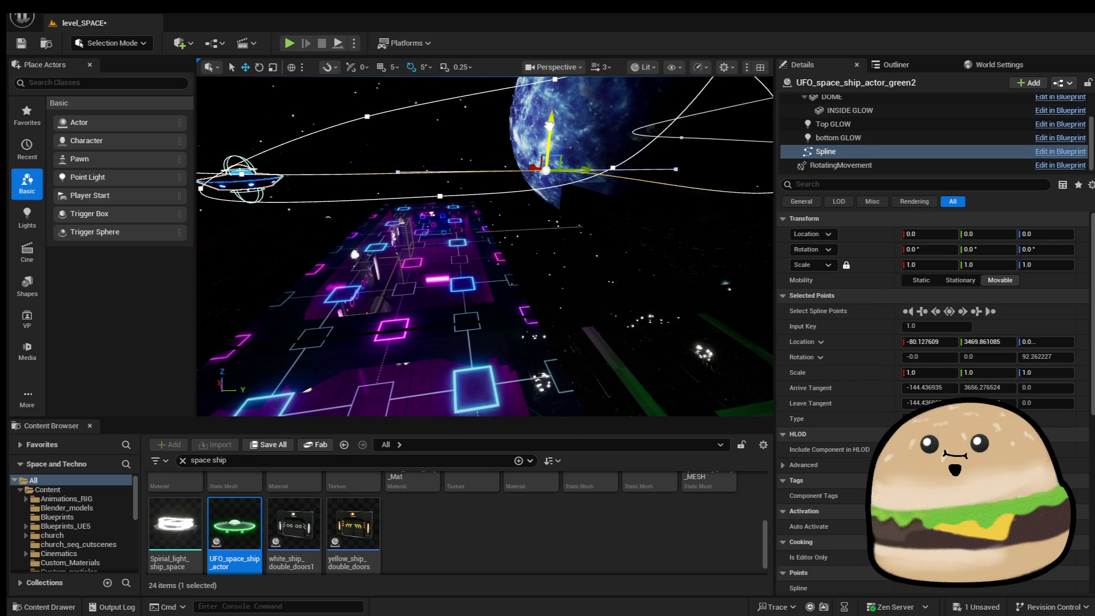
right_click(507, 219)
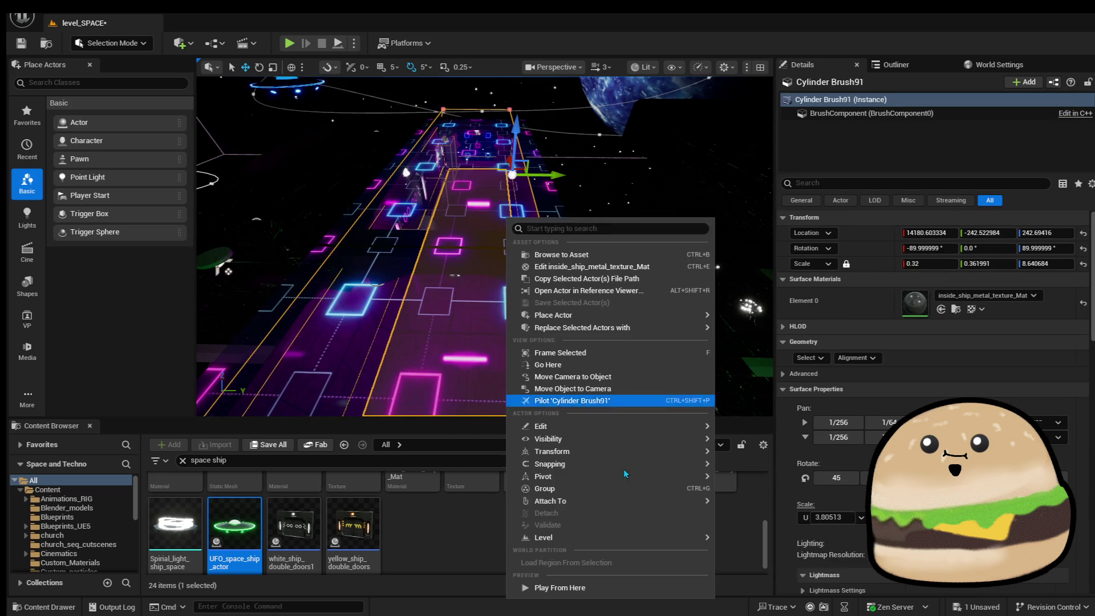
click(570, 587)
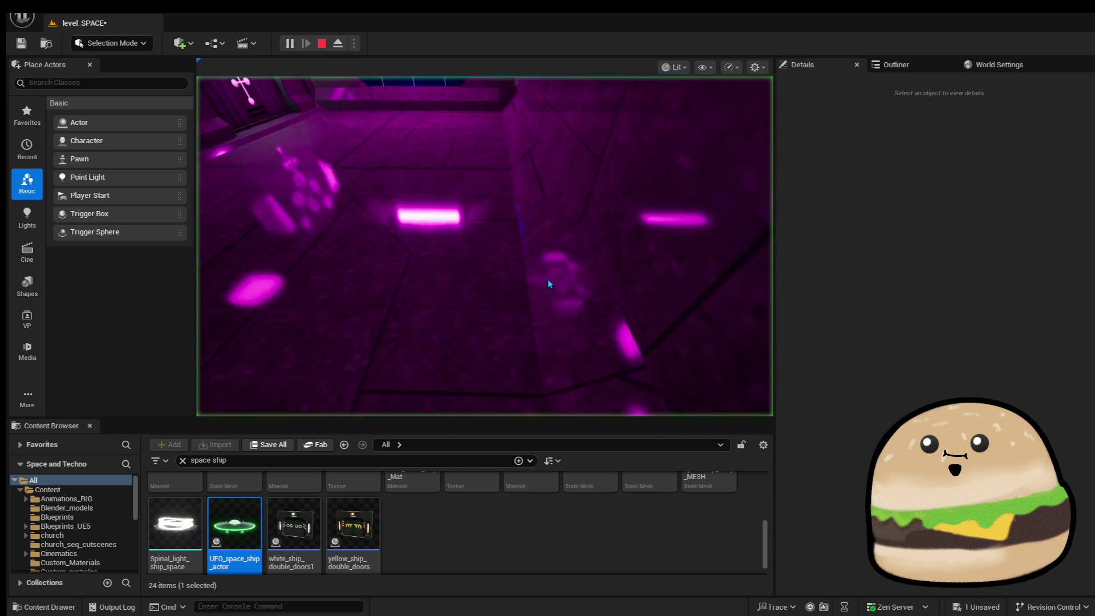
click(559, 292)
key(w)
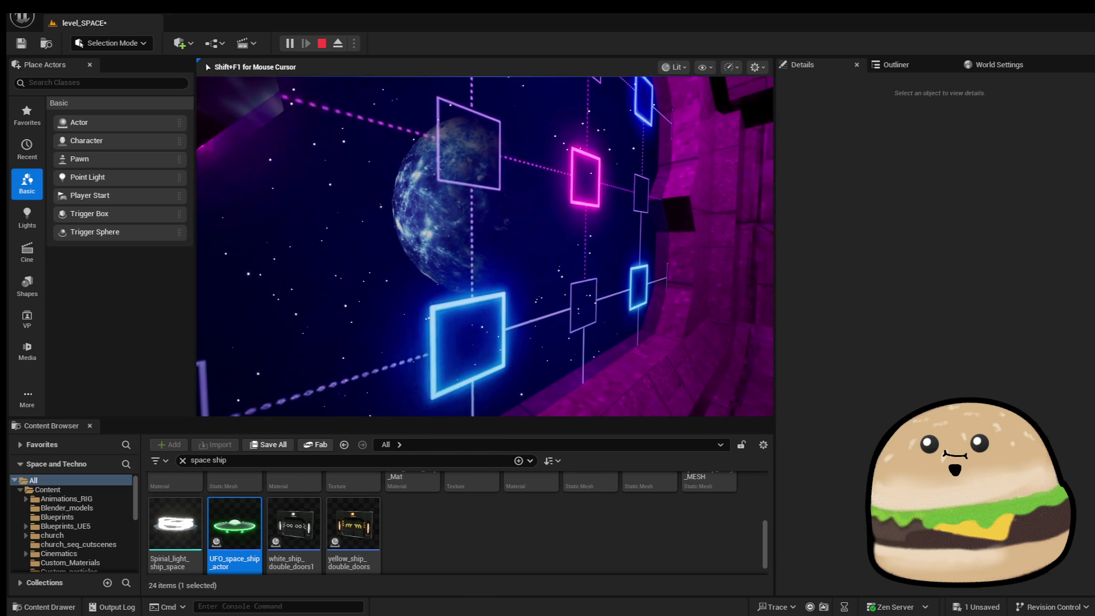